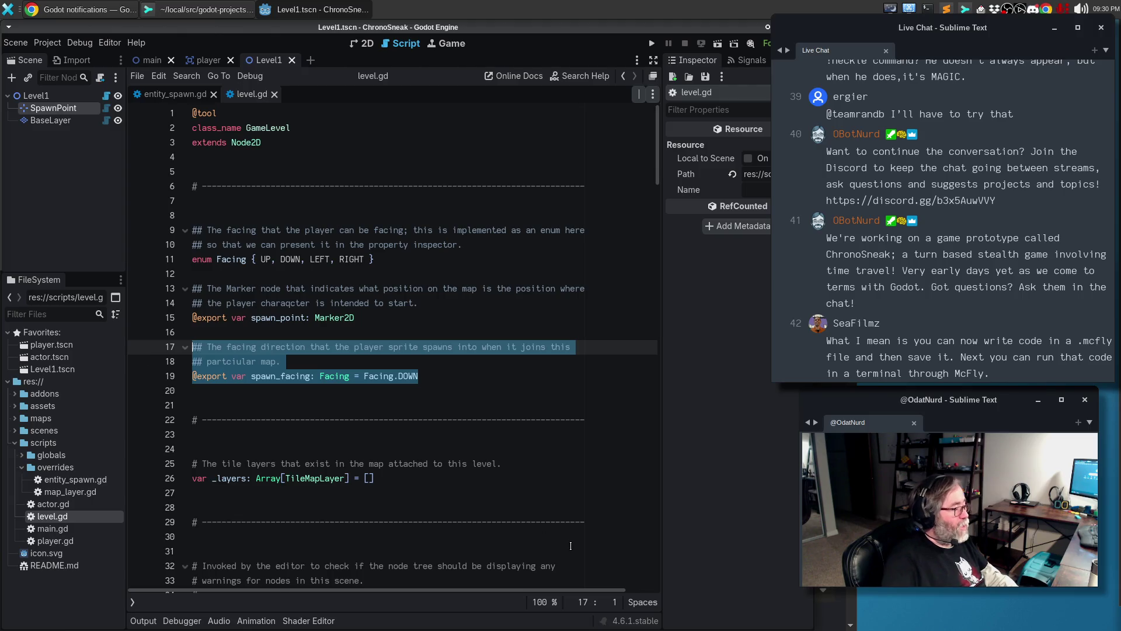
key("BackSpace")
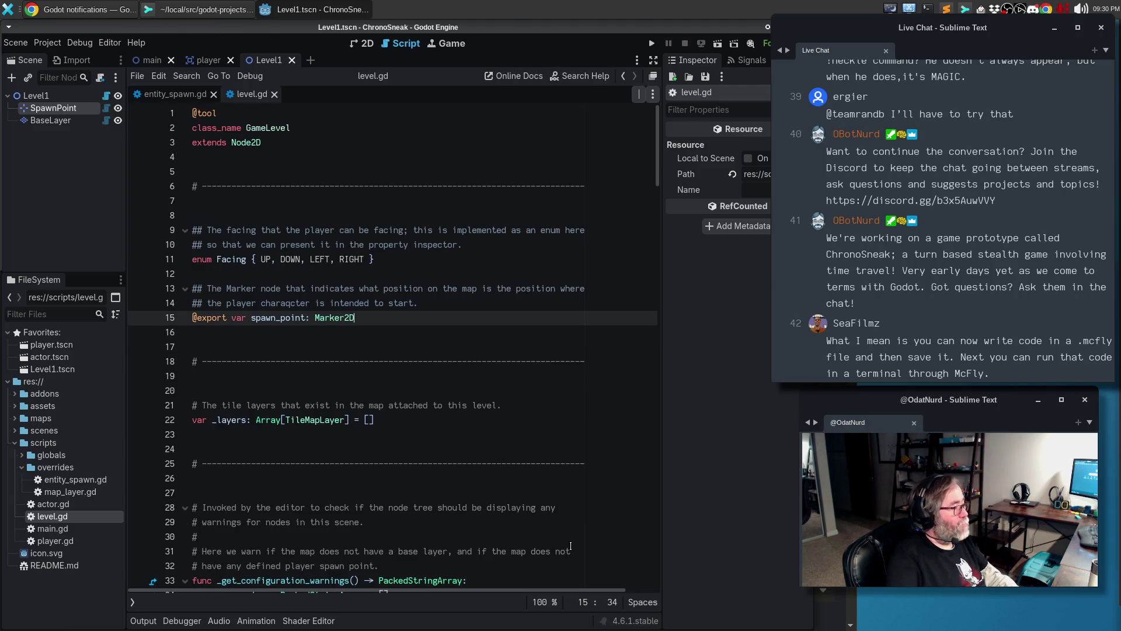
Remove the spawn_facing export and rename spawn_point to player_spawn throughout level.gd
double_click(281, 319)
scroll(301, 369, "down", 10)
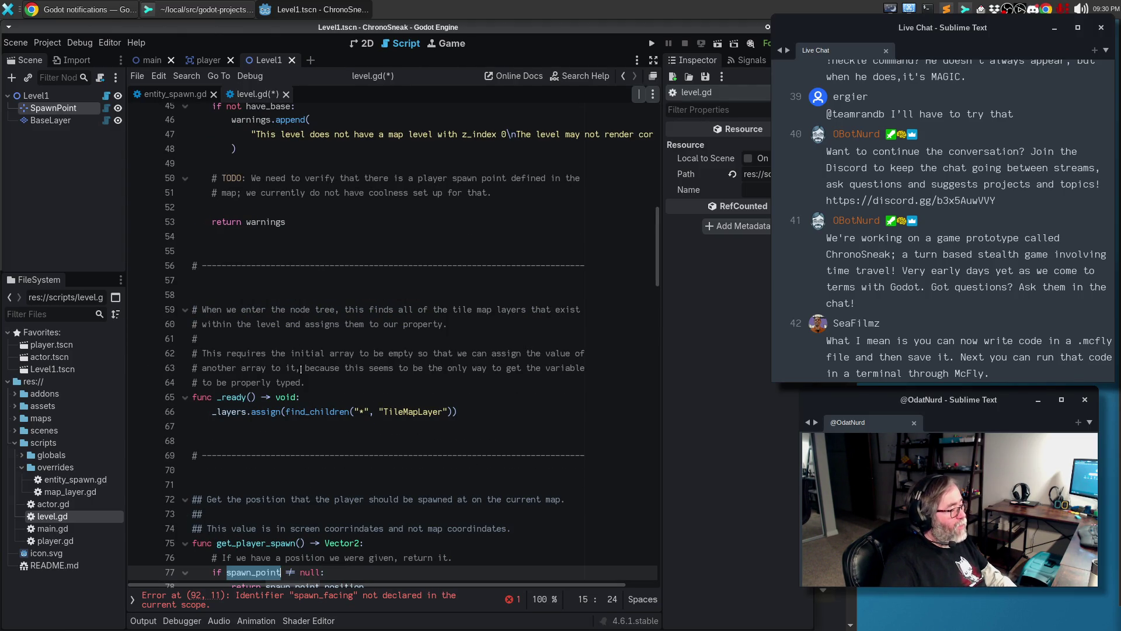
scroll(309, 369, "down", 1)
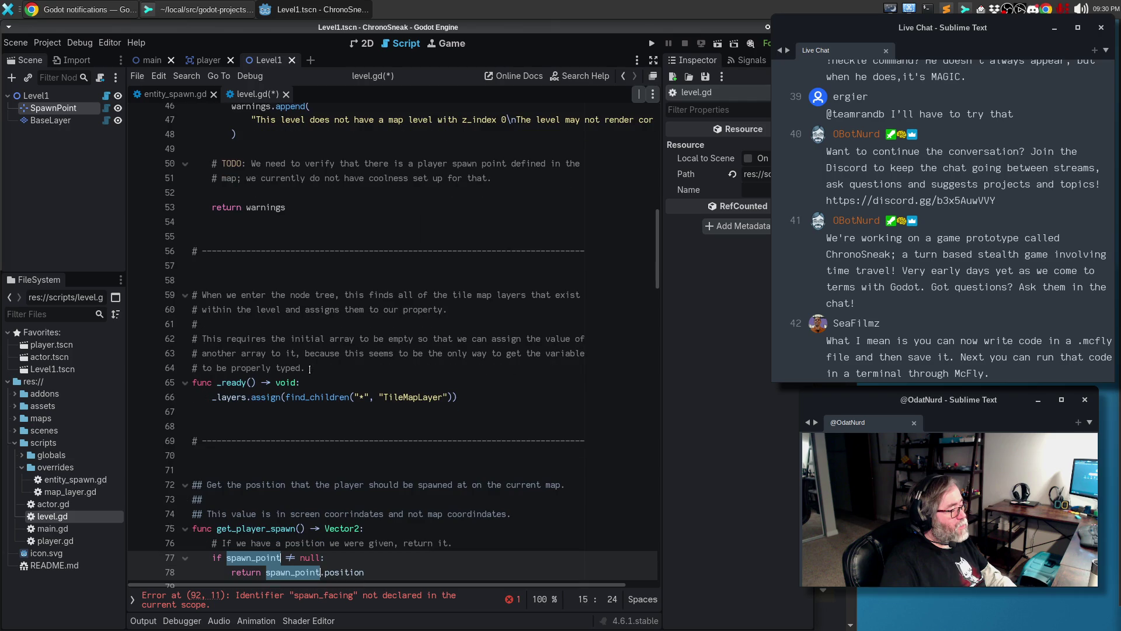
scroll(325, 369, "down", 4)
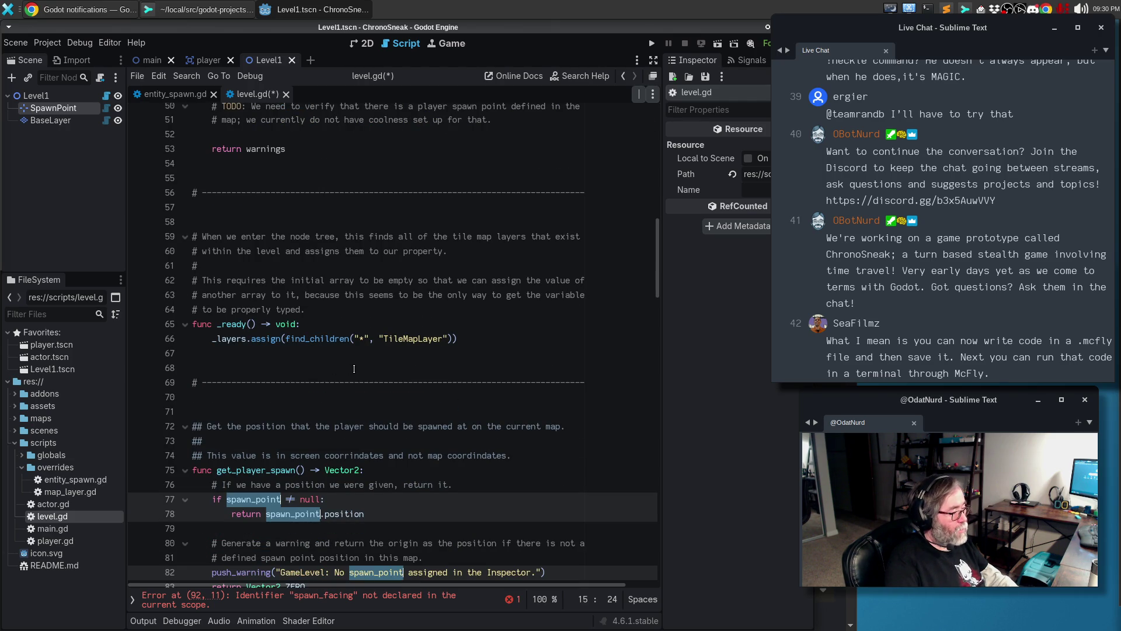
key("ctrl+BackSpace")
type("player_spawn")
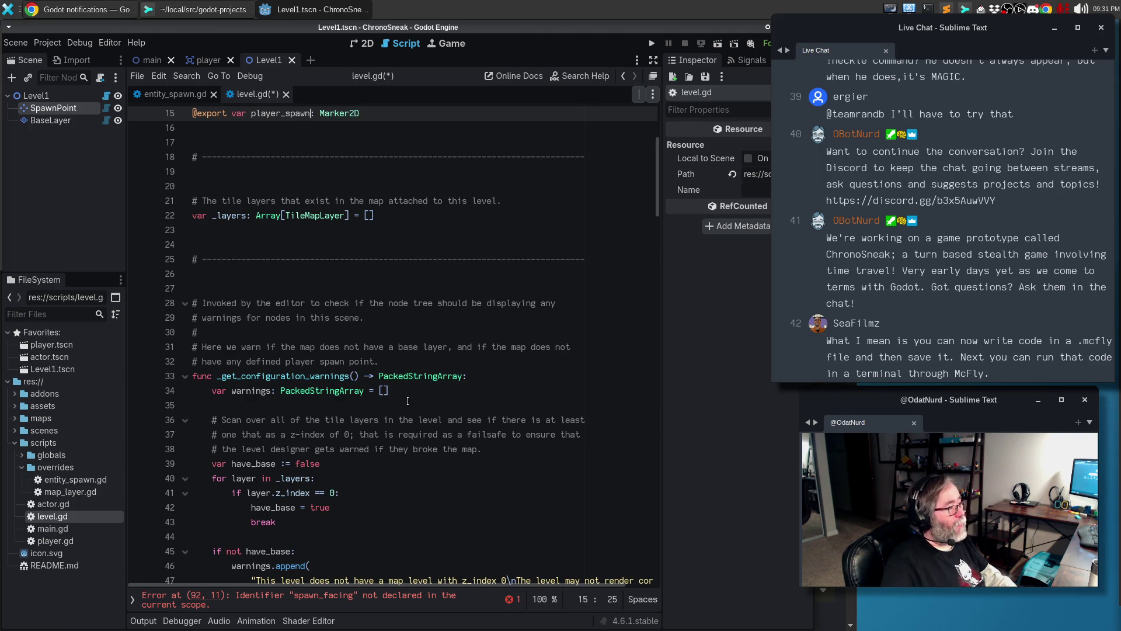
Delete the Facing enum and its comment from level.gd
scroll(407, 401, "up", 5)
left_click(327, 349)
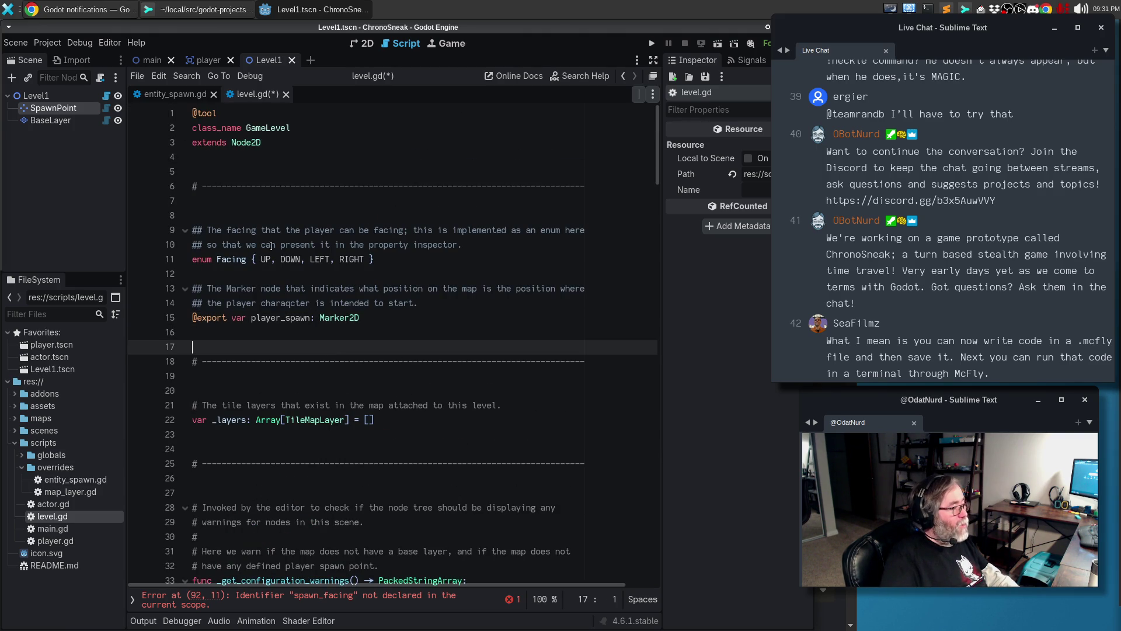
left_click_drag(433, 265, 176, 235)
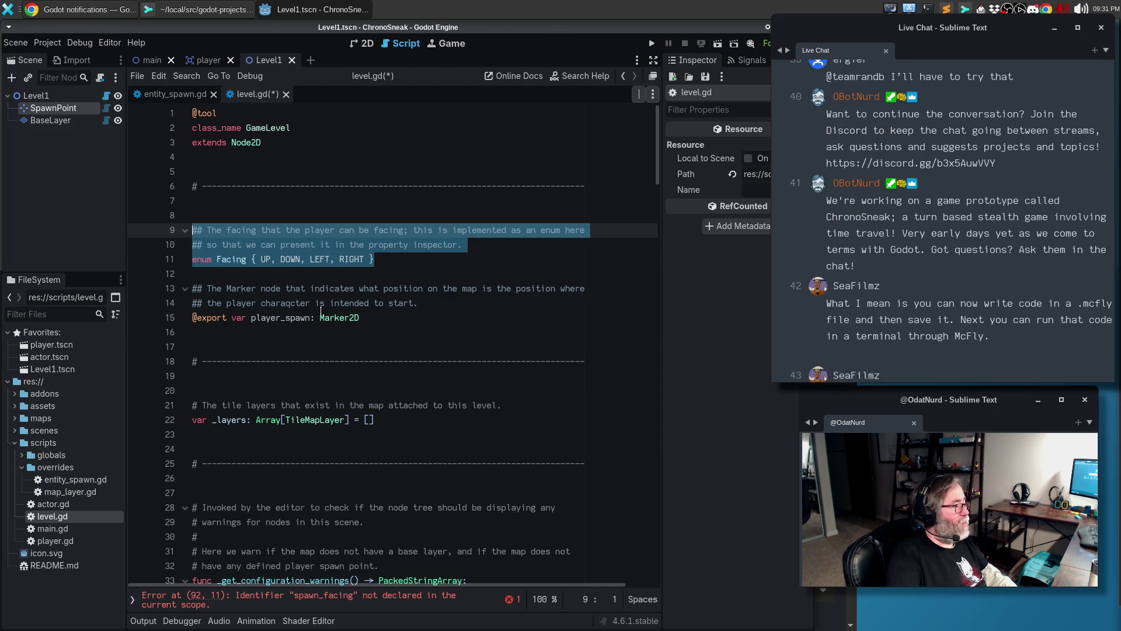
key("BackSpace")
key("BackSpace")
key("BackSpace")
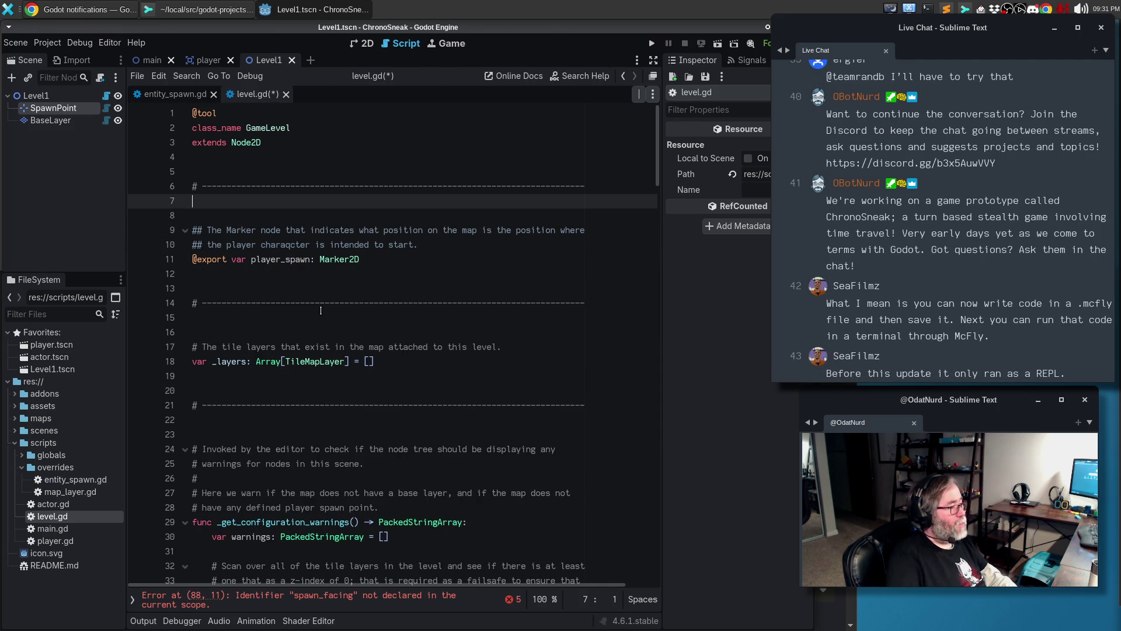
Change the player_spawn export type from Marker2D to EntitySpawner
double_click(335, 262)
type("EN")
key("BackSpace")
type("ntity")
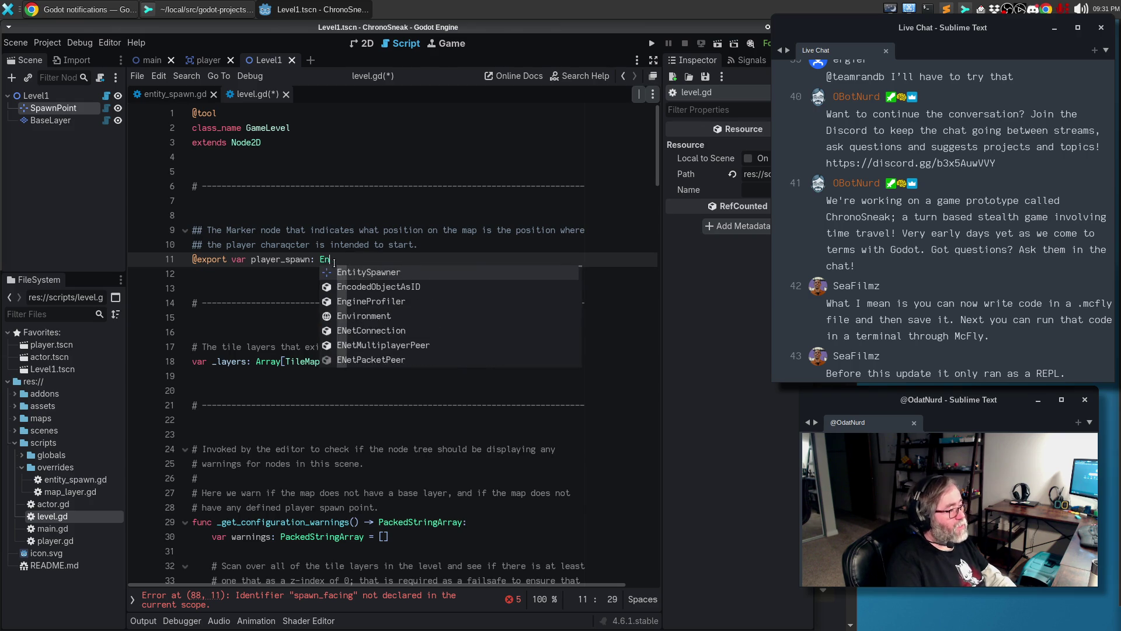
key("Return")
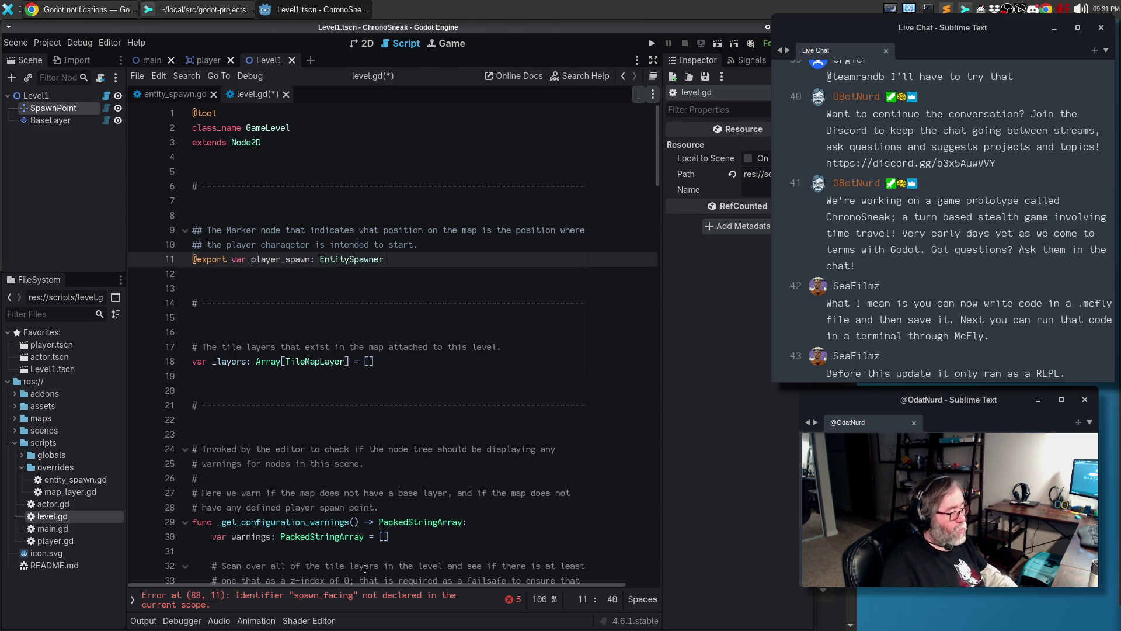
Copy the player_spawn name and return to the spawn_facing error at line 88
left_click(355, 599)
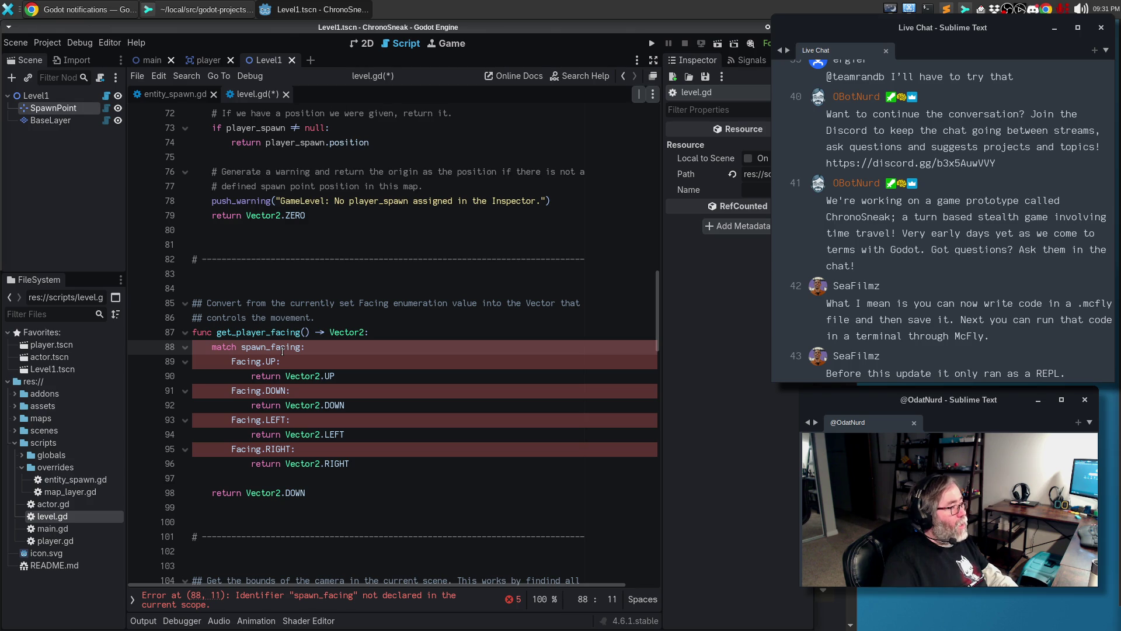
scroll(282, 351, "up", 20)
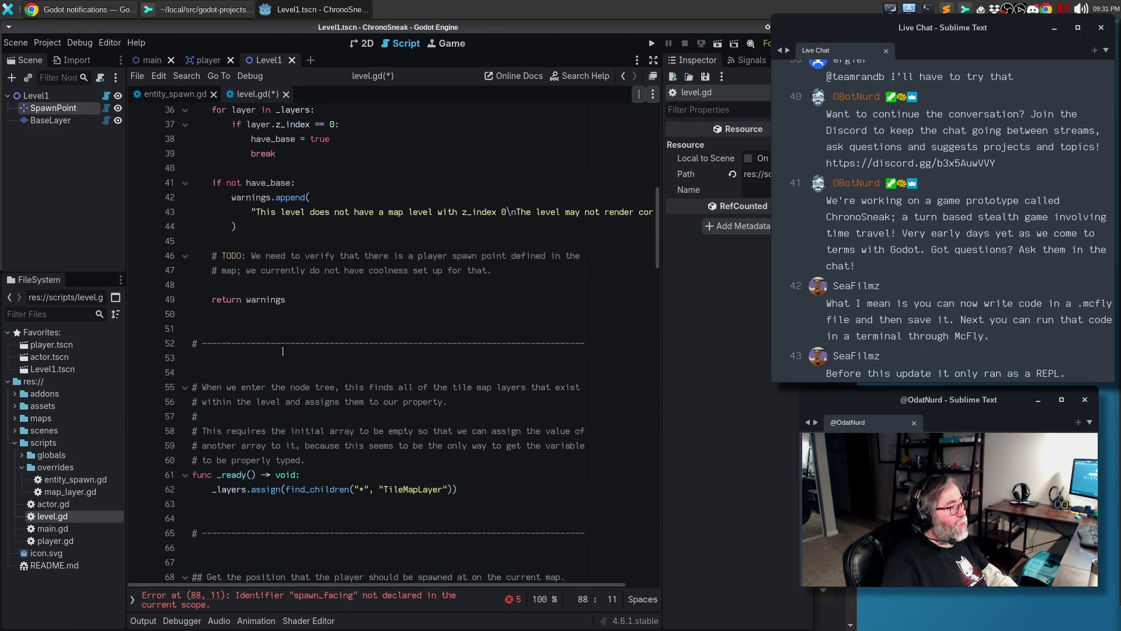
scroll(289, 352, "up", 4)
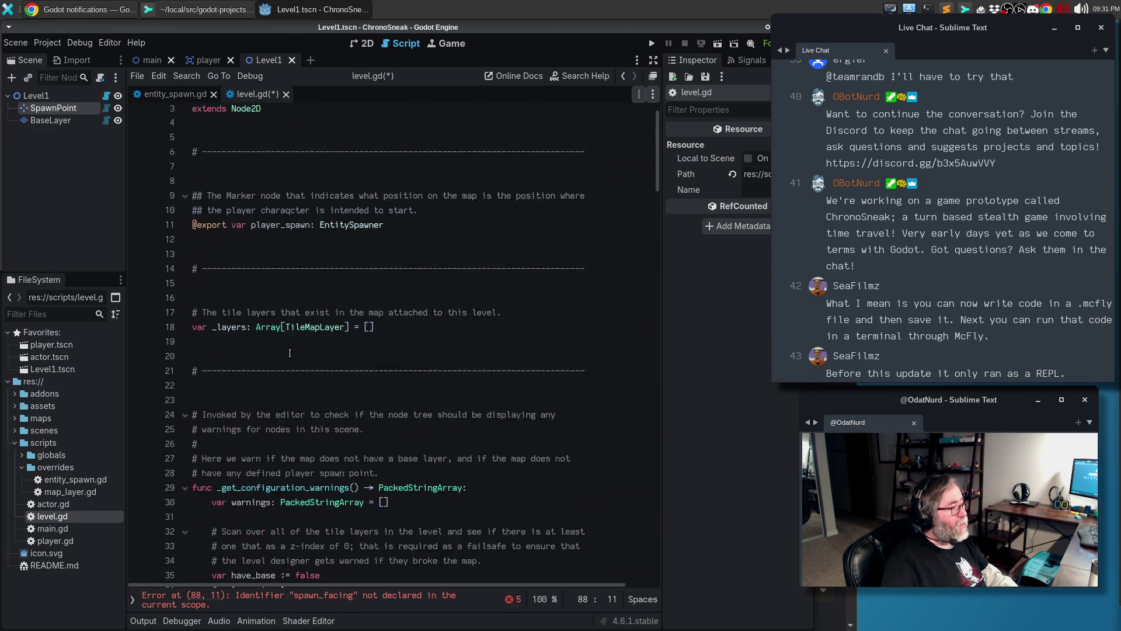
double_click(281, 259)
key("ctrl+c")
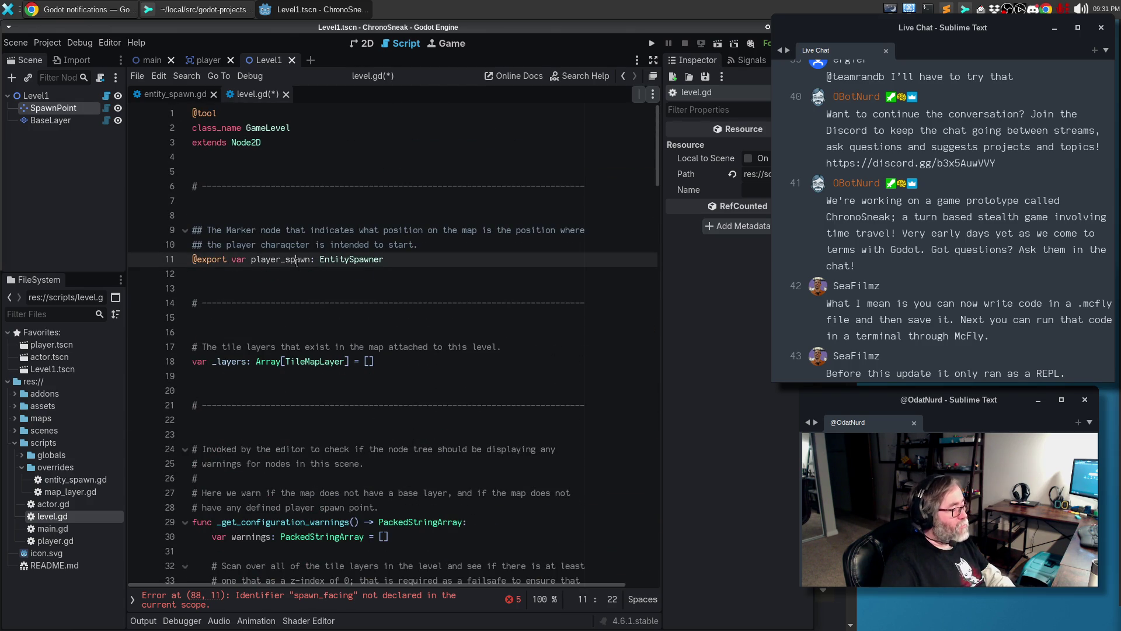
left_click(324, 598)
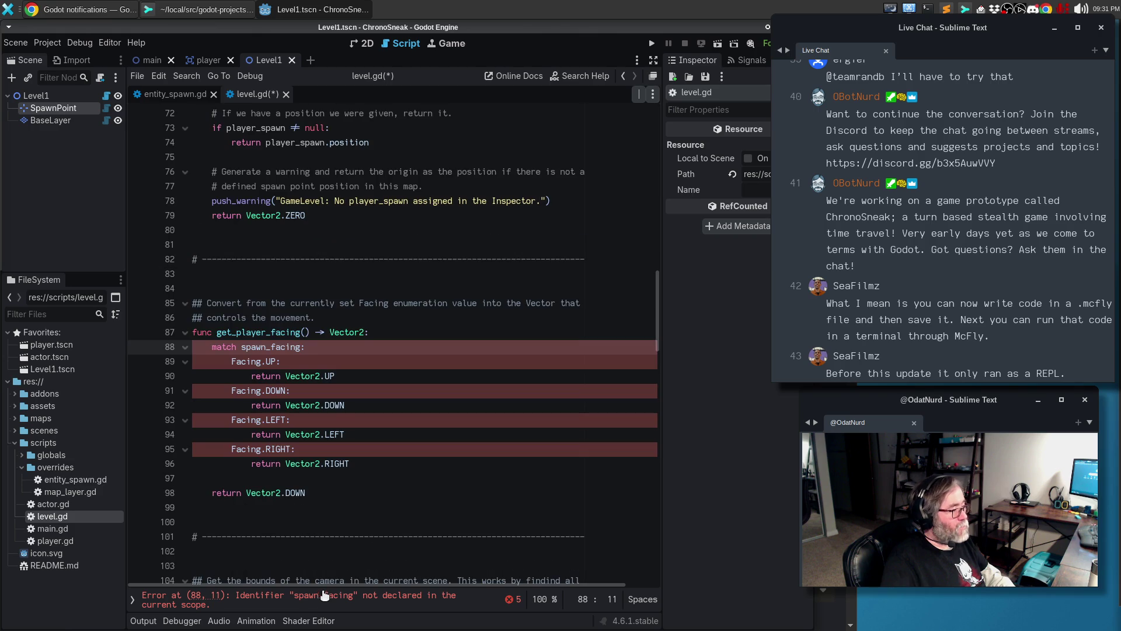
Replace spawn_facing in the match statement with player_spawn.facing
double_click(264, 347)
key("ctrl+v")
type(".facing")
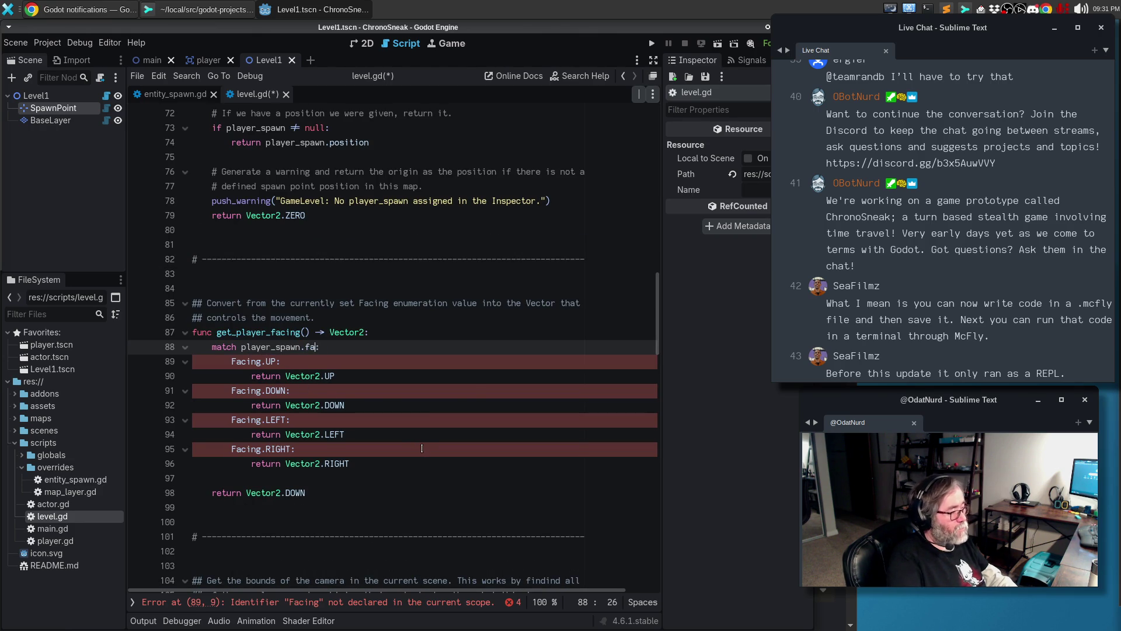
key("Escape")
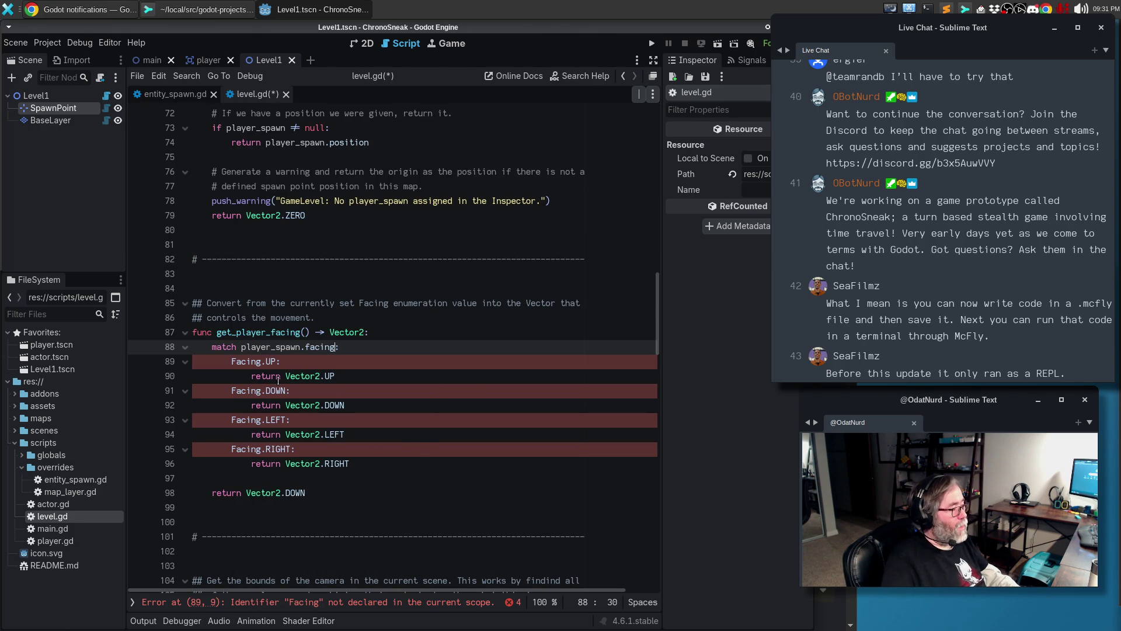
Prefix all four Facing cases with EntitySpawner. so they read EntitySpawner.Facing
left_click(232, 361)
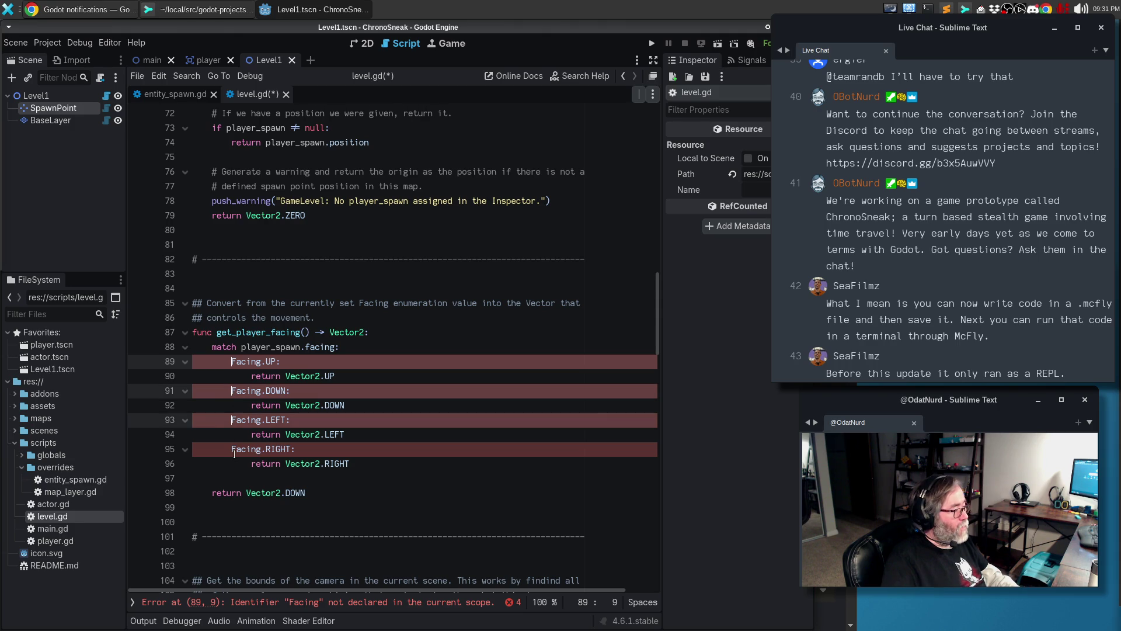
type("En")
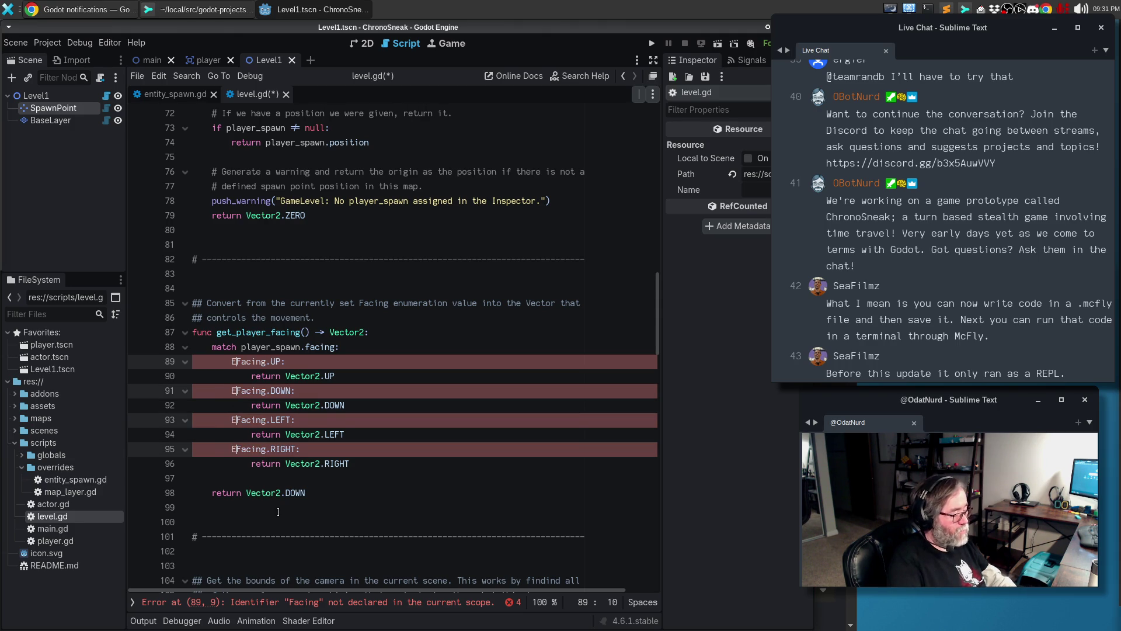
key("Return")
type(".")
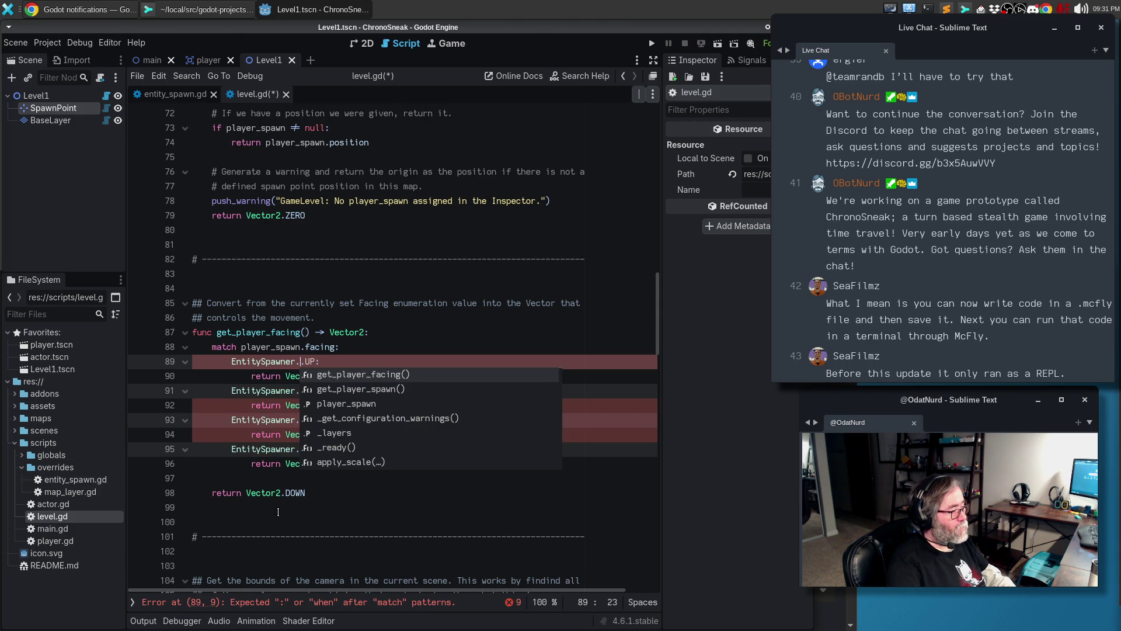
key("ctrl+z")
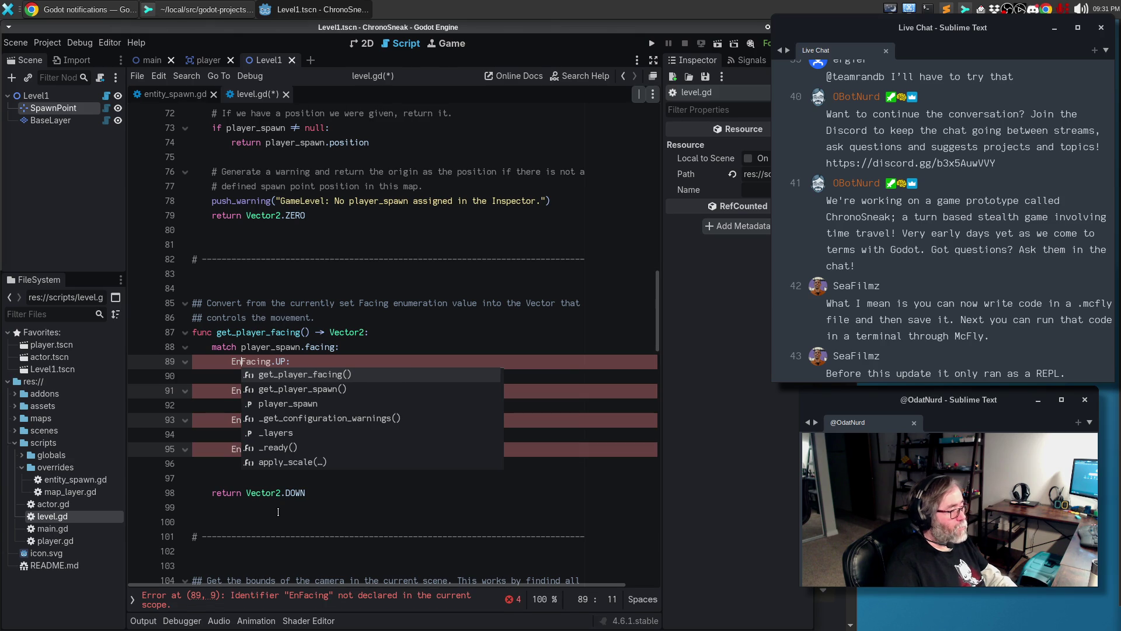
key("Escape")
type("tityS")
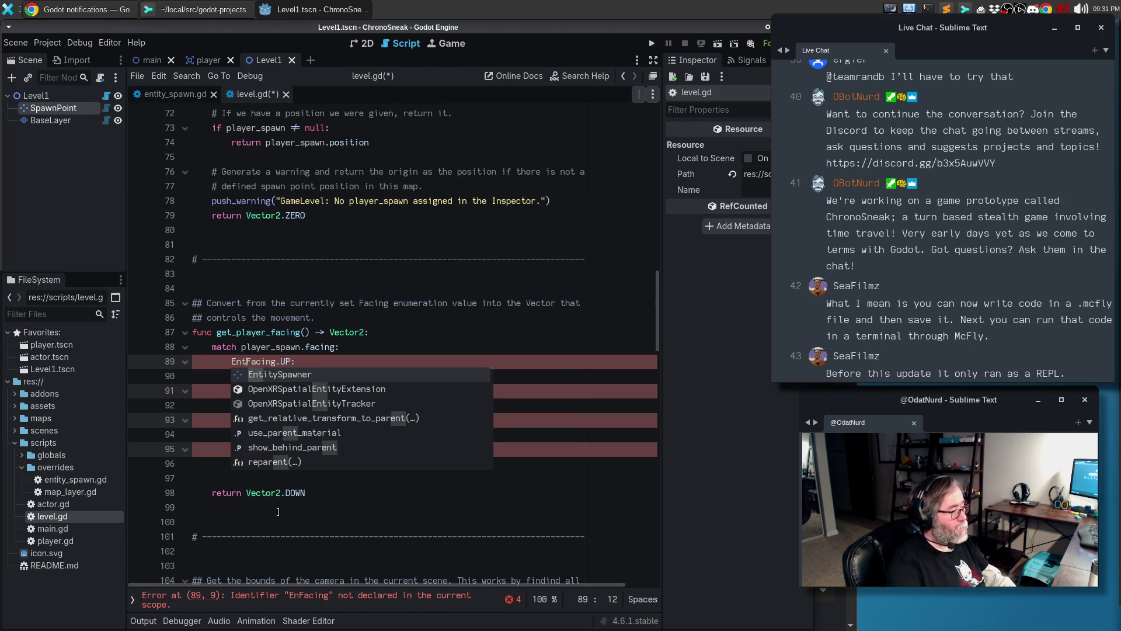
type("pawn")
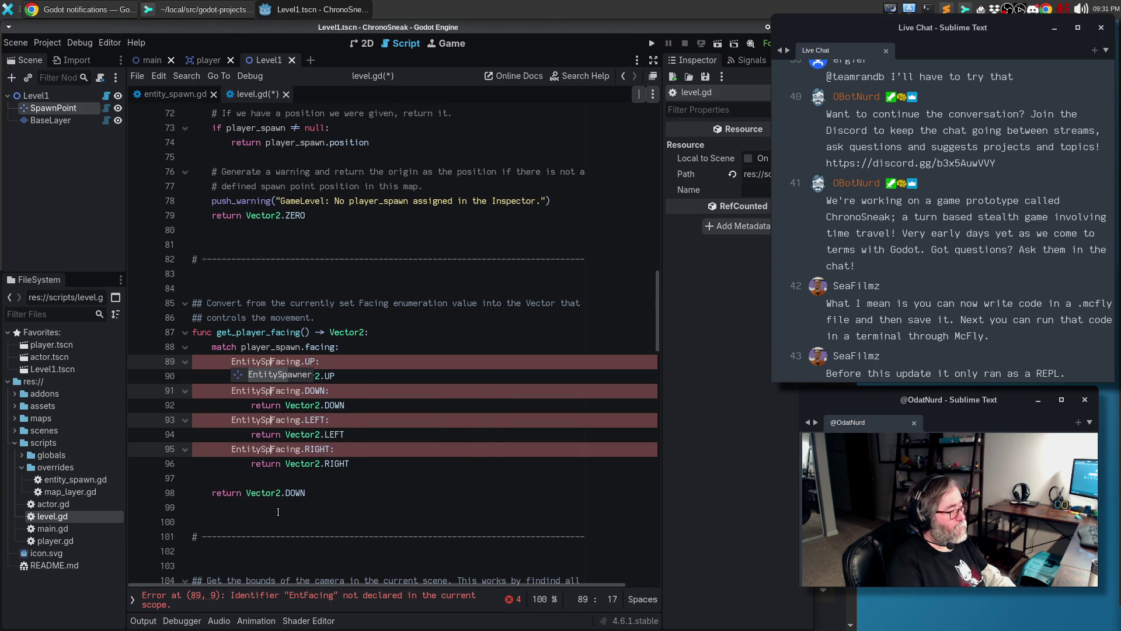
type("er.")
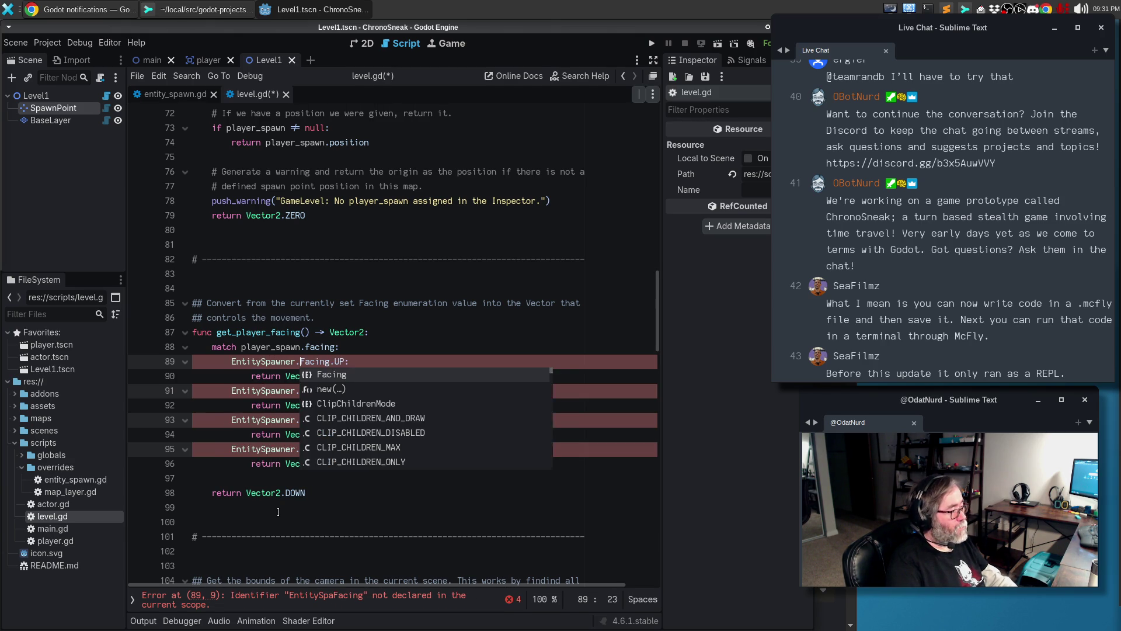
key("Escape")
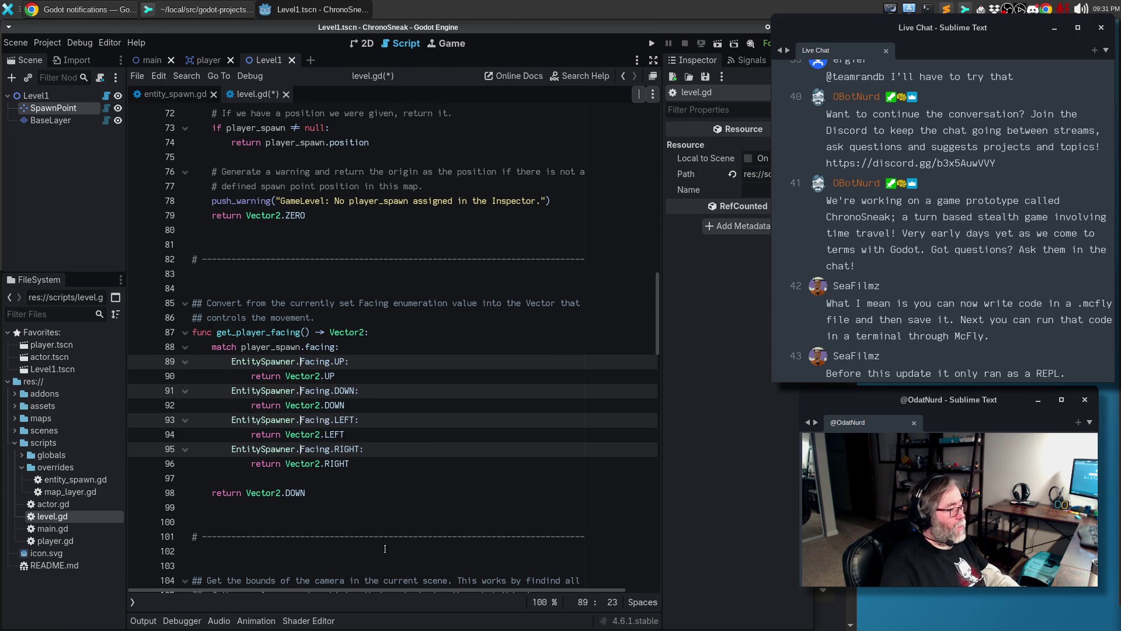
left_click(336, 478)
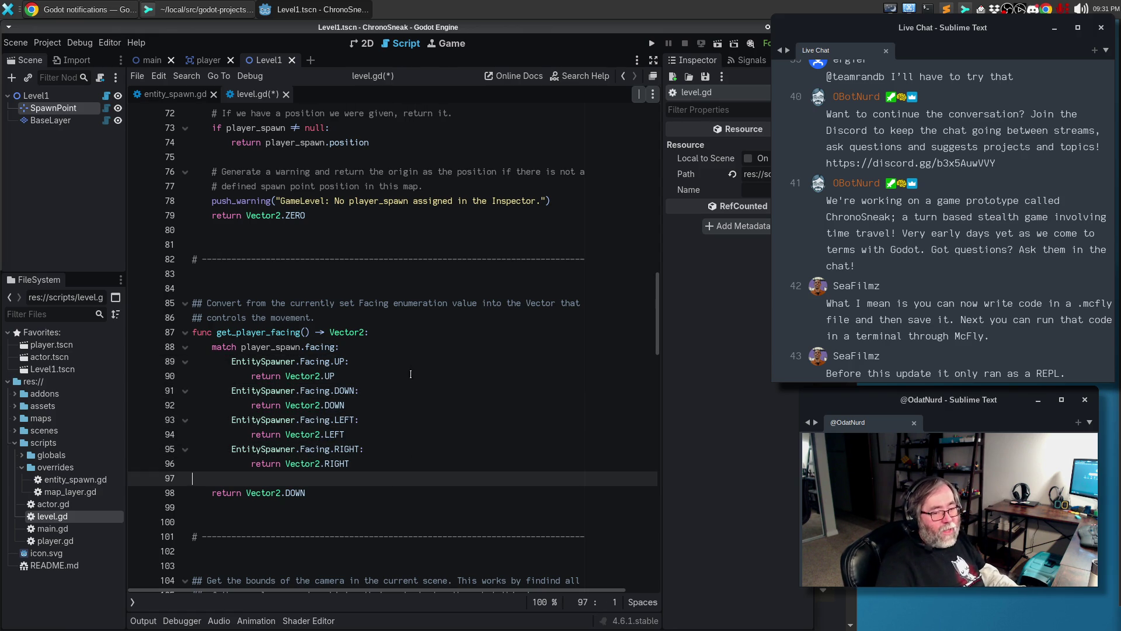
Save level.gd and run the game to test the changes
scroll(355, 490, "down", 4)
left_click(459, 381)
key("ctrl+s")
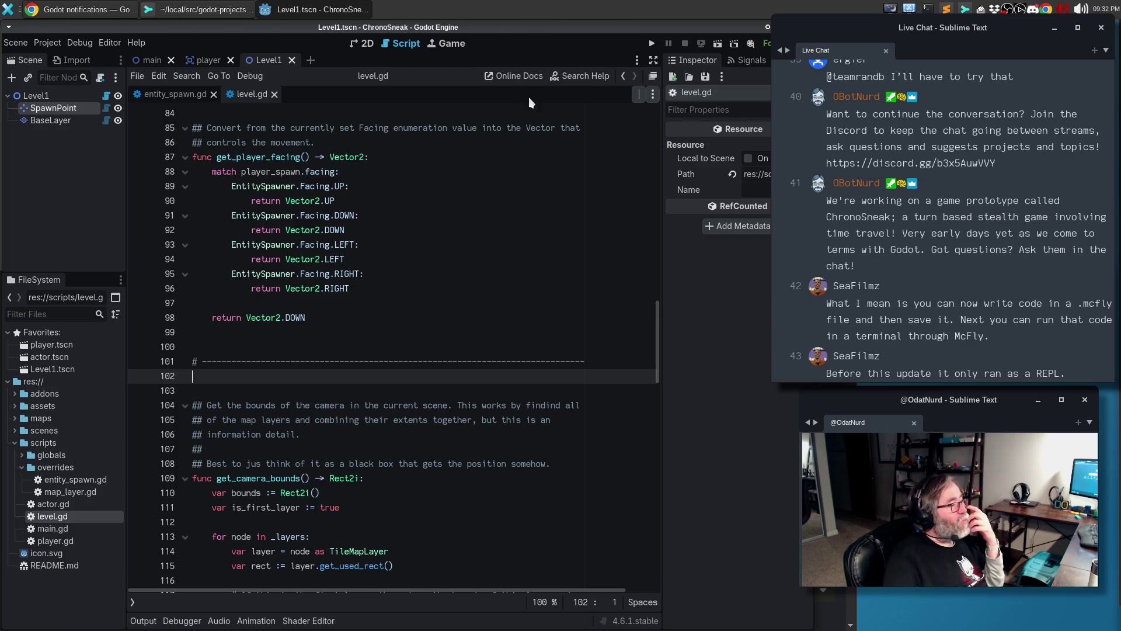
key("F5")
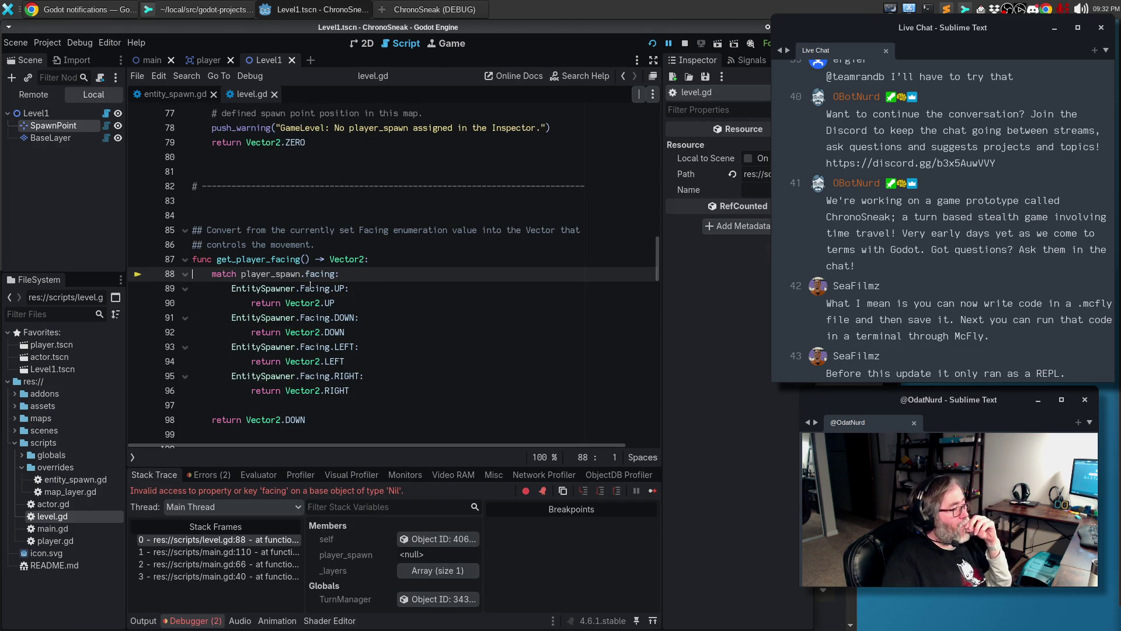
Close the running game and review its errors in the debugger's Errors tab
key("alt+Tab")
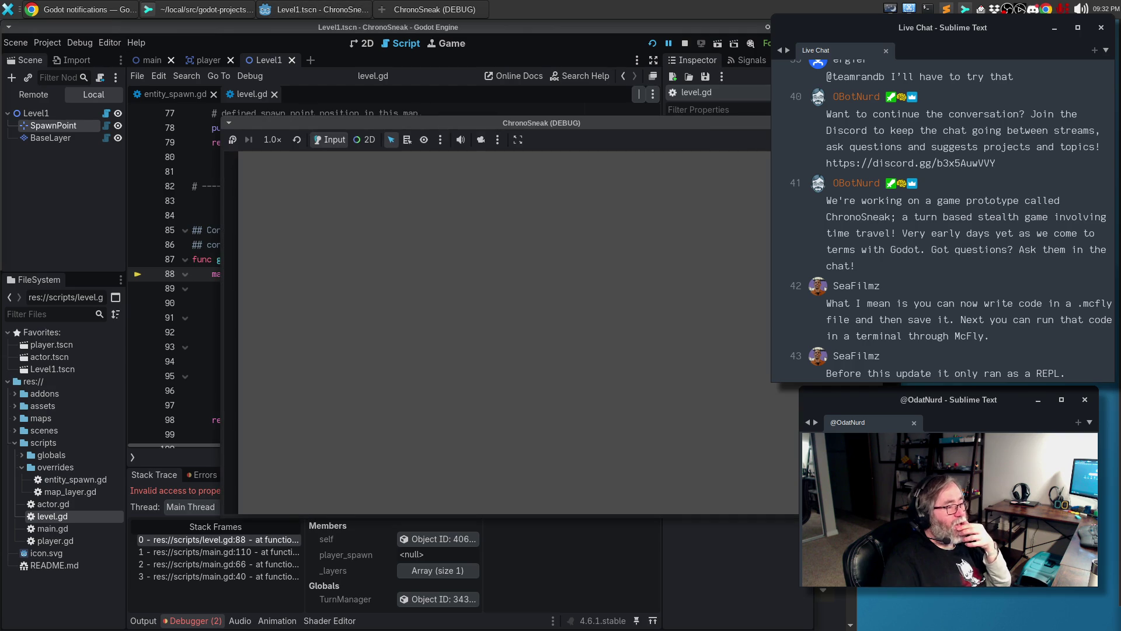
key("alt+F4")
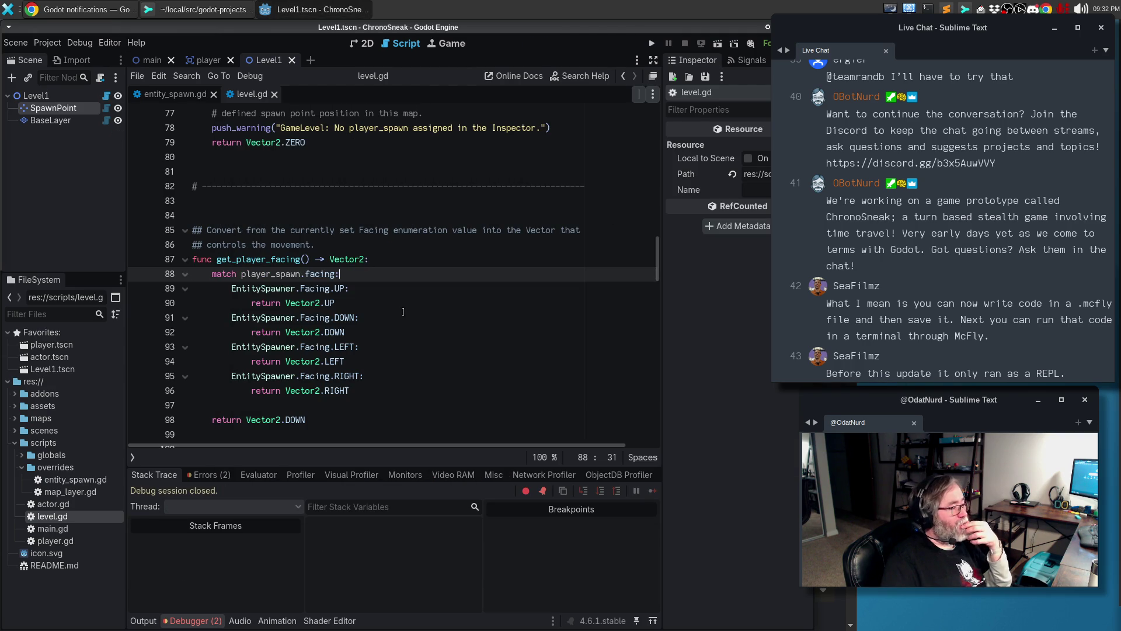
scroll(403, 312, "up", 7)
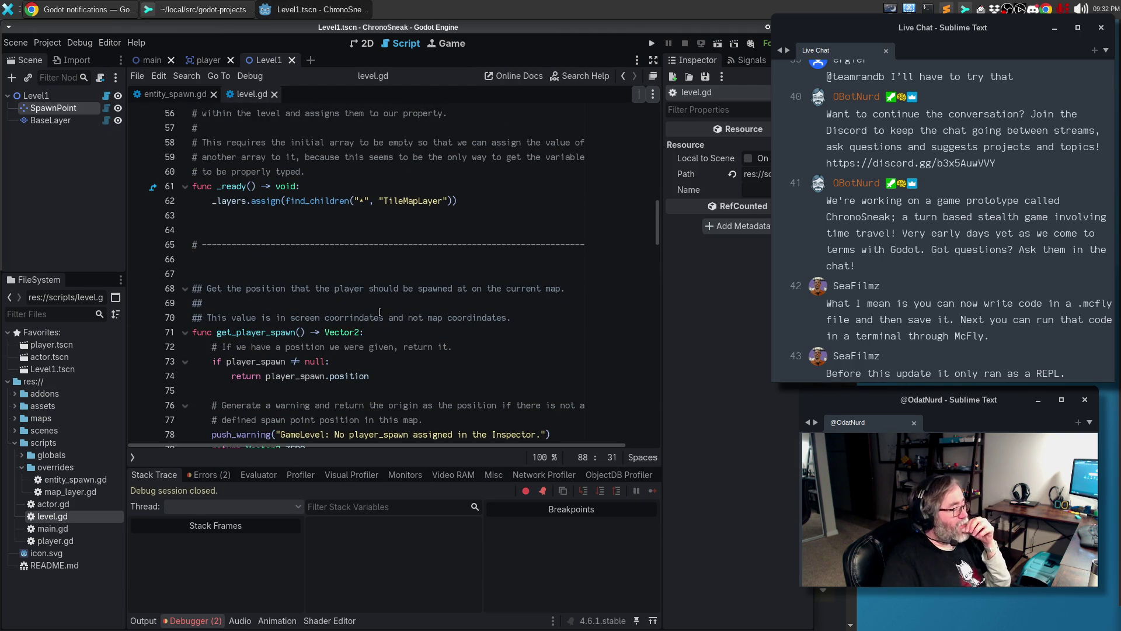
left_click(207, 476)
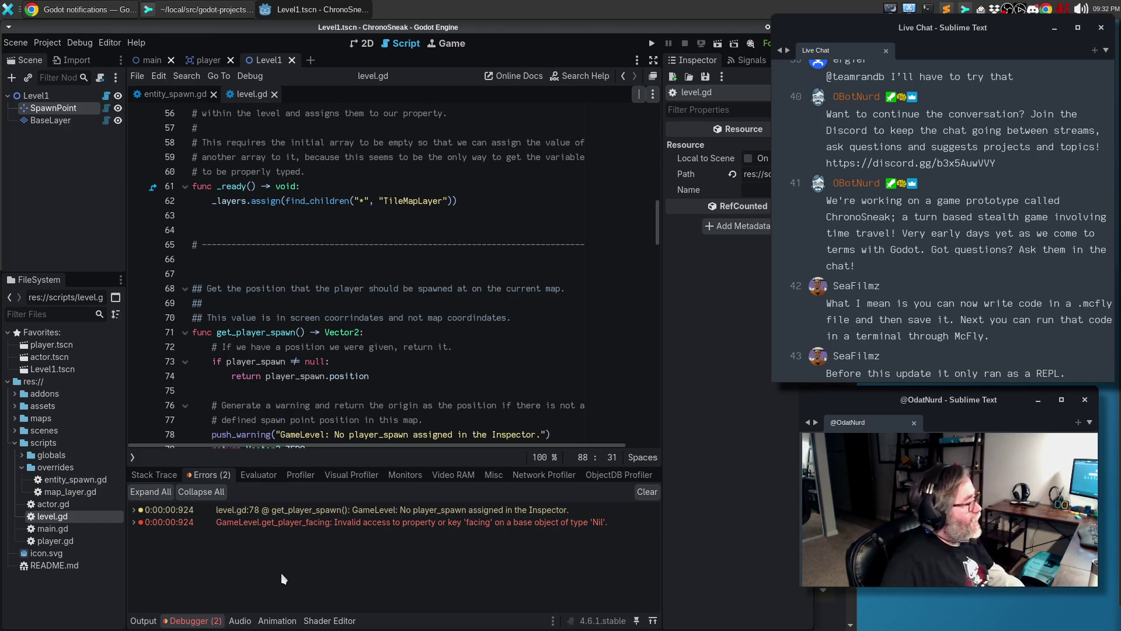
Inspect the spawn position code at line 72 and the warning call at line 78
left_click(345, 347)
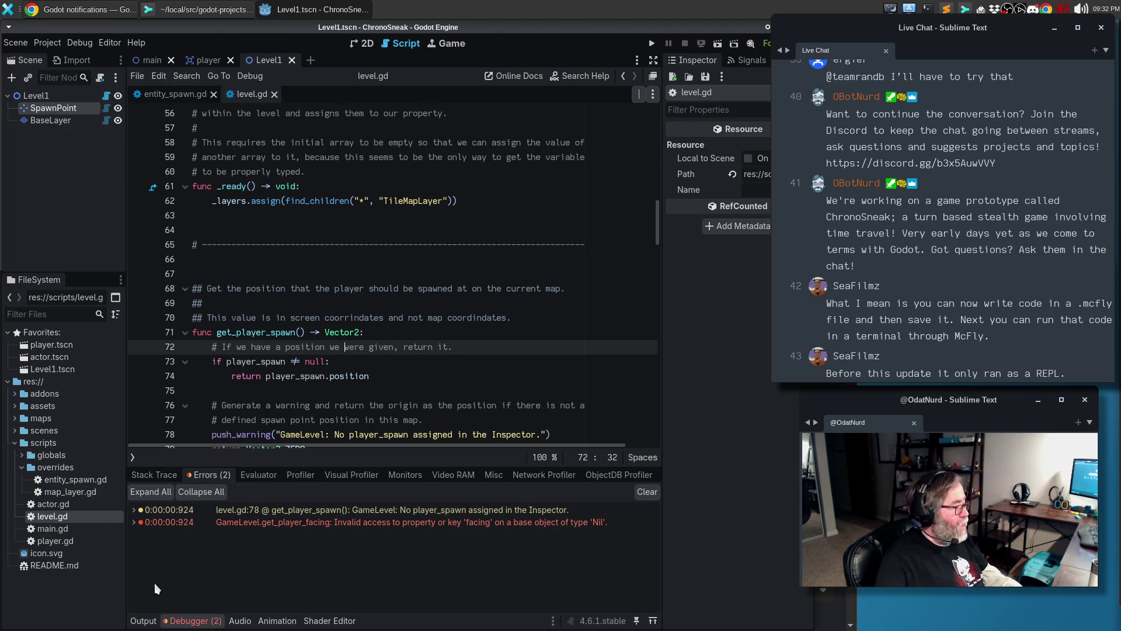
left_click(185, 623)
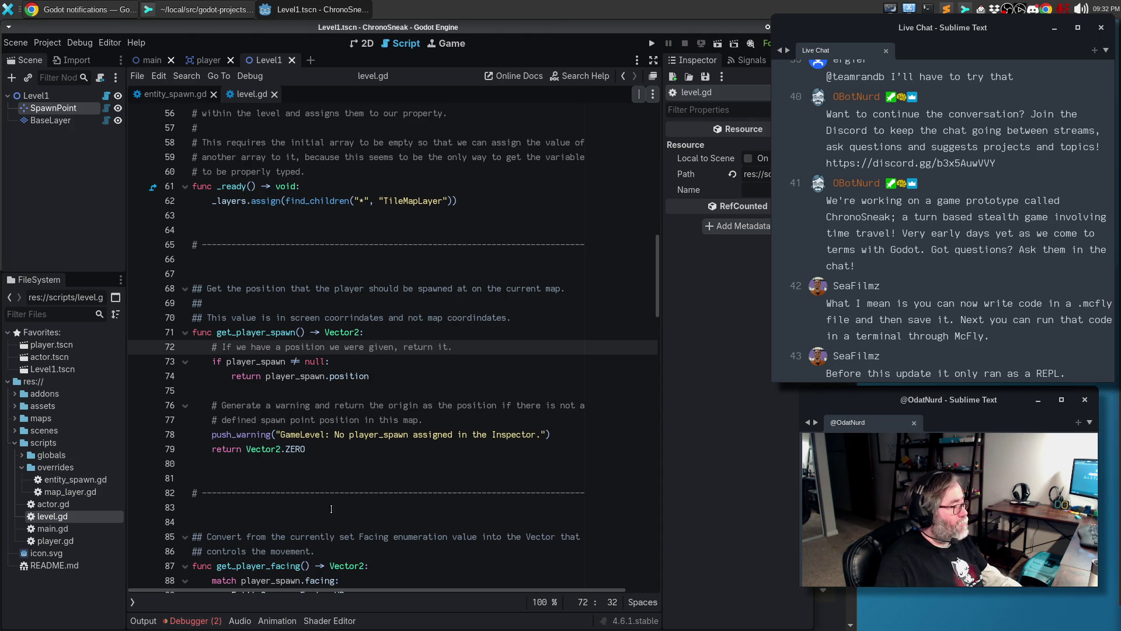
left_click(357, 435)
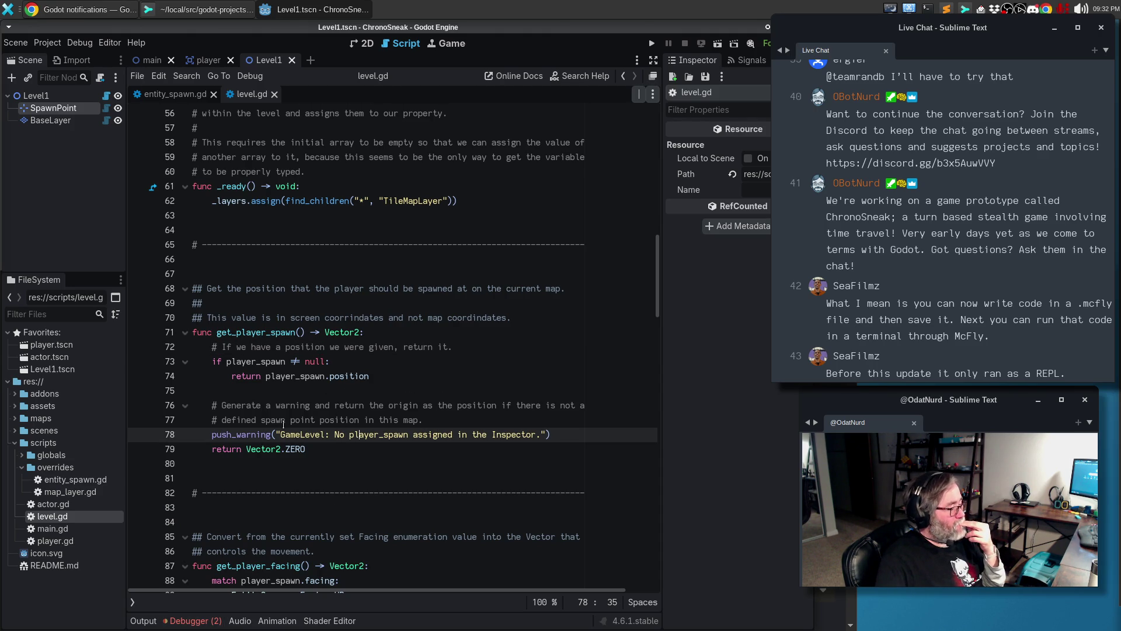
scroll(285, 421, "down", 2)
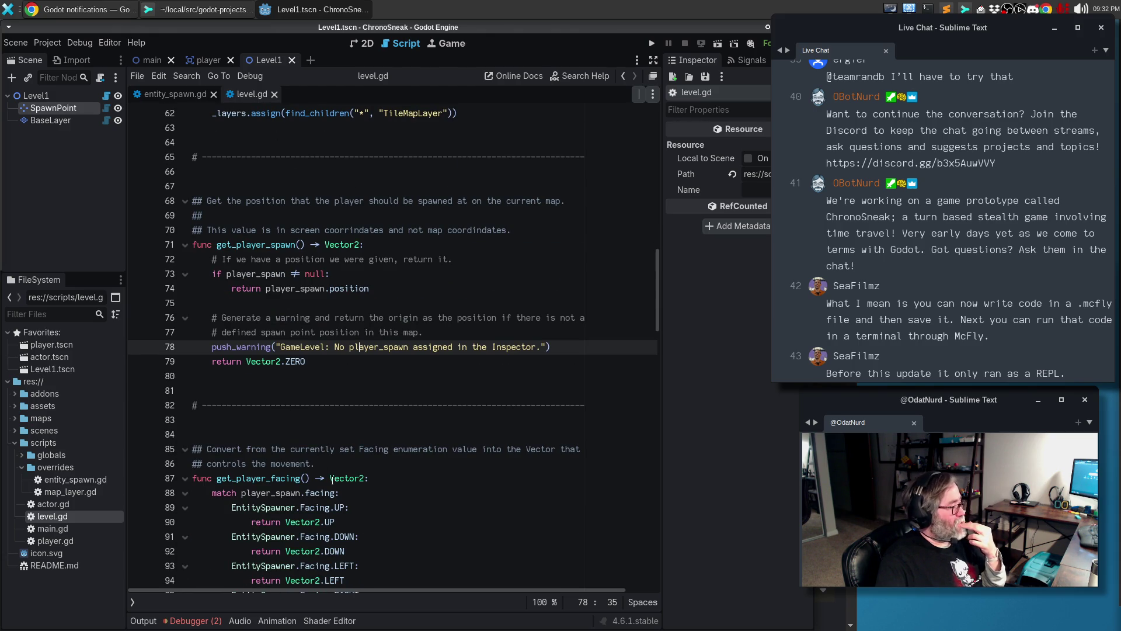
left_click(383, 479)
Add 'if player_spawn == null: return Vector2.DOWN' at the top of get_player_facing
key("Return")
type("if player_spawn == nu")
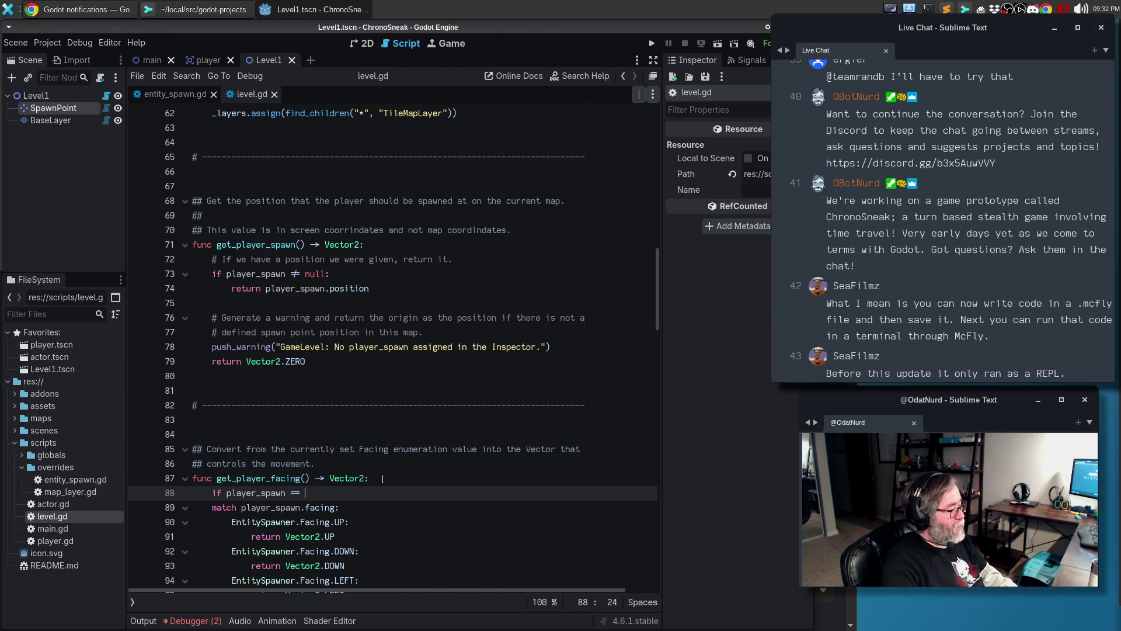
type("ll:")
key("Return")
type("return")
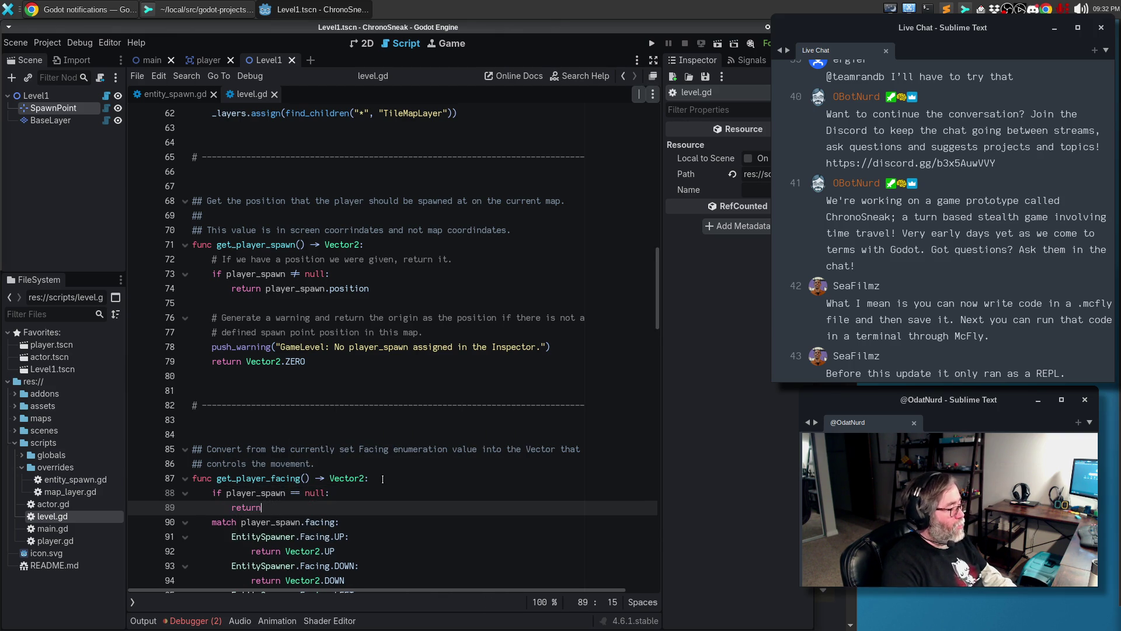
type(" Vector2.")
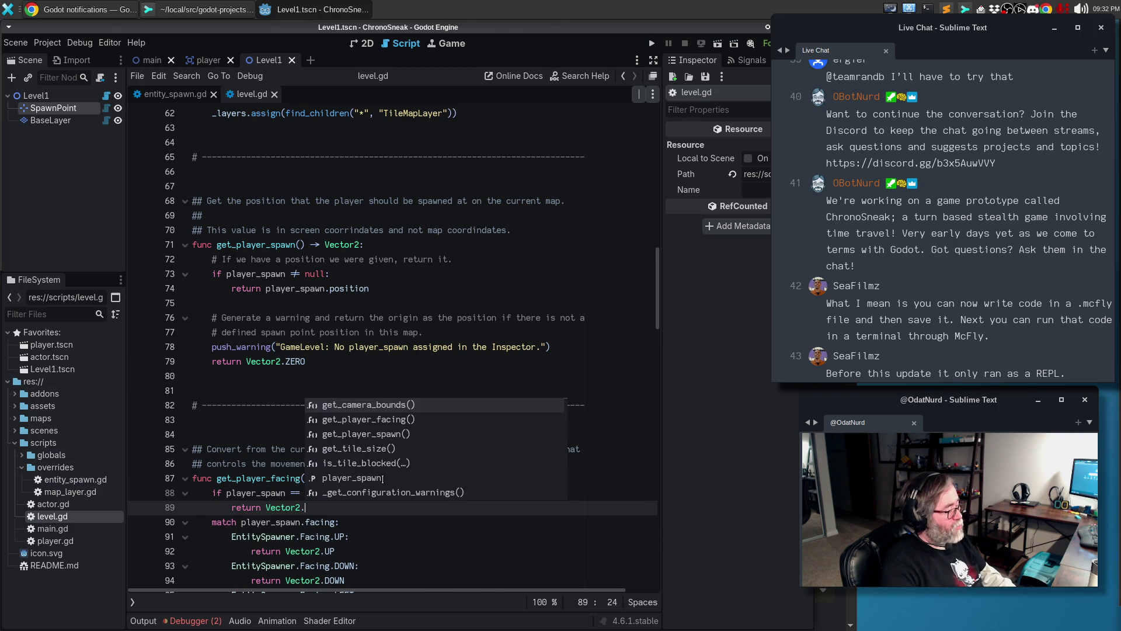
type("DOWN;")
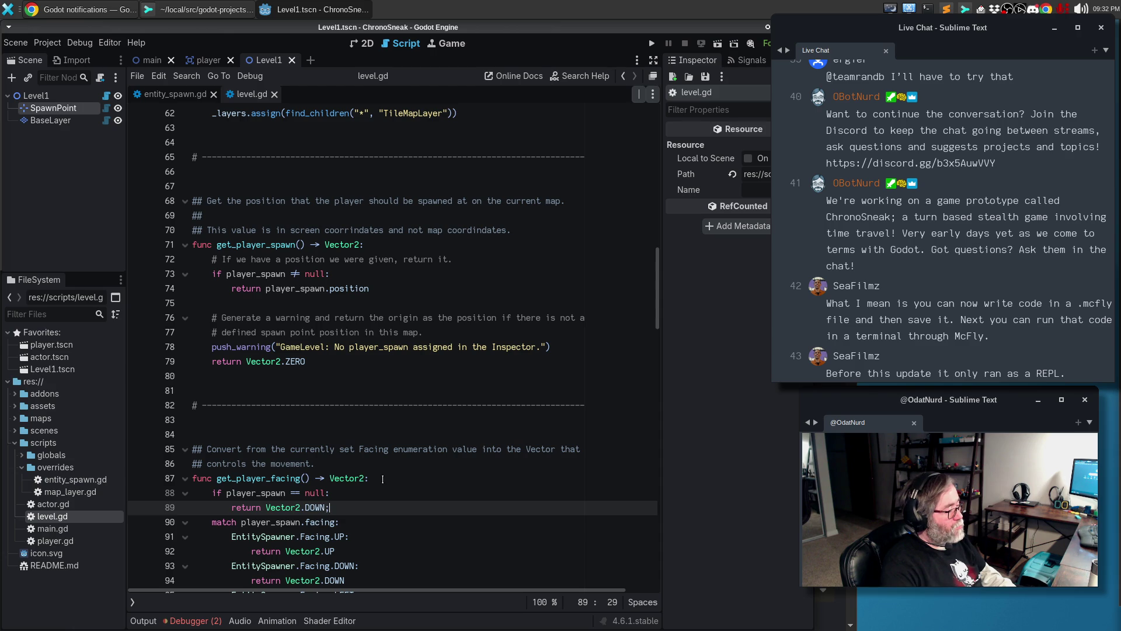
key("BackSpace")
key("Return")
Add the comment 'If there is no player spawn, then just assume down.' and run the game
key("Up")
key("Up")
key("Up")
key("End")
key("Return")
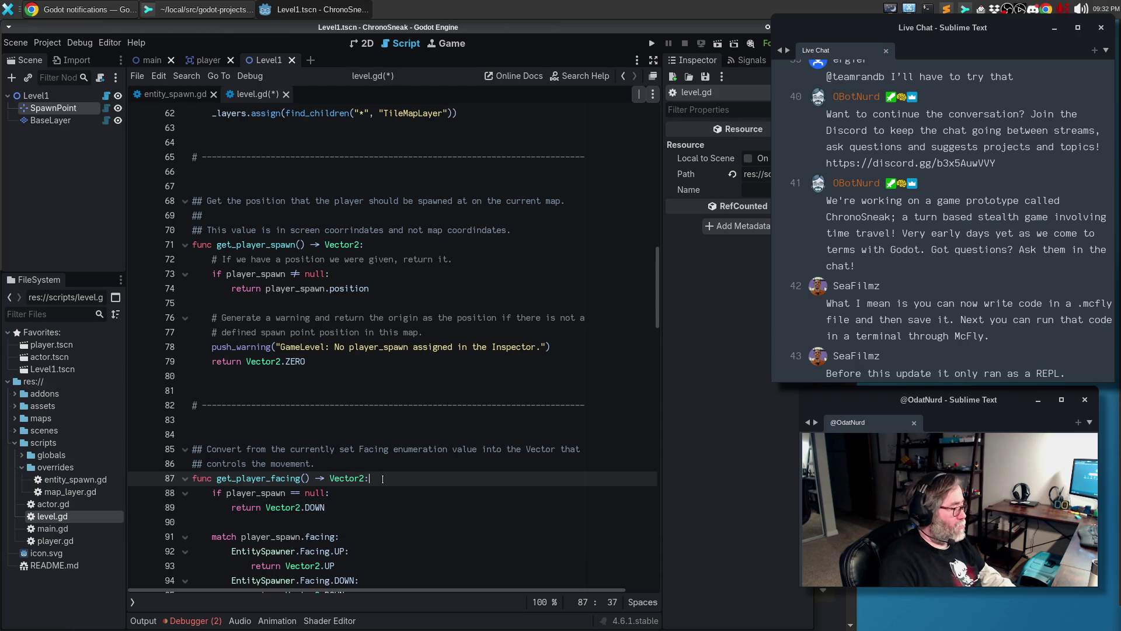
type("# If there is no player sopaw")
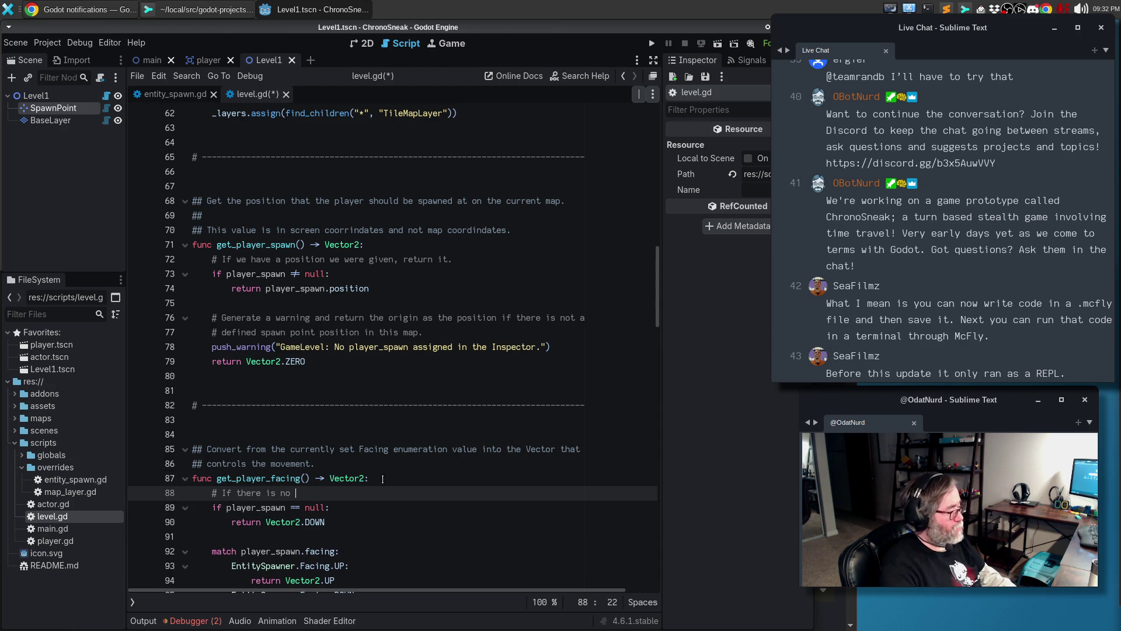
key("BackSpace")
key("BackSpace")
type("pa")
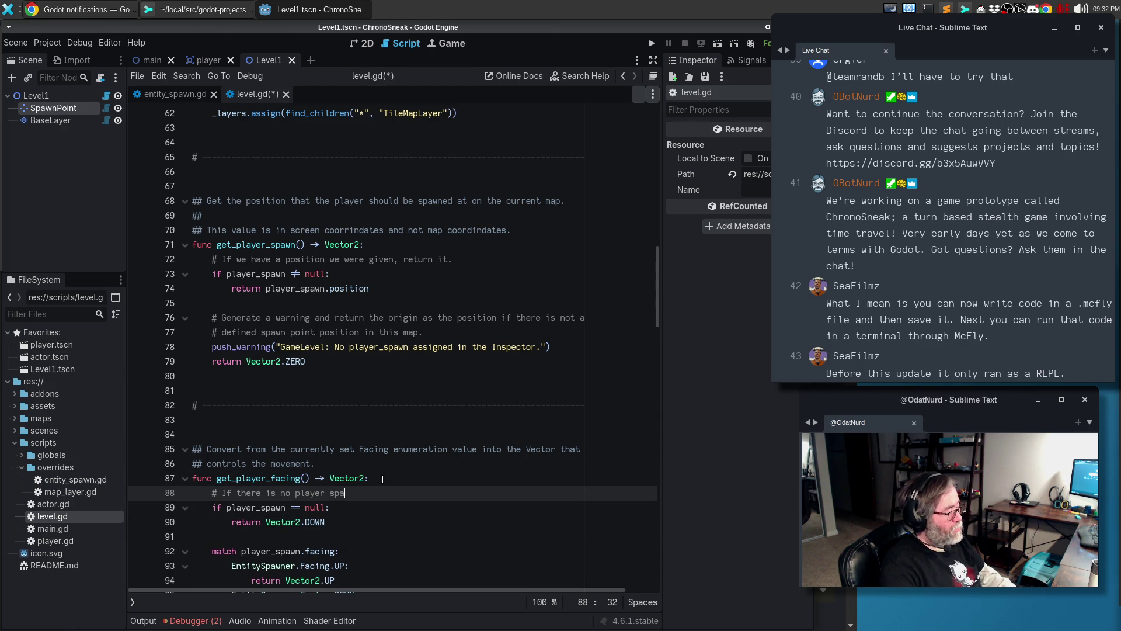
type("wn, then just assume down.")
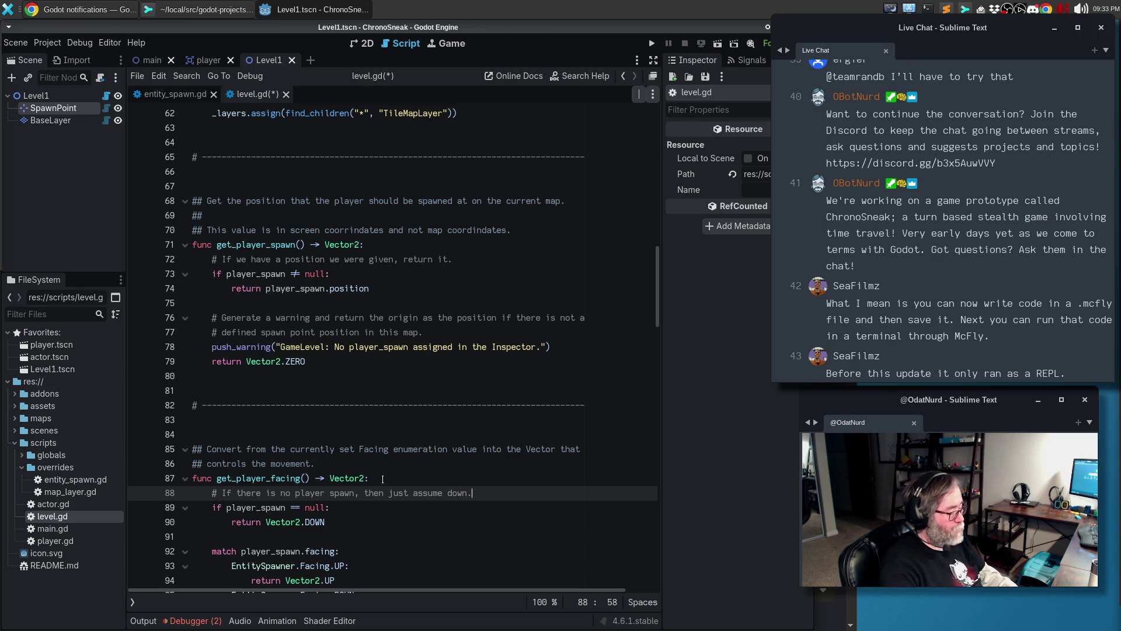
key("F5")
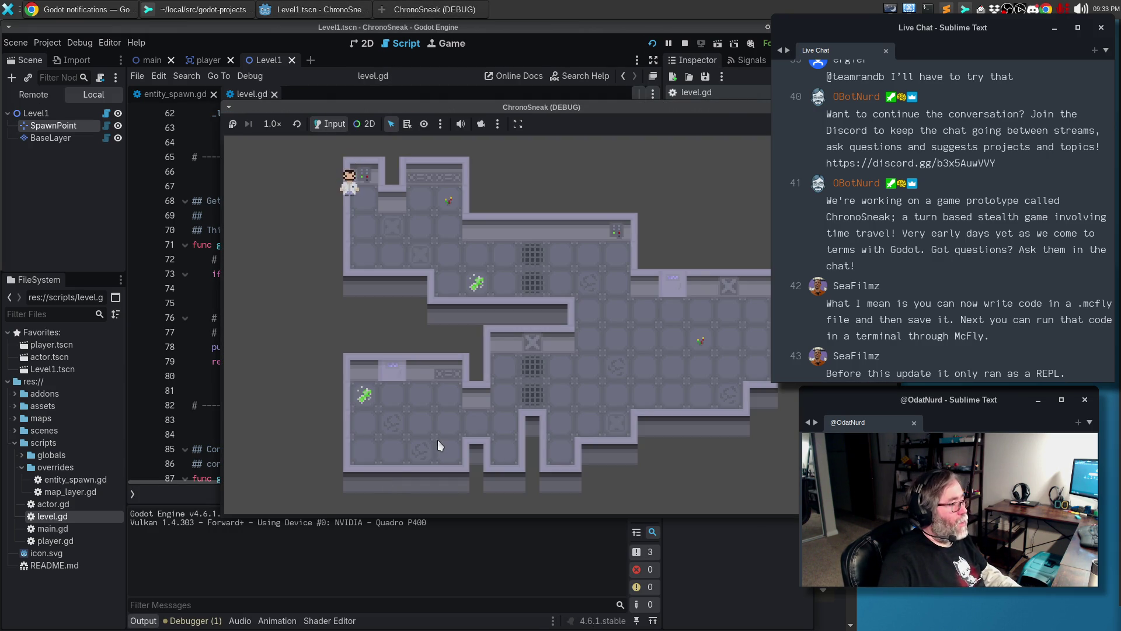
Move the player down and right in the test run, then stop the game
key("Down")
key("Right")
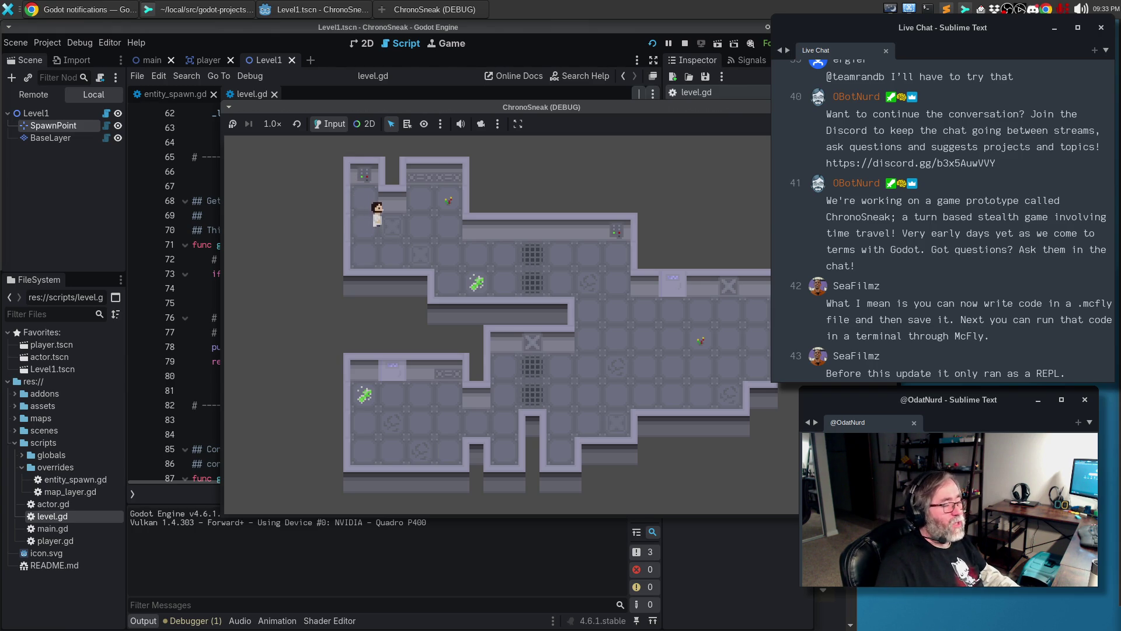
key("F8")
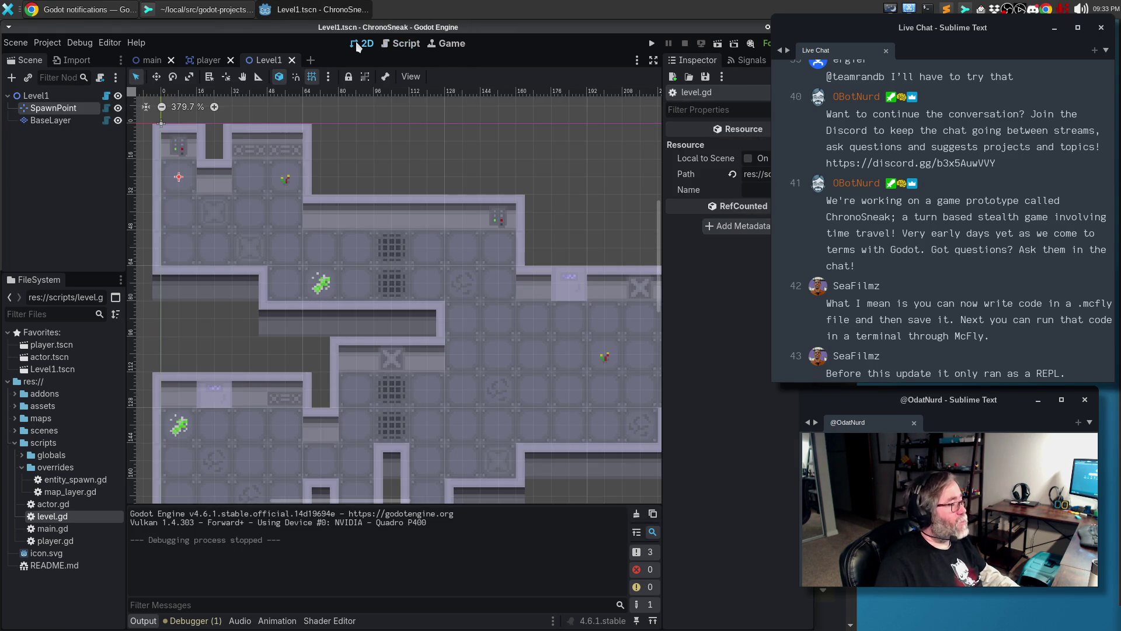
left_click(362, 43)
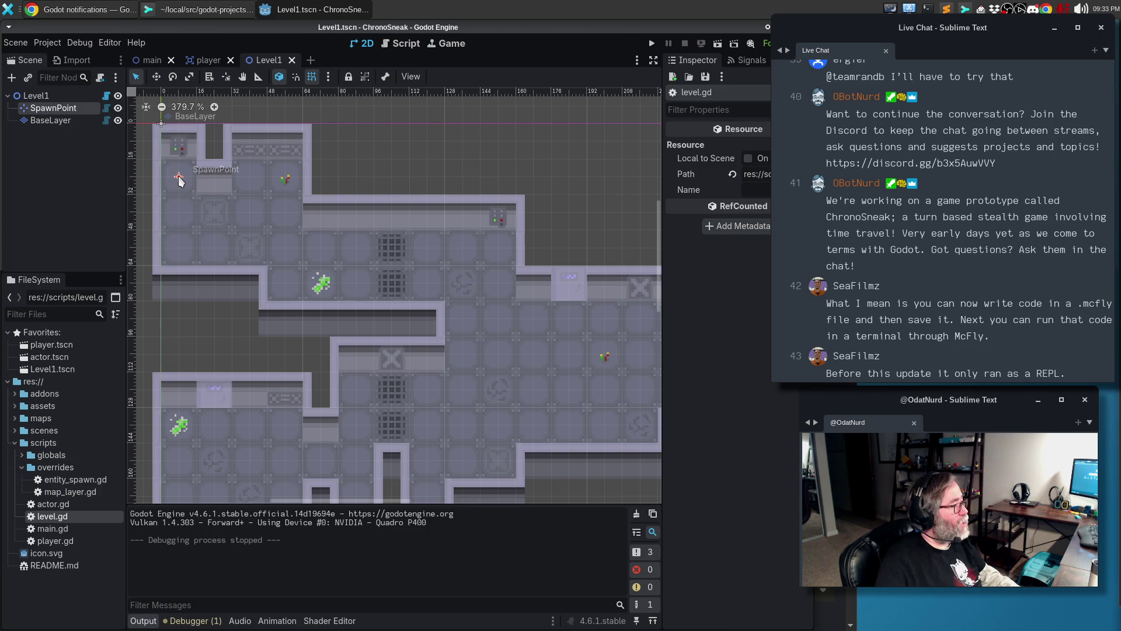
Assign SpawnPoint as Level1's Player Spawn property, then save and run the game
left_click(177, 176)
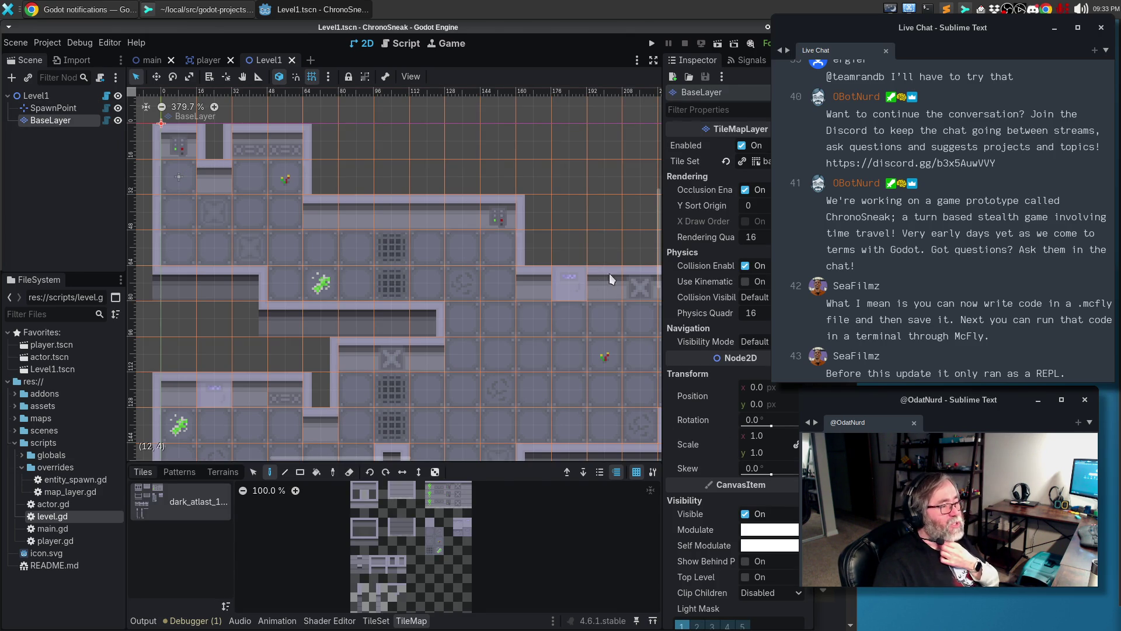
left_click(25, 96)
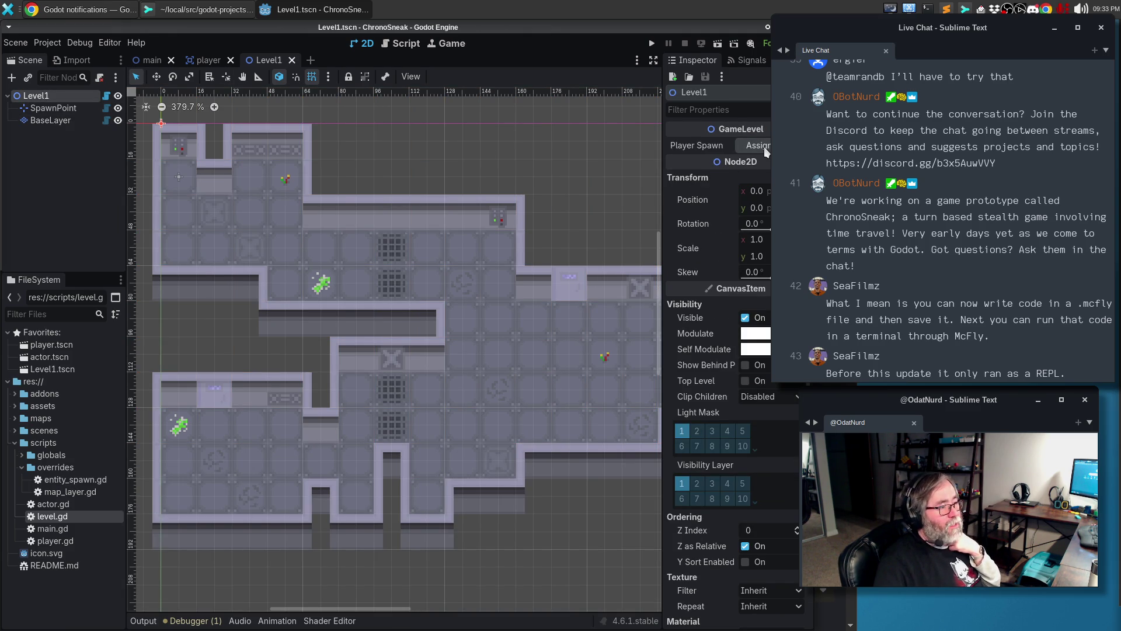
left_click(764, 146)
left_click(538, 170)
left_click(614, 508)
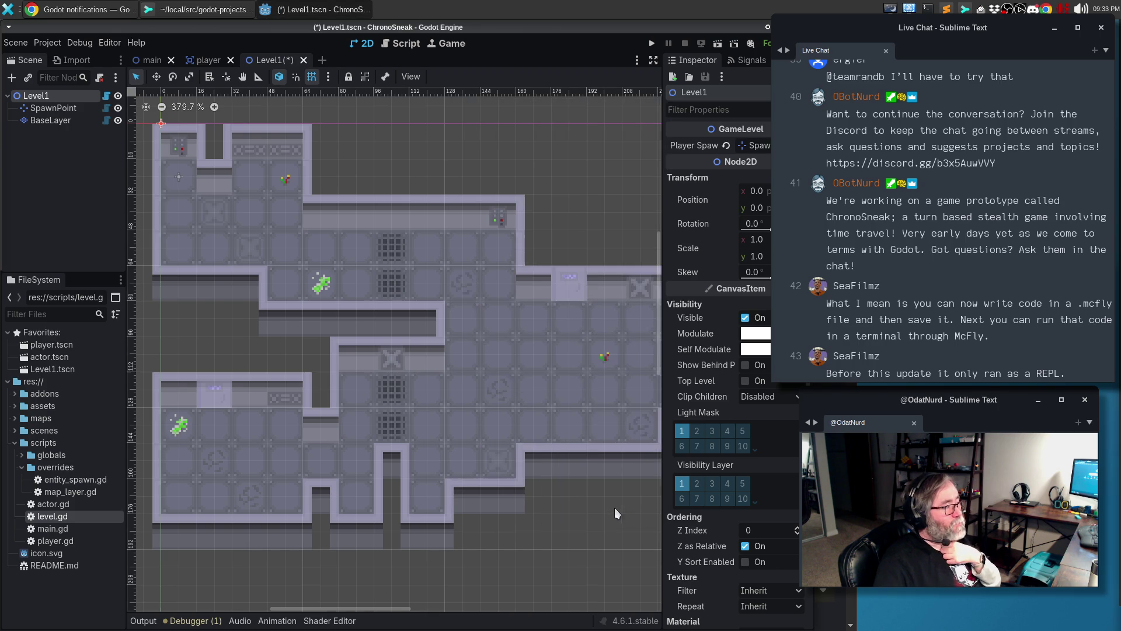
key("F5")
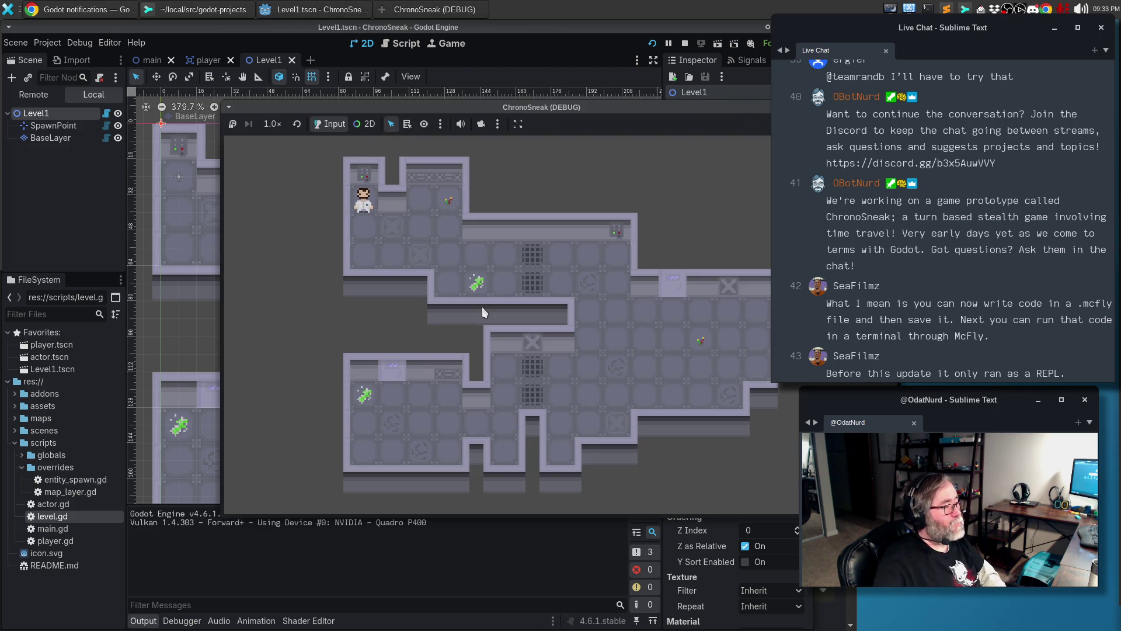
Move the player down and right, then stop the game
key("Down")
key("Right")
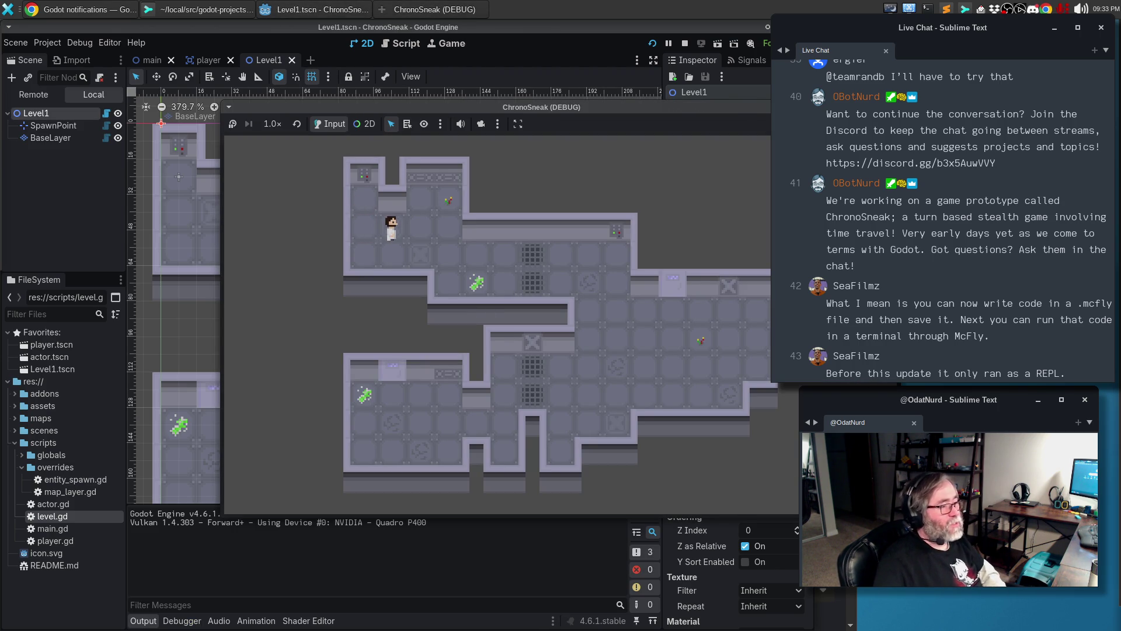
key("F8")
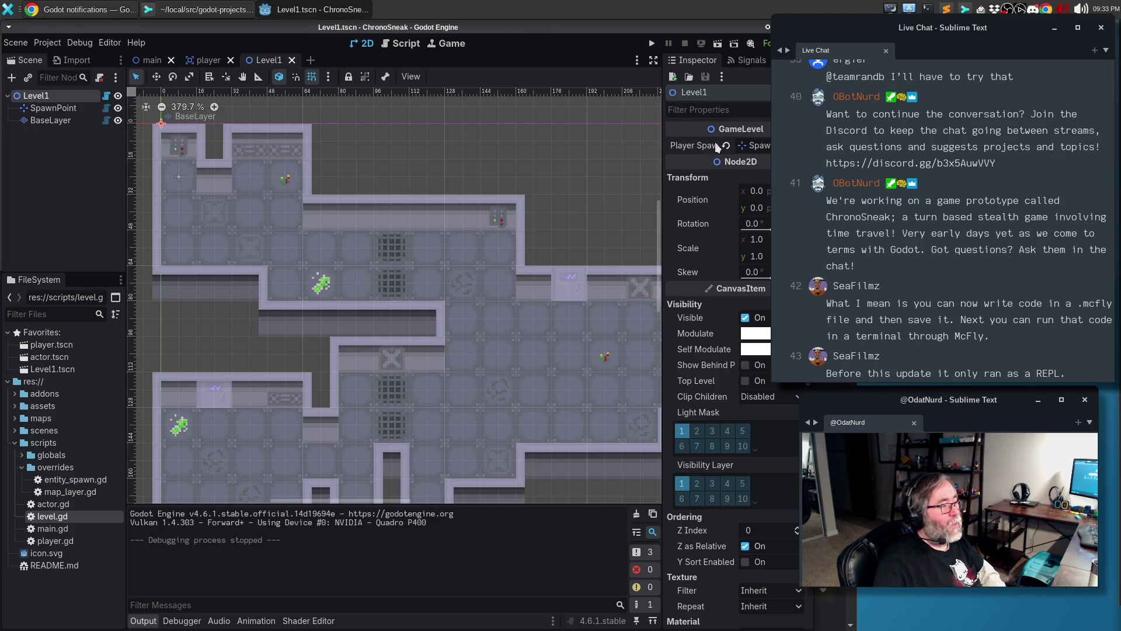
Set SpawnPoint's Facing to Up, then save, test-run and stop the game
left_click(52, 108)
left_click(752, 146)
left_click(756, 160)
key("F5")
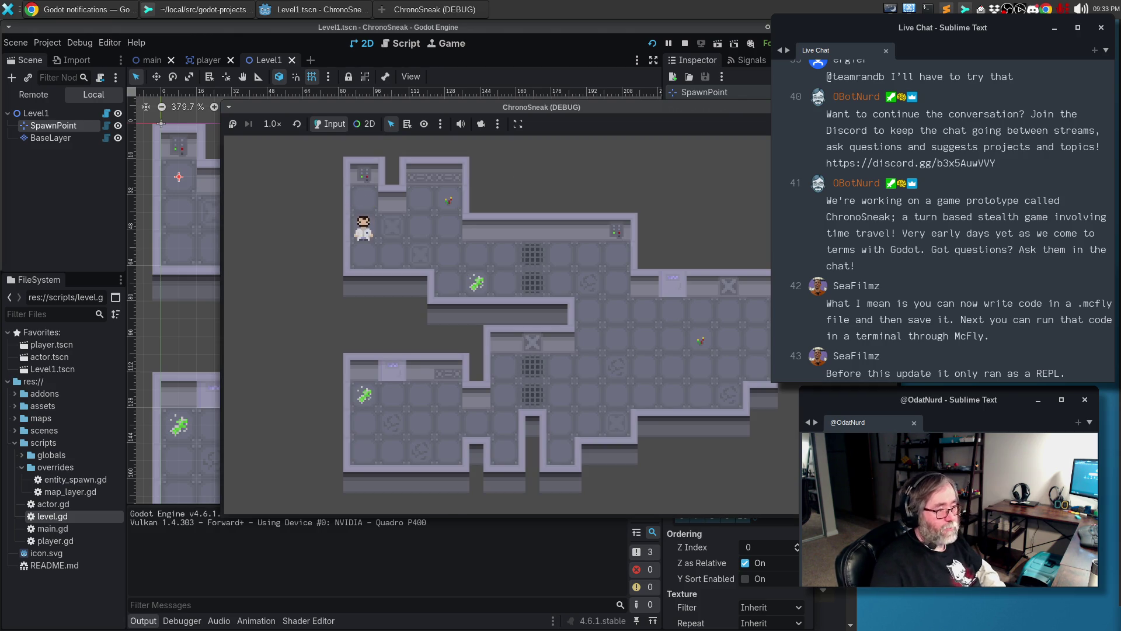
key("F8")
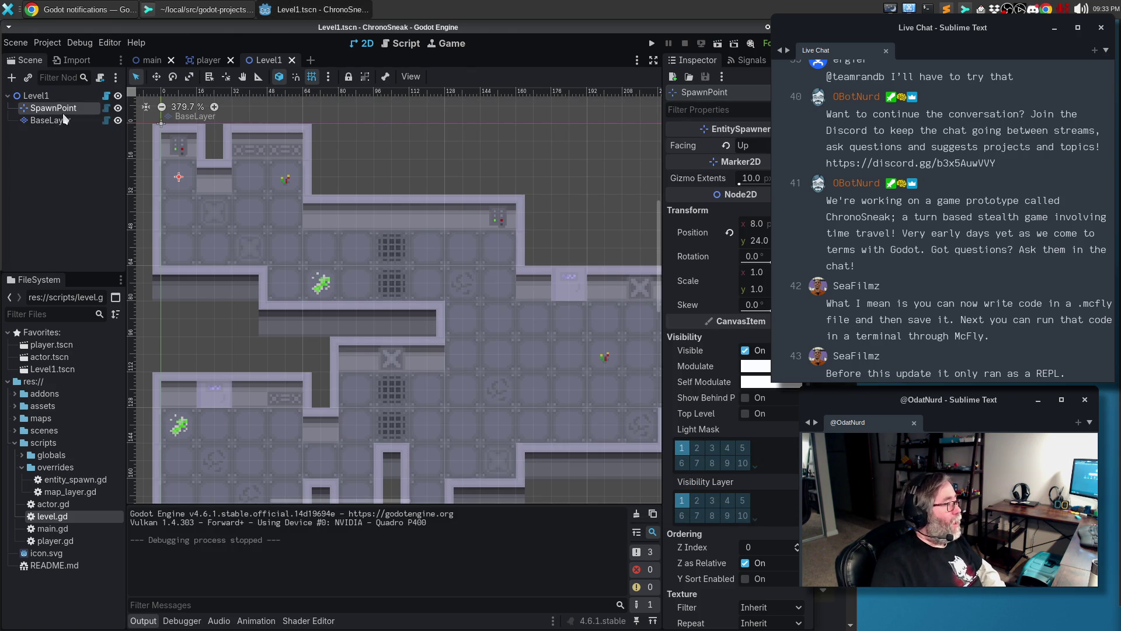
Rename the SpawnPoint node to PlayerSpawn
double_click(53, 108)
type("Player")
type("wn")
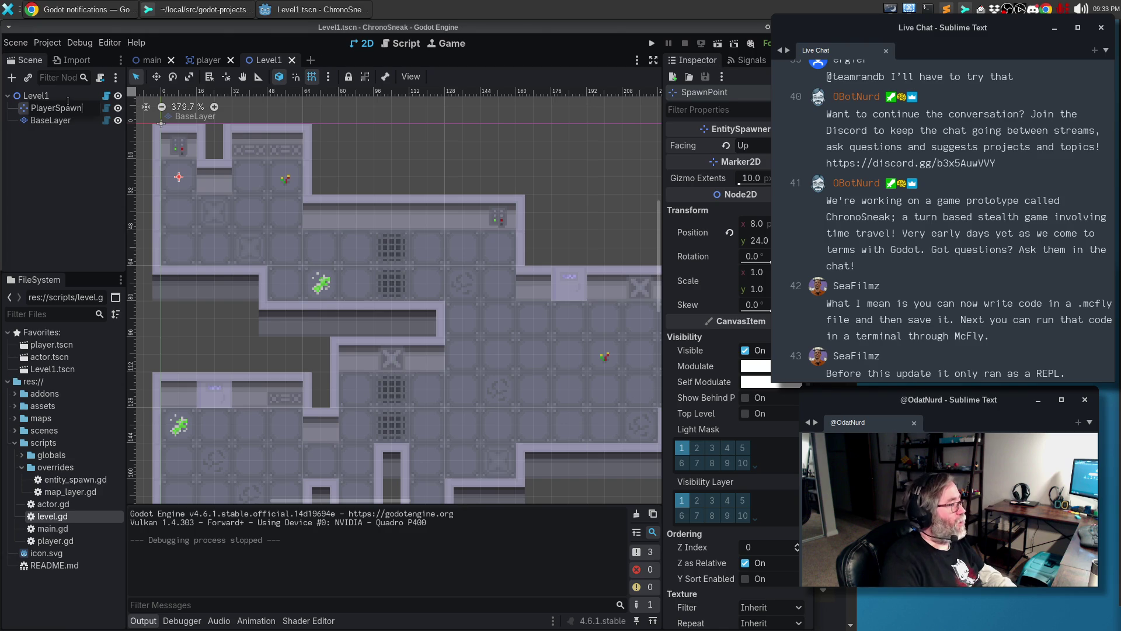
key("Return")
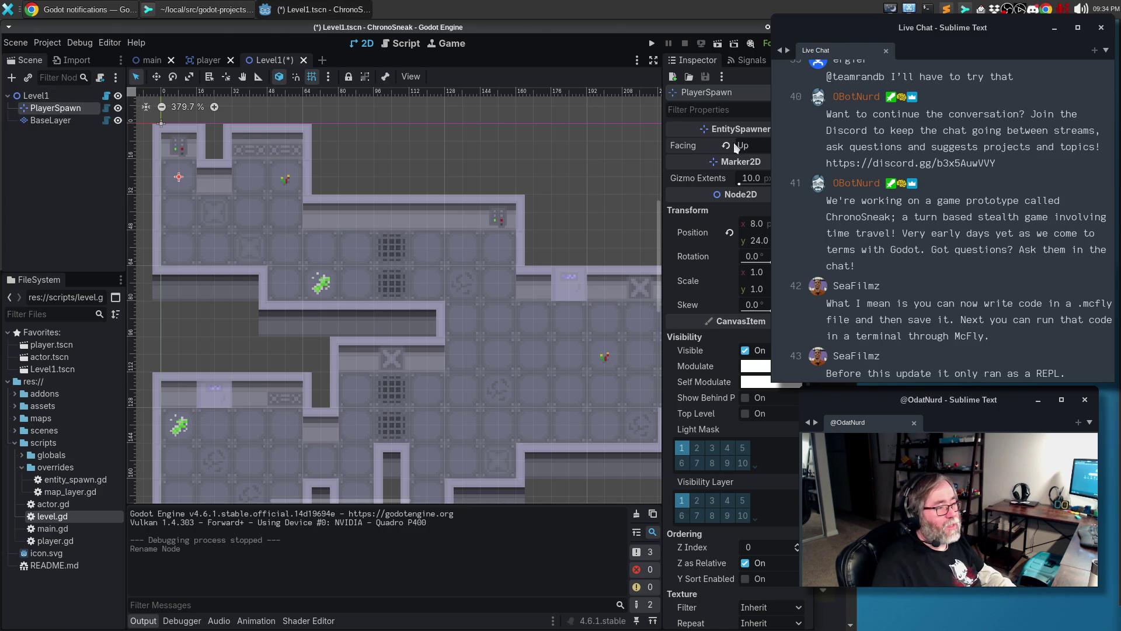
Set the PlayerSpawn spawner's Facing to Down
left_click(56, 95)
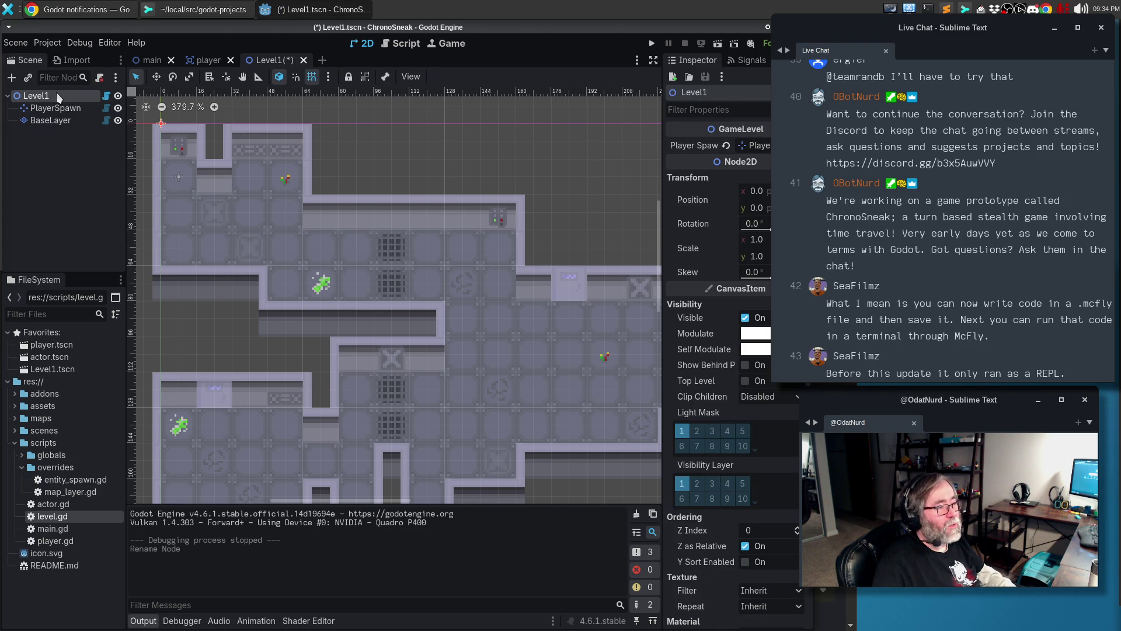
left_click(55, 108)
left_click(747, 145)
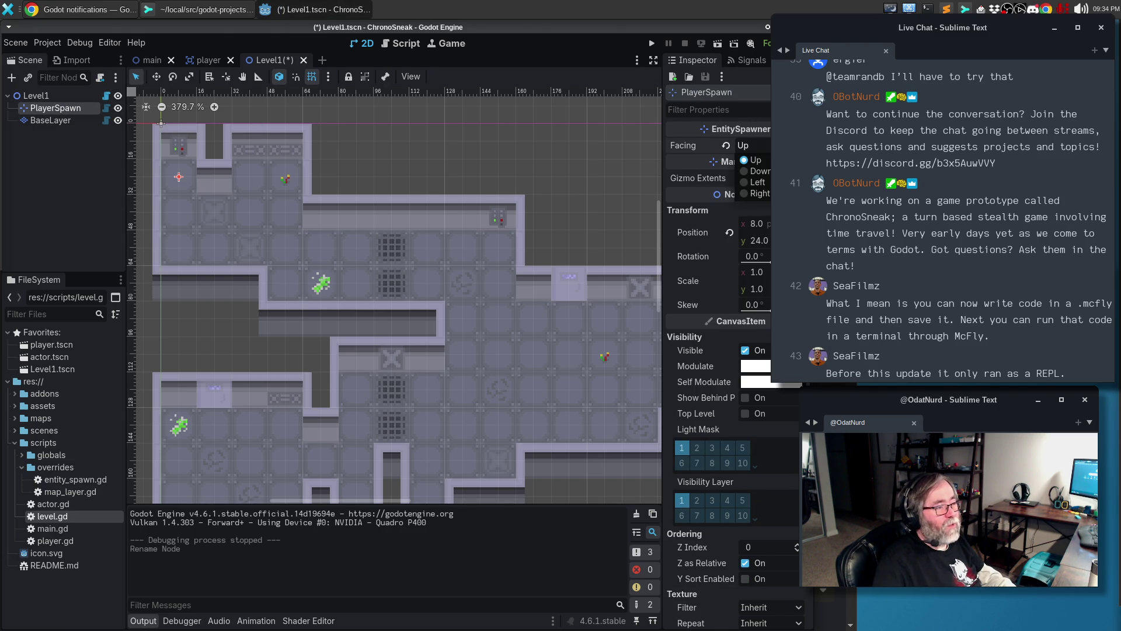
left_click(750, 171)
Assign and then clear Level1's Player Spawn property, and save the scene
left_click(53, 96)
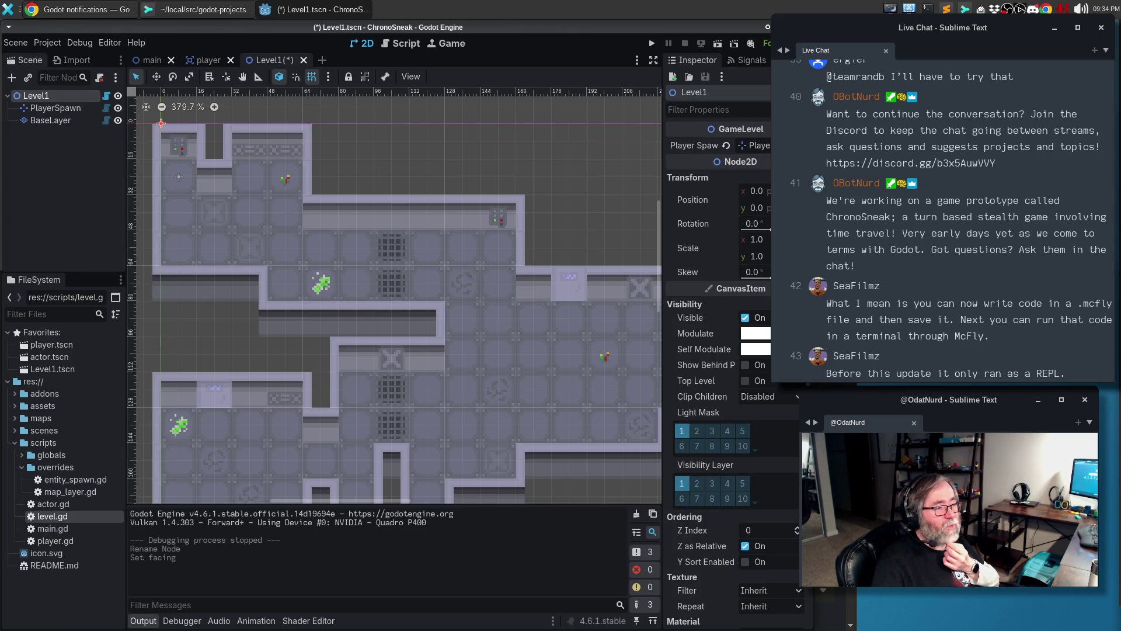
left_click(754, 145)
left_click(524, 156)
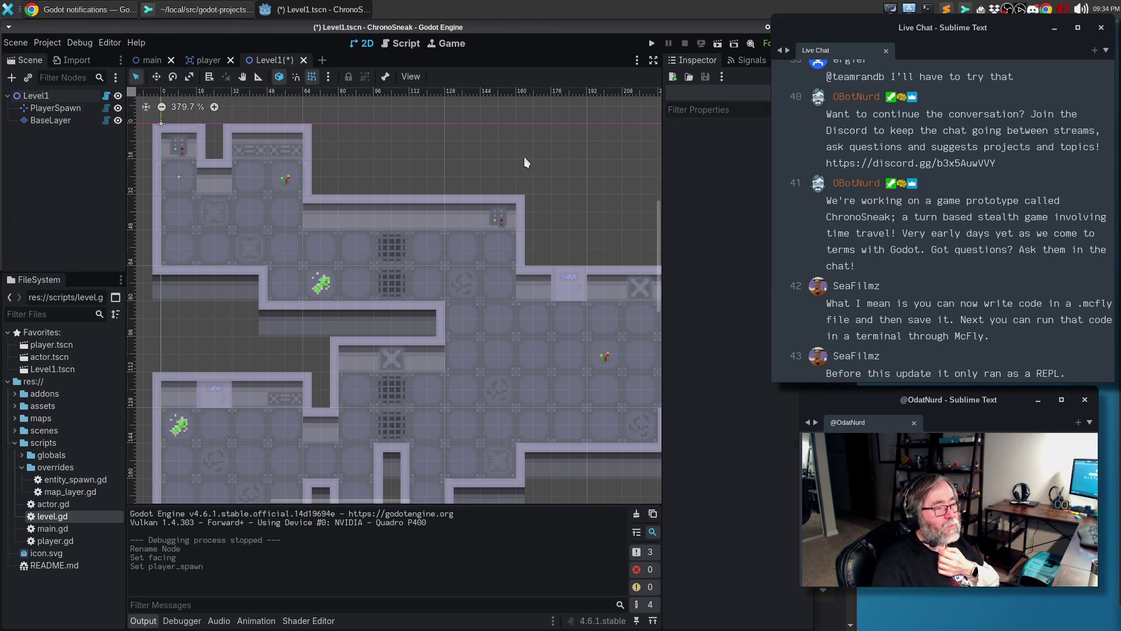
left_click(36, 95)
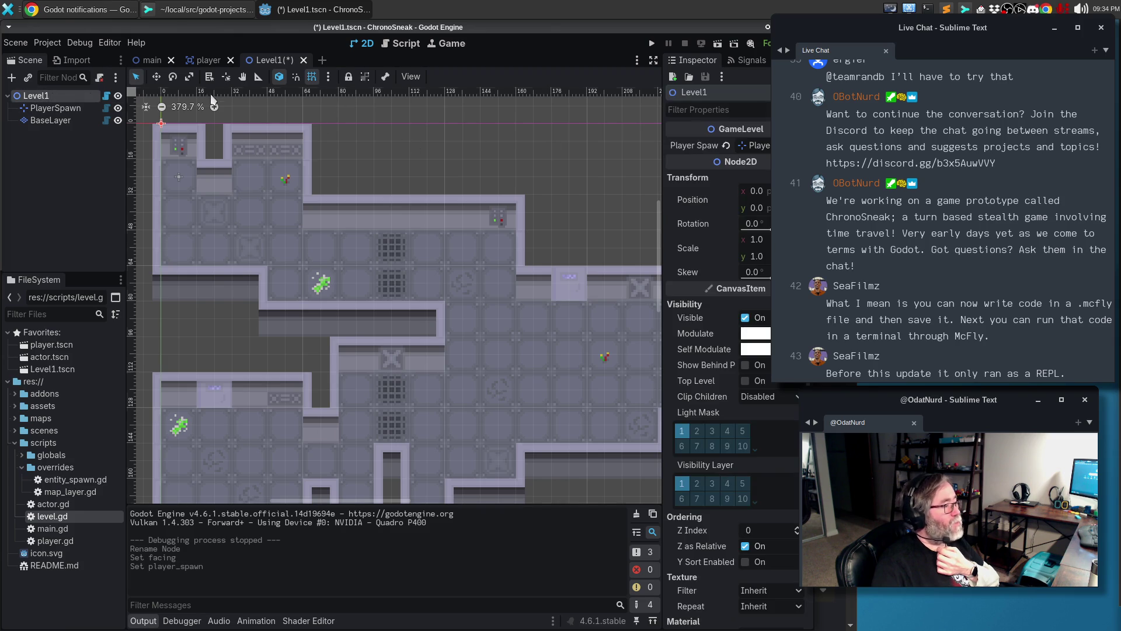
left_click(726, 145)
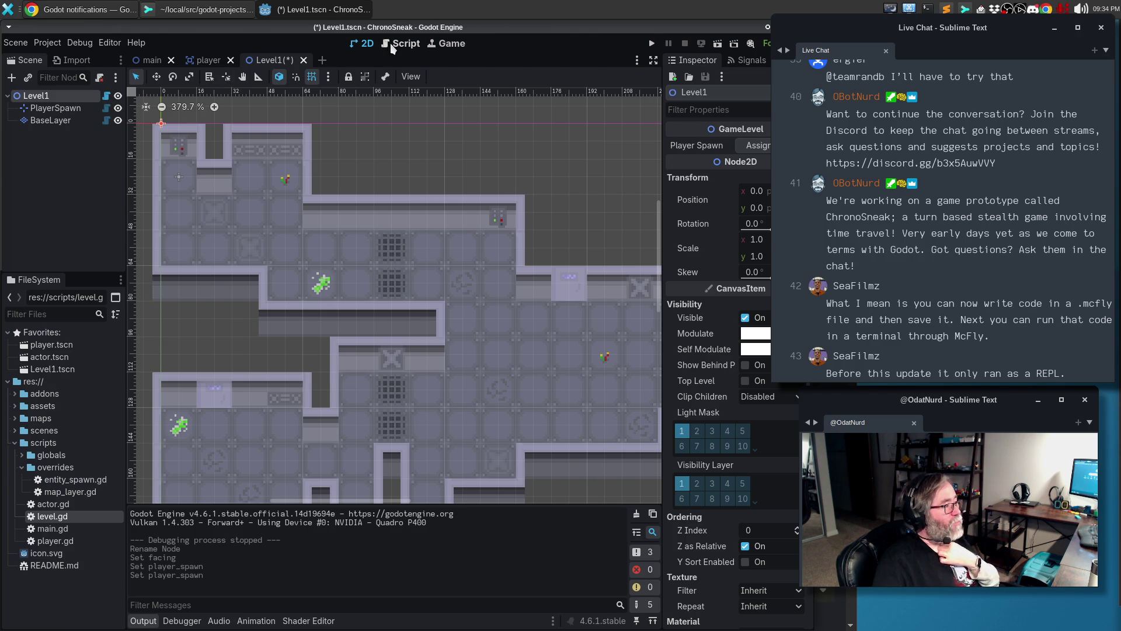
key("ctrl+s")
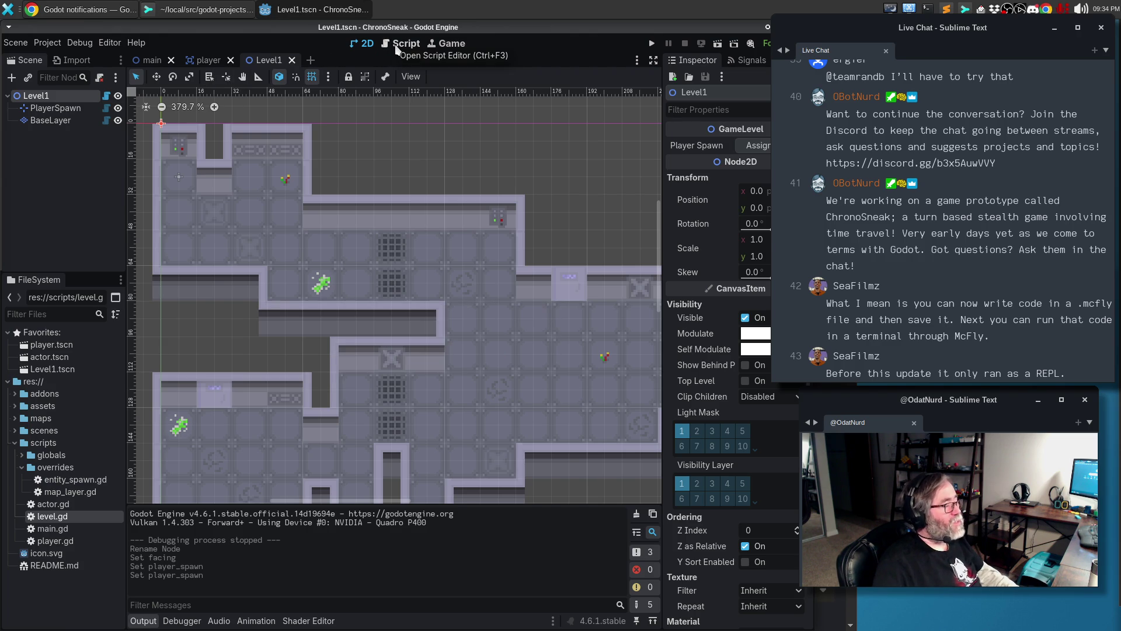
In level.gd, jump to _get_configuration_warnings and open a blank line above the TODO
left_click(396, 46)
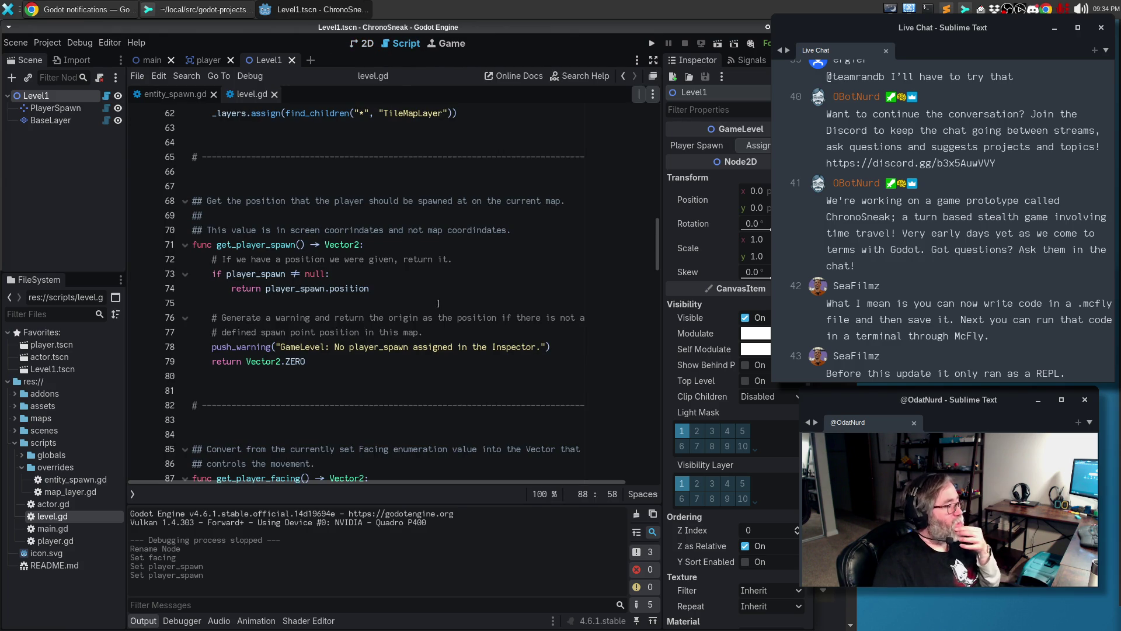
scroll(438, 303, "up", 6)
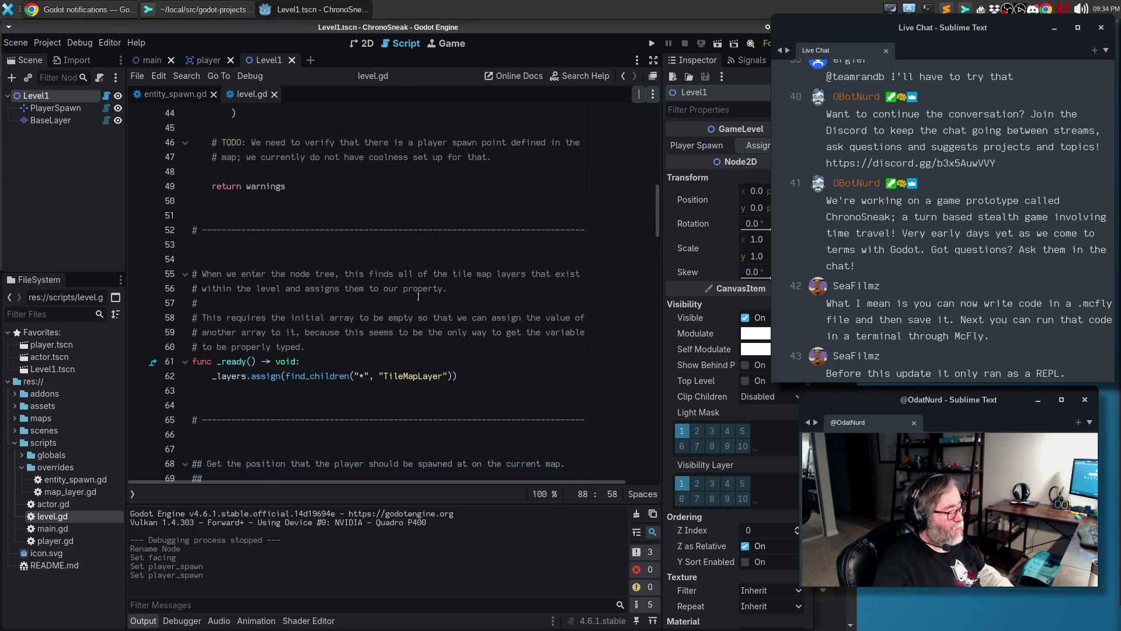
key("ctrl+alt+f")
double_click(372, 209)
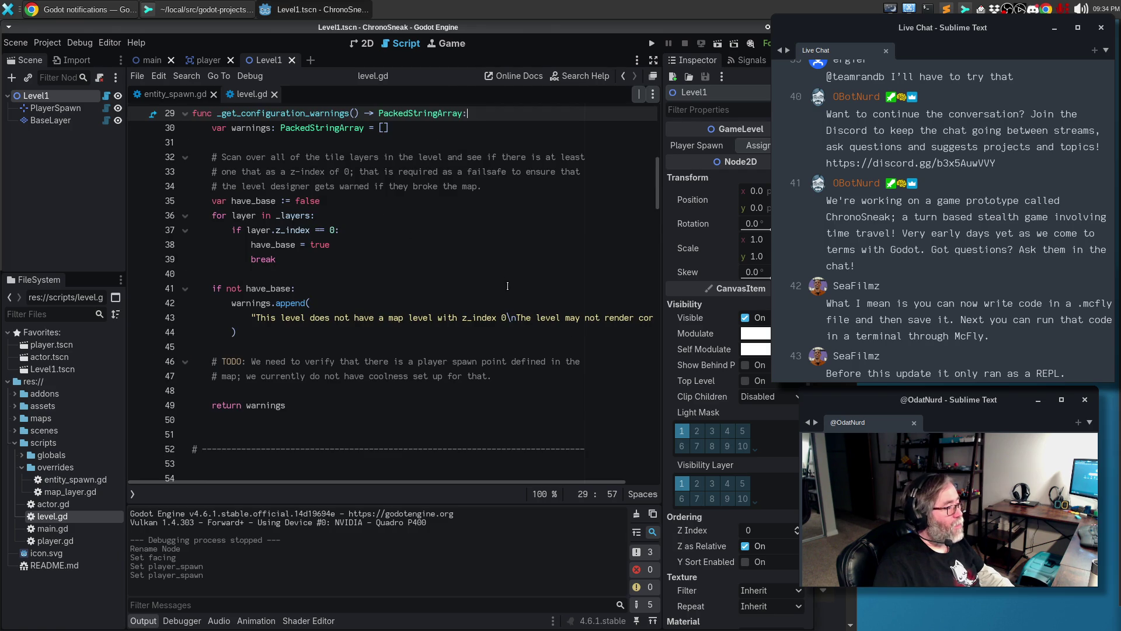
scroll(510, 288, "up", 1)
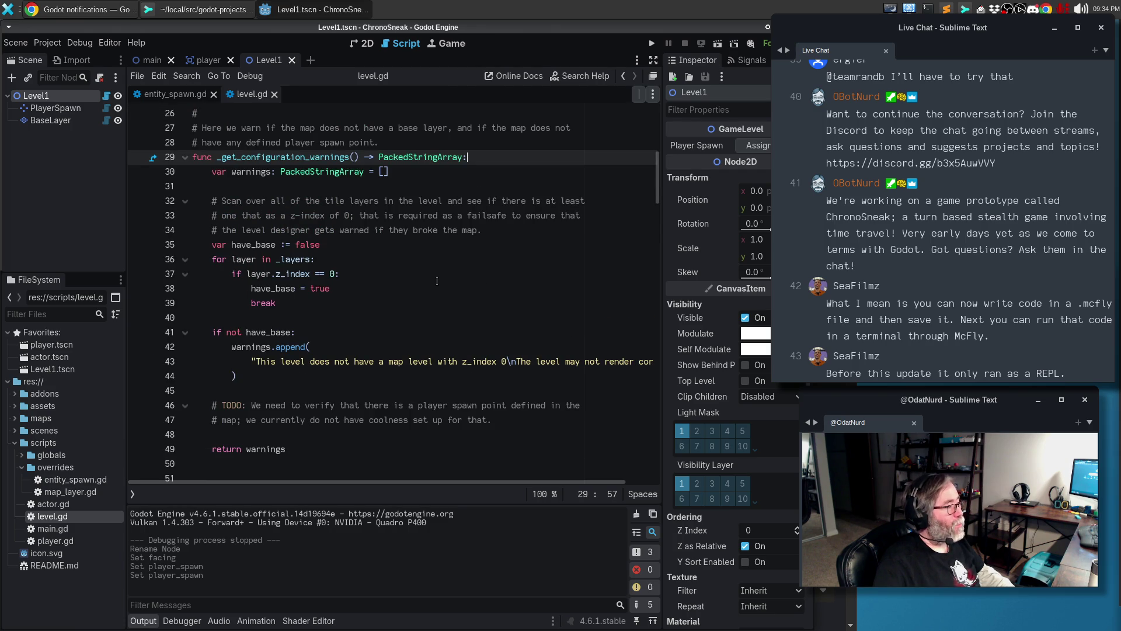
scroll(437, 281, "up", 2)
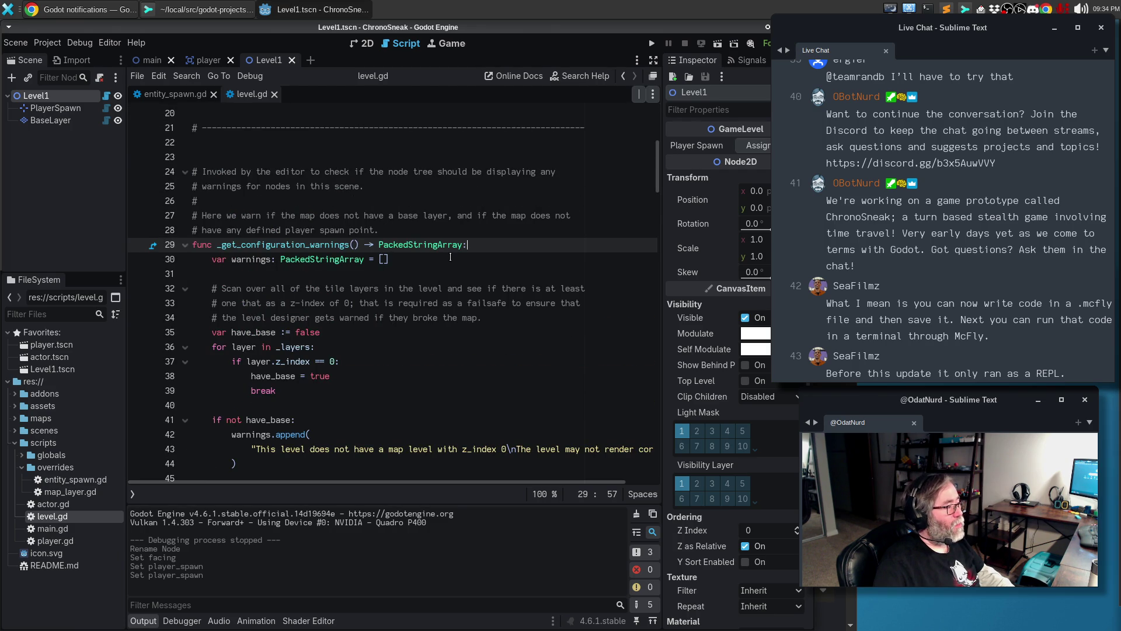
scroll(450, 257, "down", 2)
left_click(311, 376)
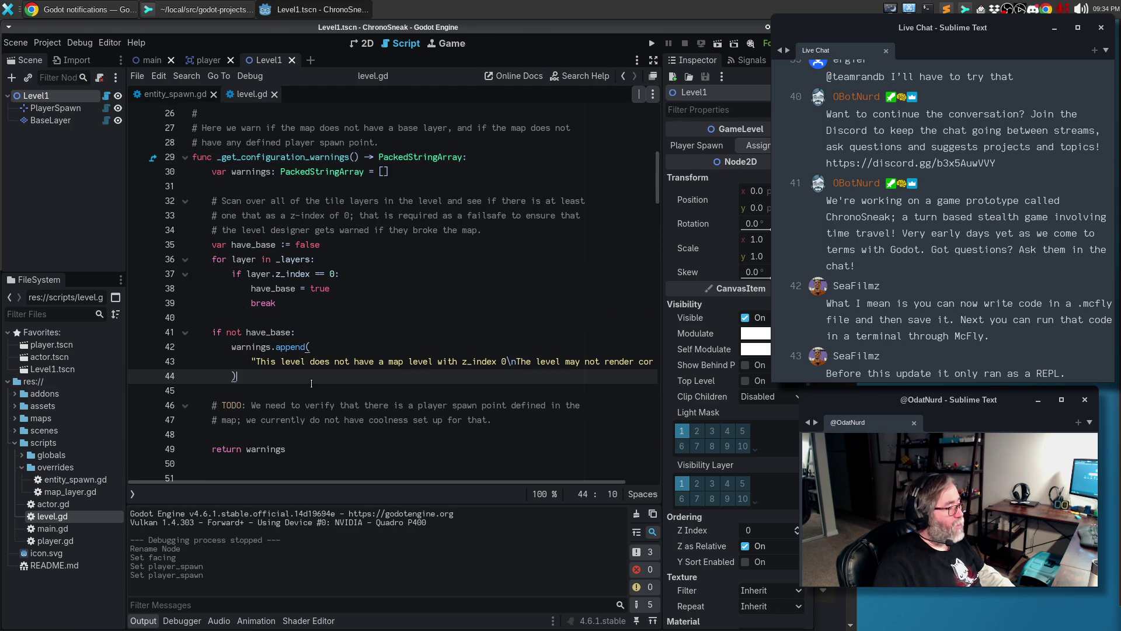
key("Down")
key("Return")
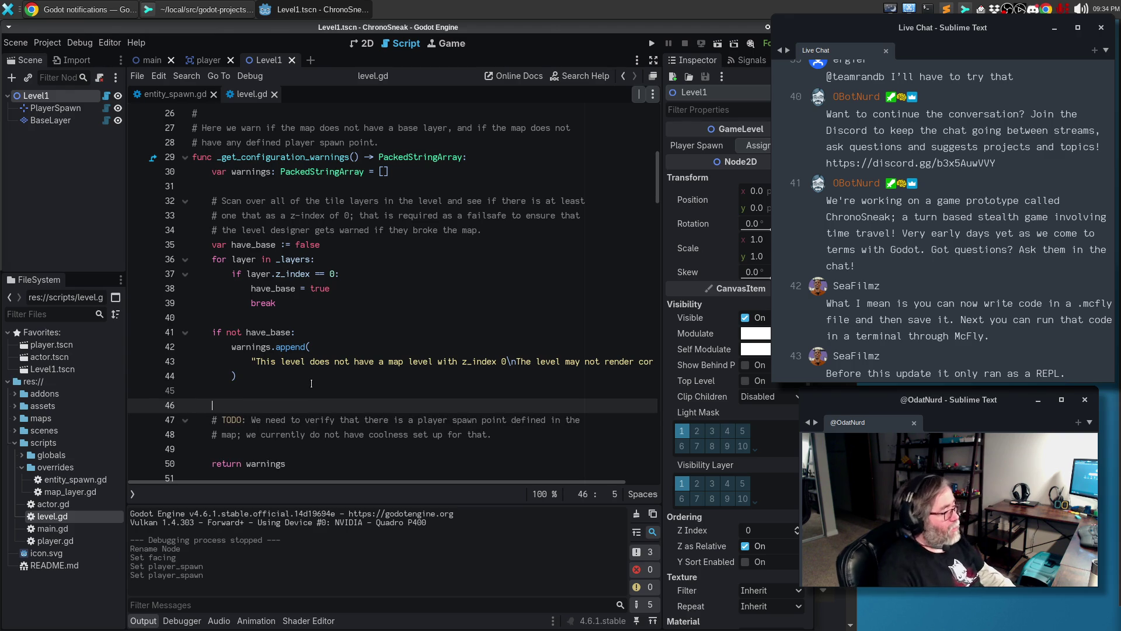
Write a comment warning that without a defined spawn point things will not go as expected, and save
type("#")
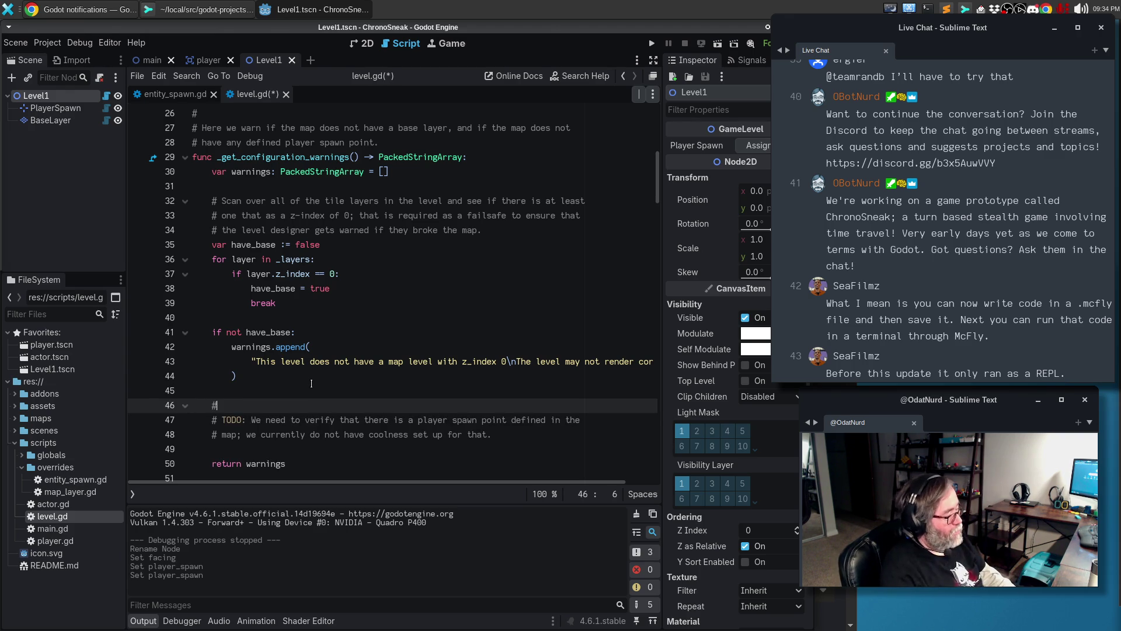
type(" If we don't have ")
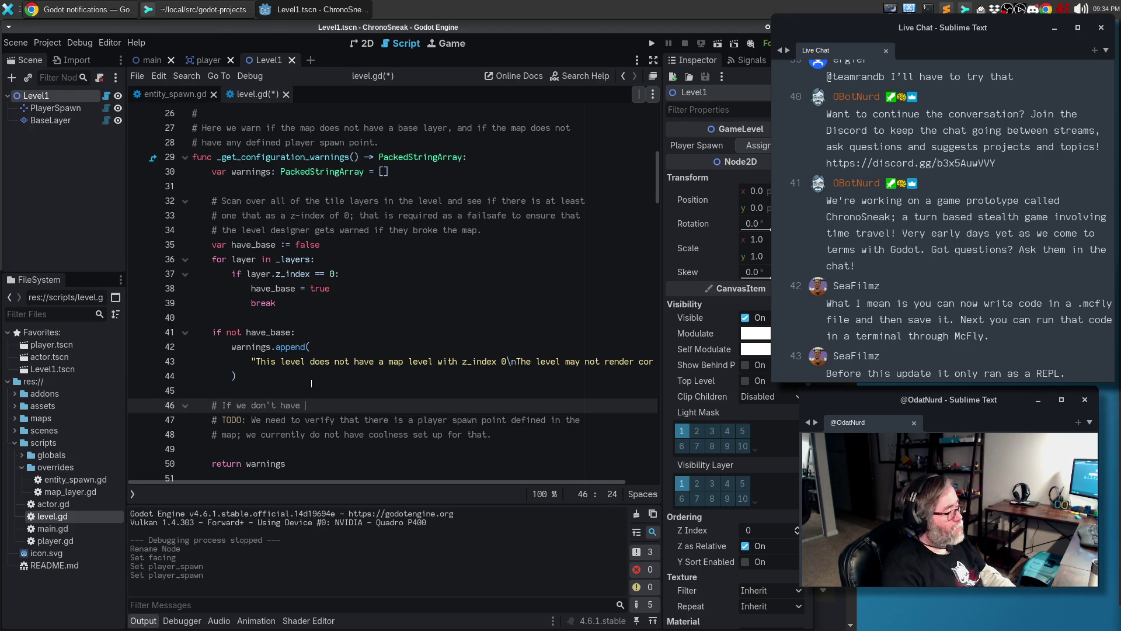
type("a defined space point in the map, ")
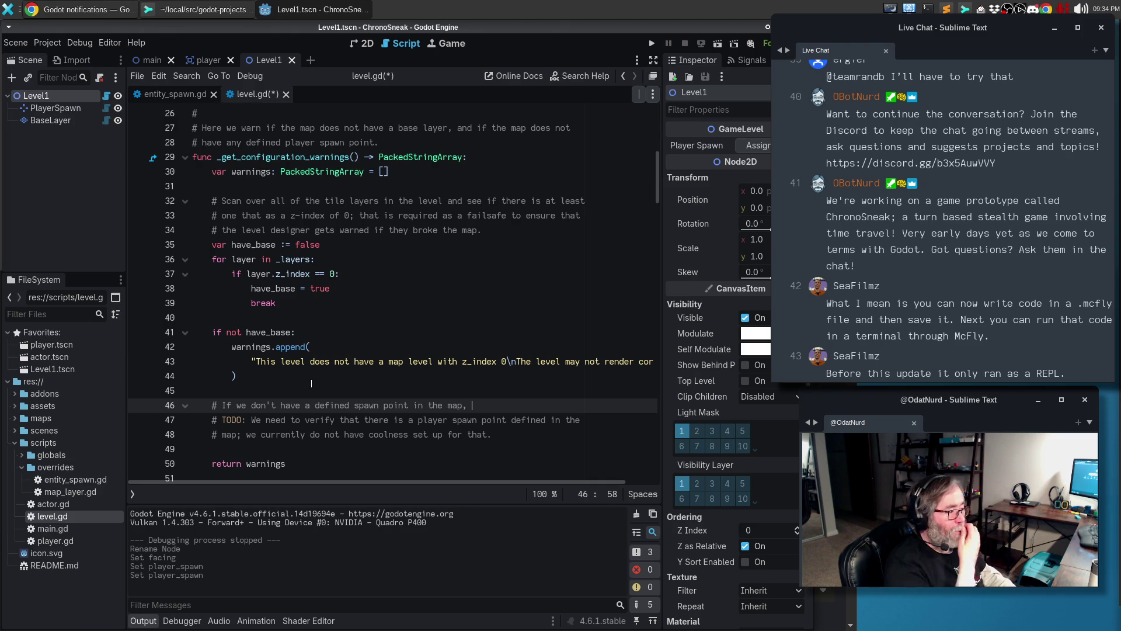
key("BackSpace")
key("BackSpace")
key("BackSpace")
key("BackSpace")
key("BackSpace")
type("level, t")
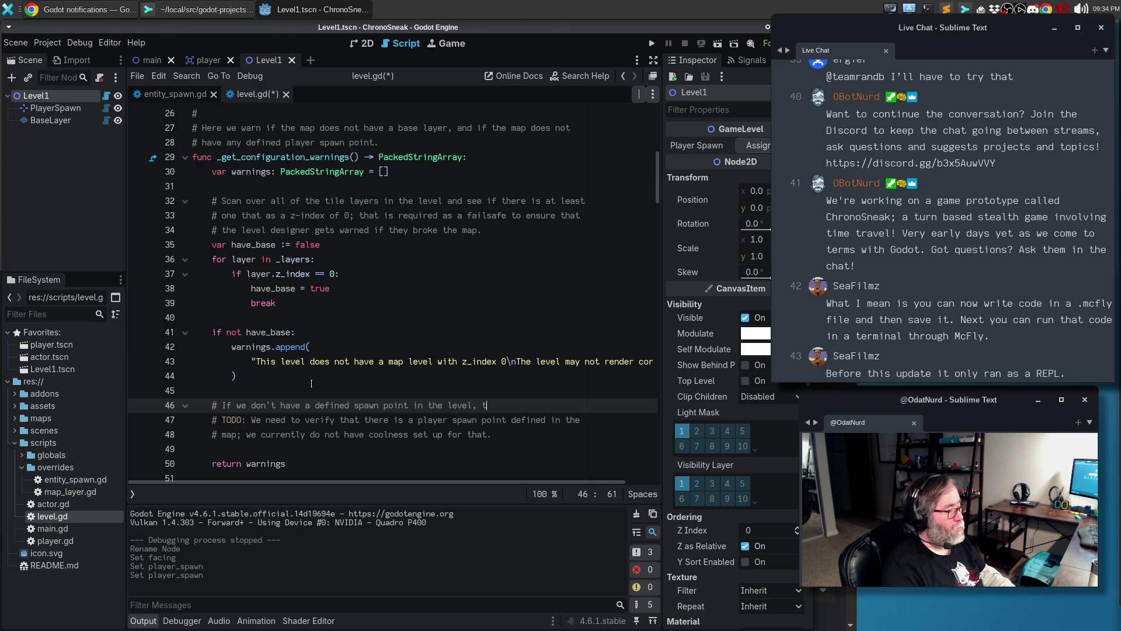
type("his is not going to")
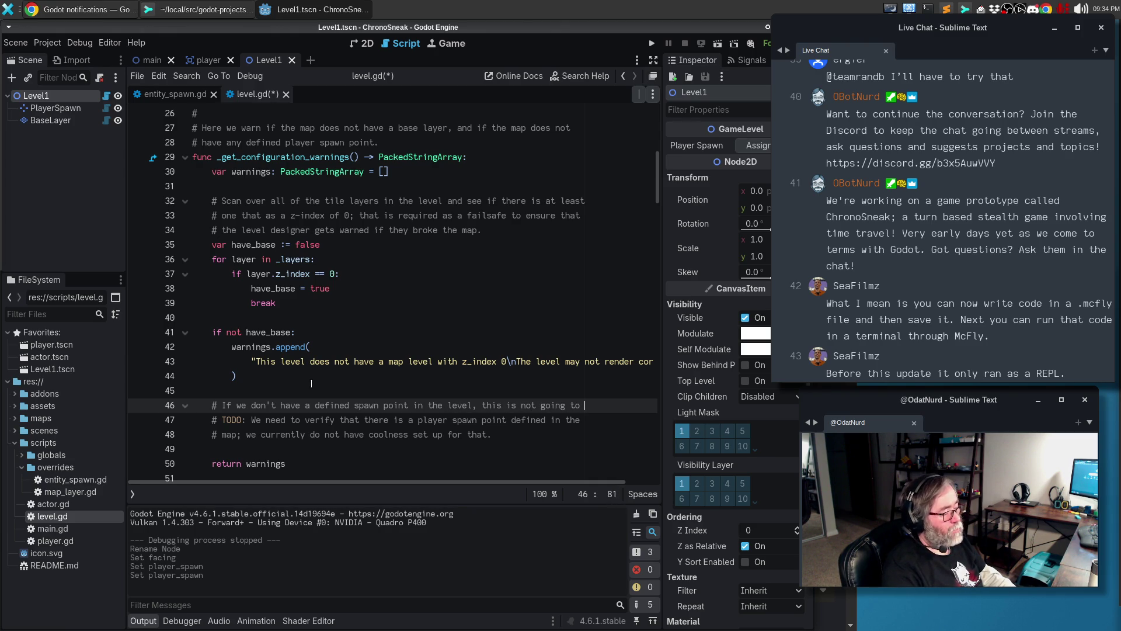
key("BackSpace")
key("BackSpace")
key("BackSpace")
type("t")
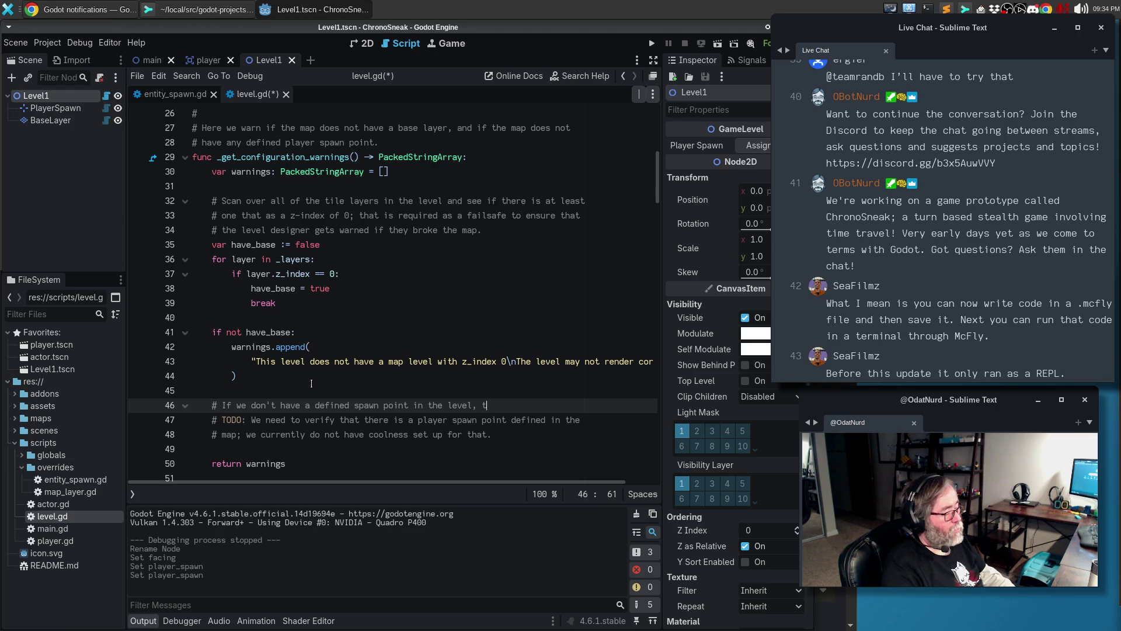
type("hings will not go a")
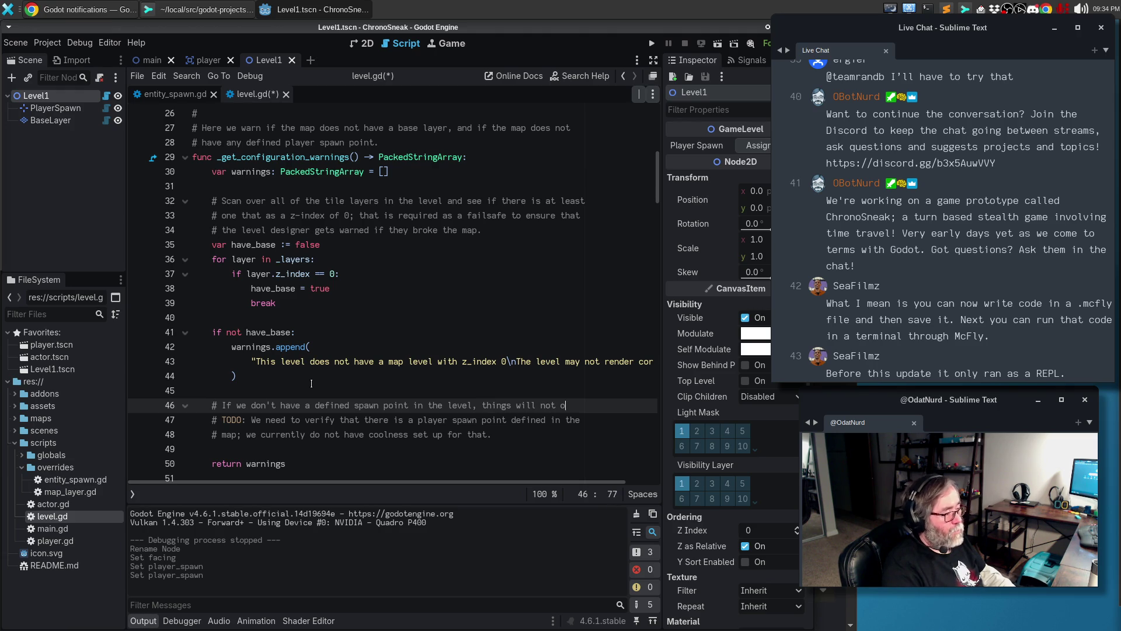
type("s")
key("Return")
type("# expected.")
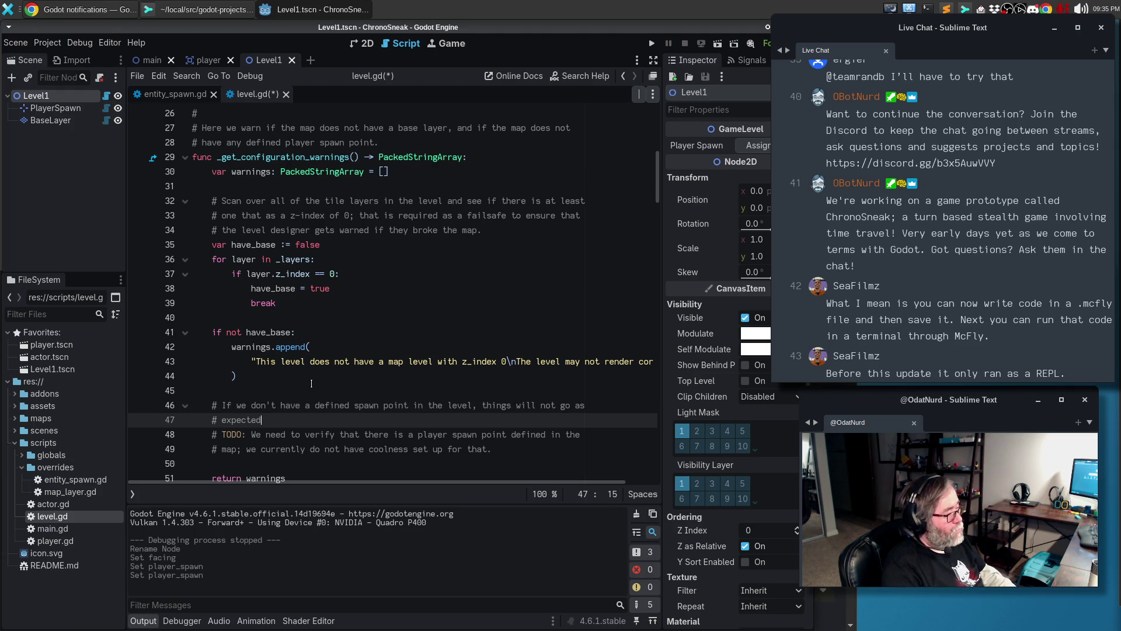
key("ctrl+s")
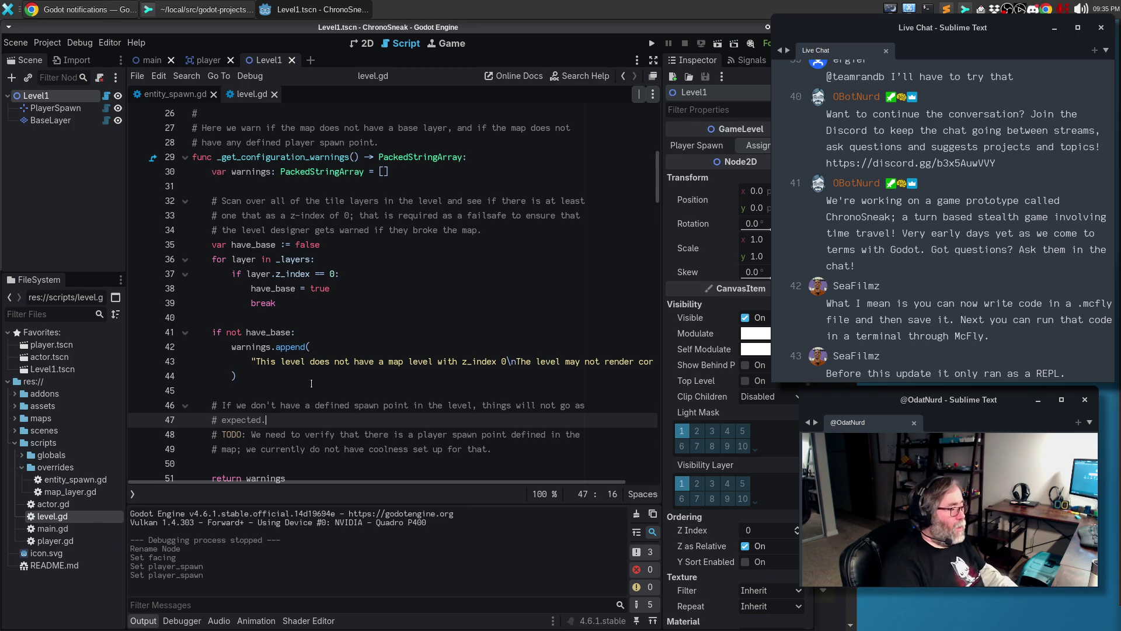
Add a 'player_spawn == null:' check appending 'This level does not have an assigned player spawn point'
key("Return")
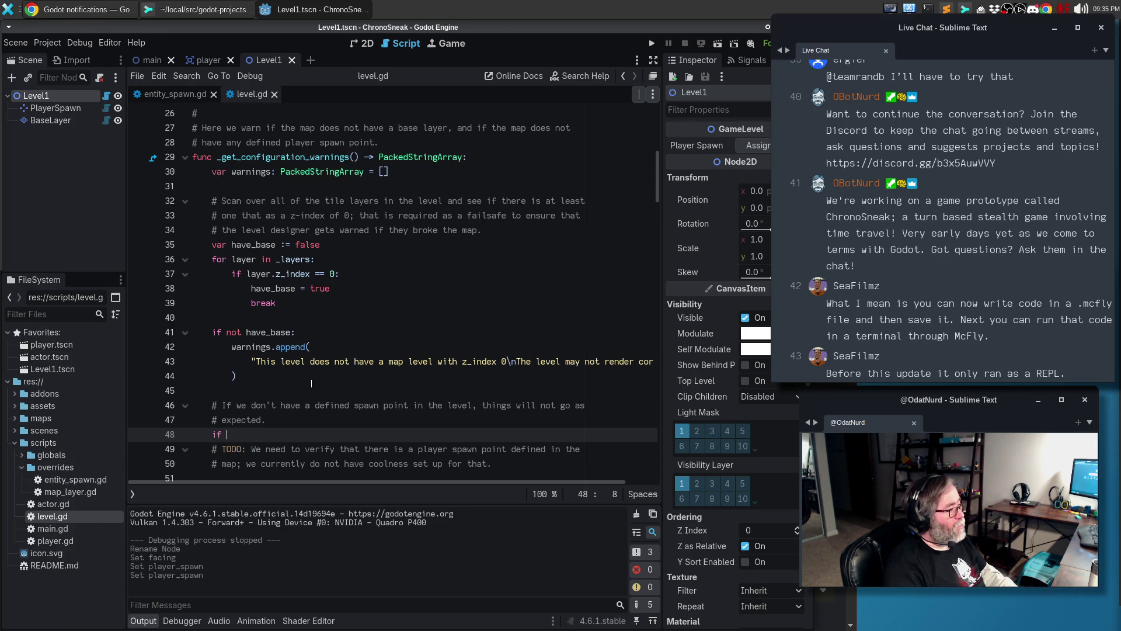
scroll(462, 246, "up", 8)
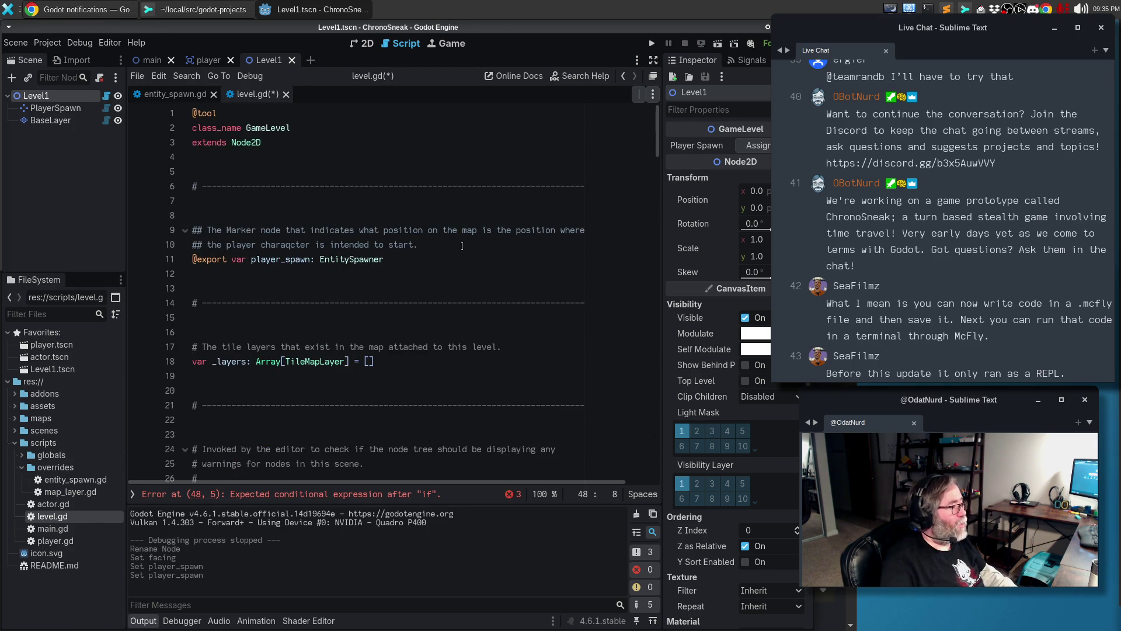
scroll(467, 245, "down", 9)
type("player_spa")
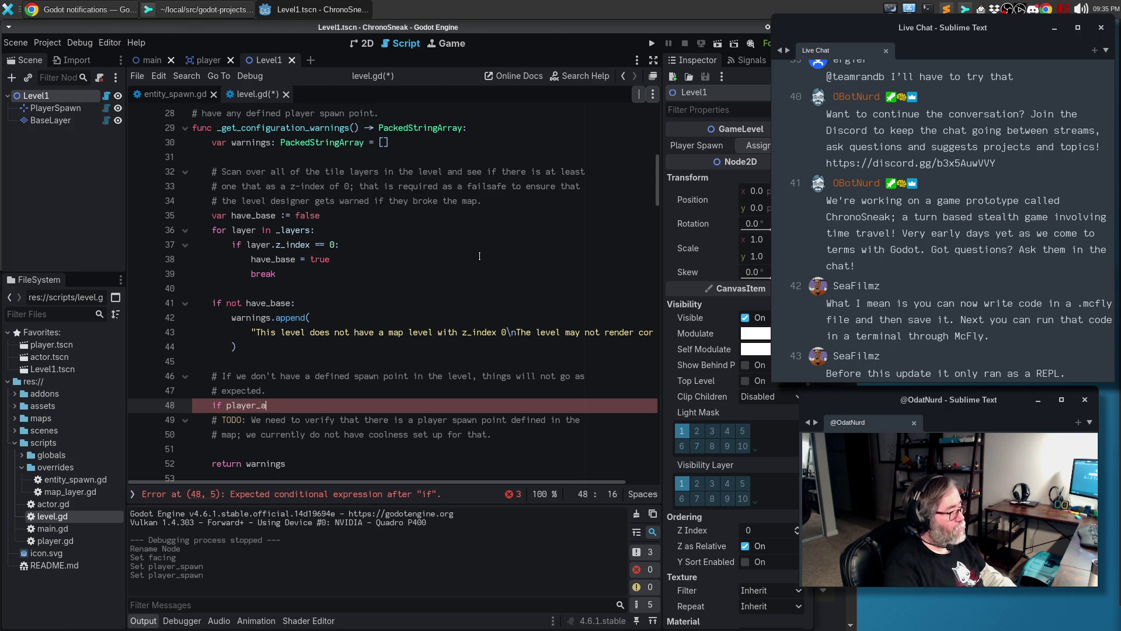
type("wn == null:")
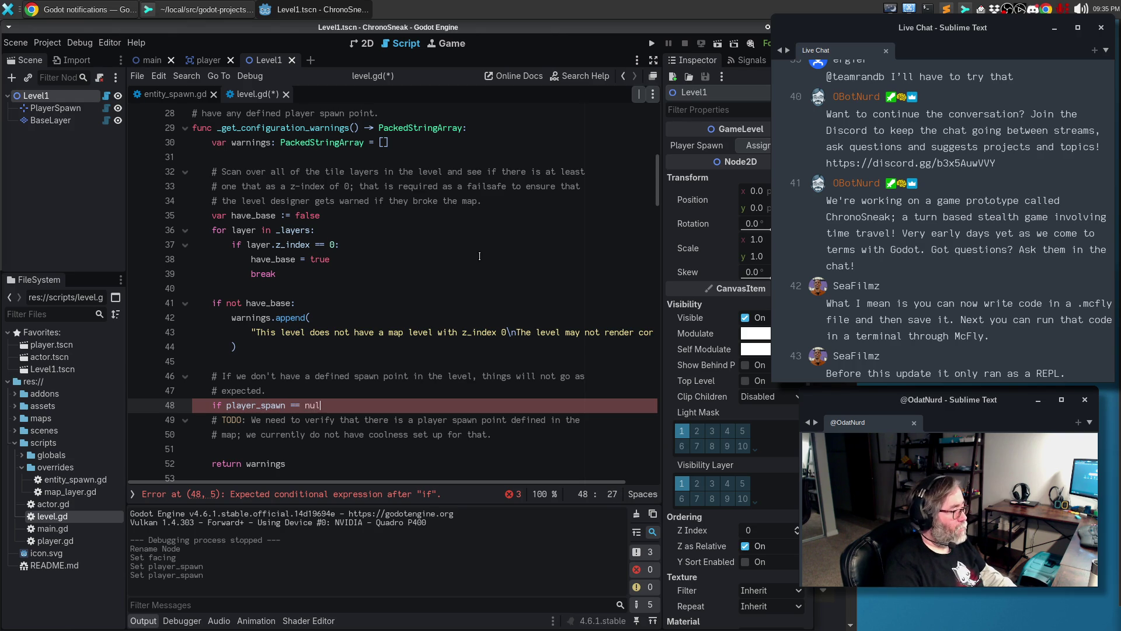
key("Return")
type("warnings.ap")
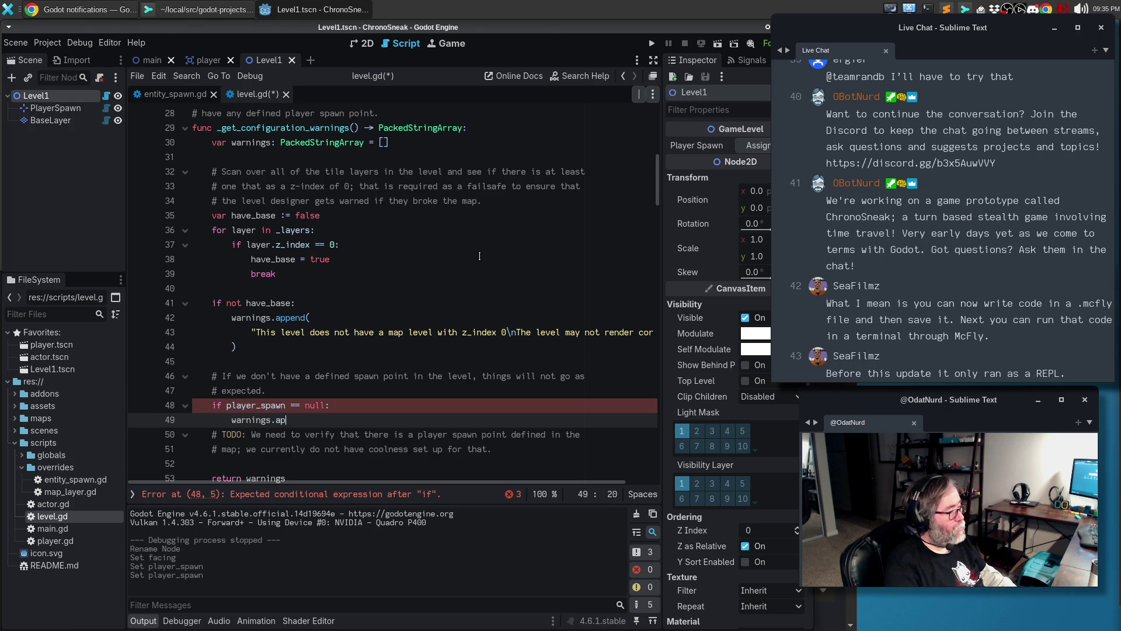
type("pend(")
key("Return")
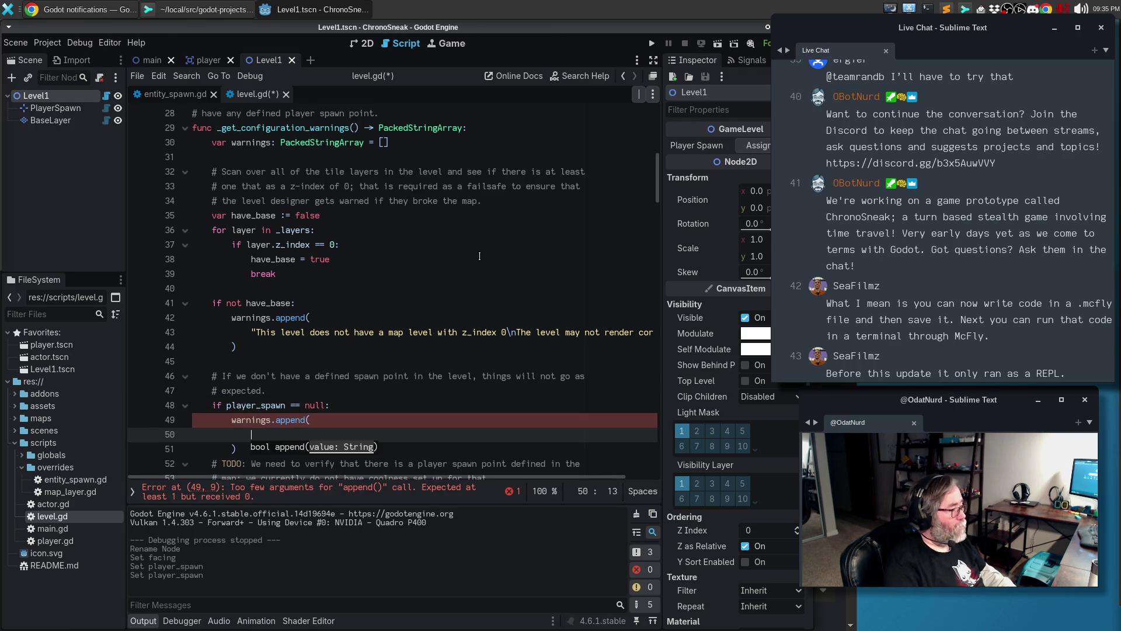
type("\"This leve")
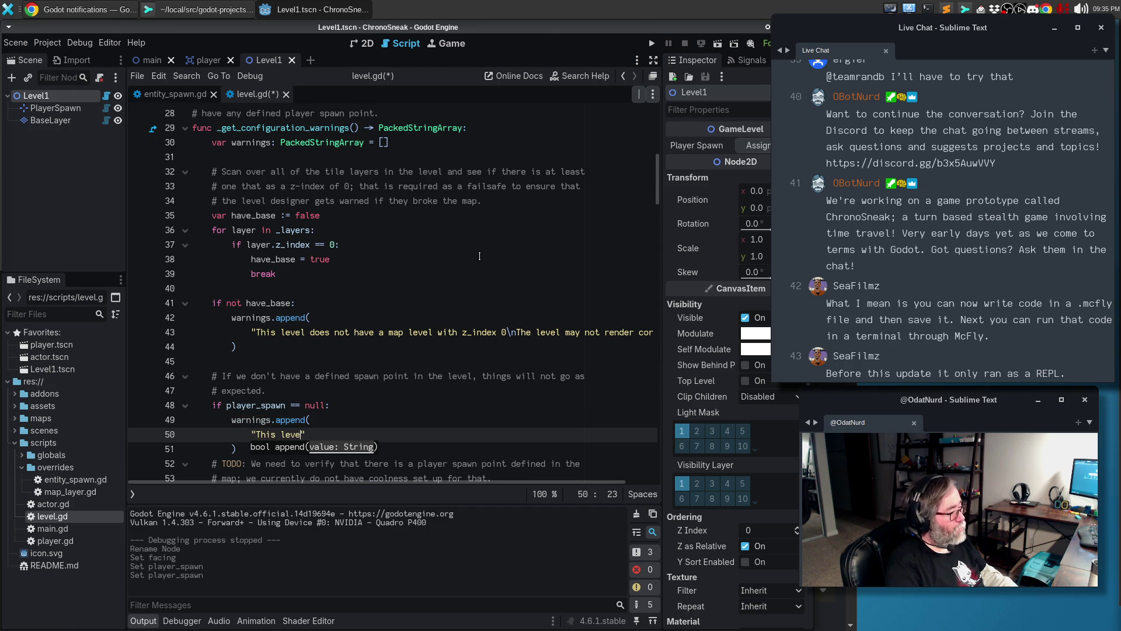
type("l does not have a")
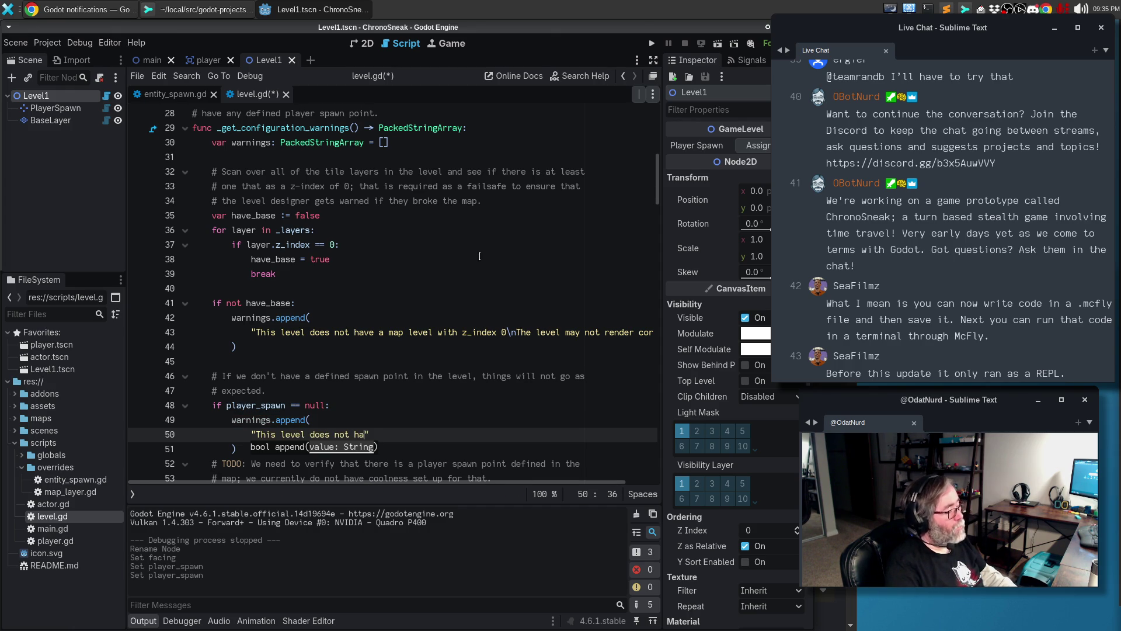
key("BackSpace")
type("n assigned ")
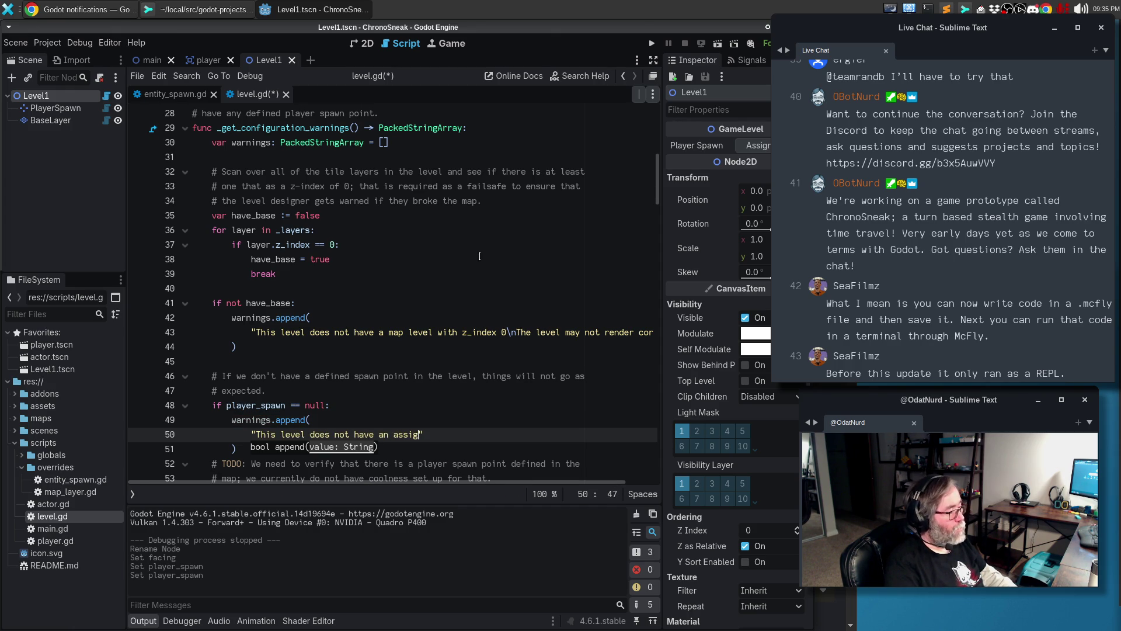
type("player spawn poin")
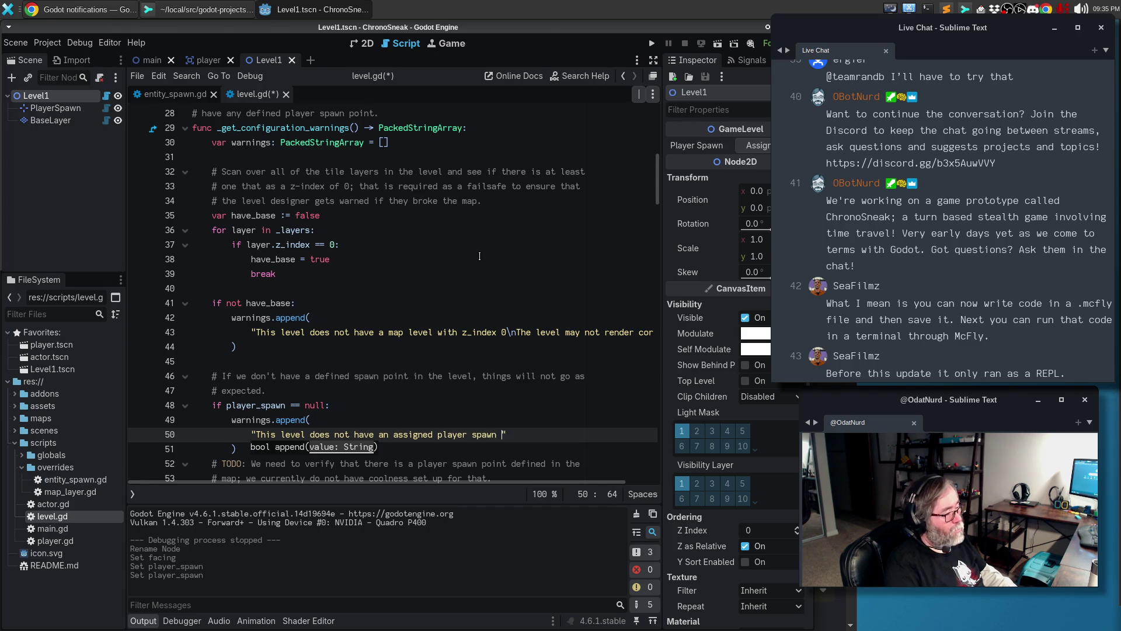
type("t")
Tidy the append call's lines, save level.gd, and run the game to test the level
key("Escape")
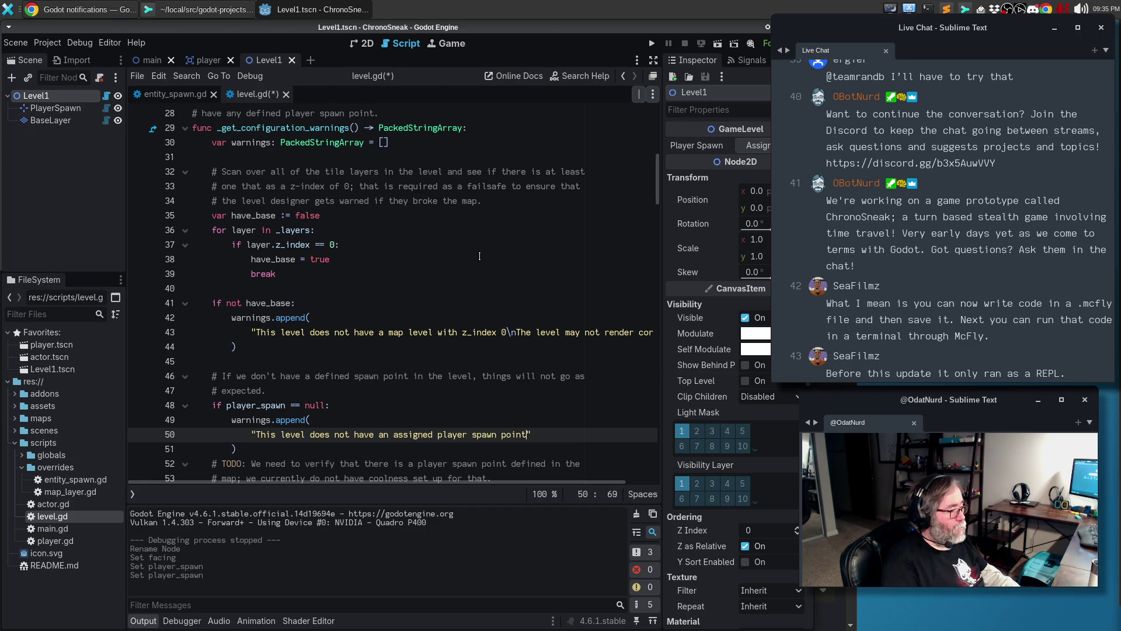
key("Down")
key("Return")
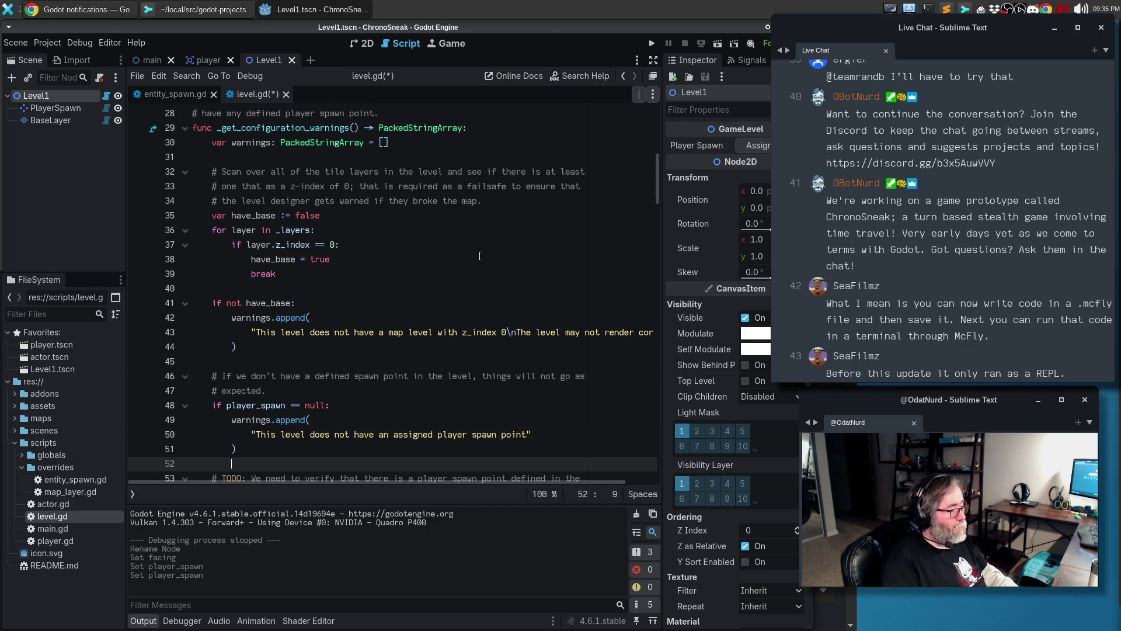
key("Up")
key("Up")
key("ctrl+s")
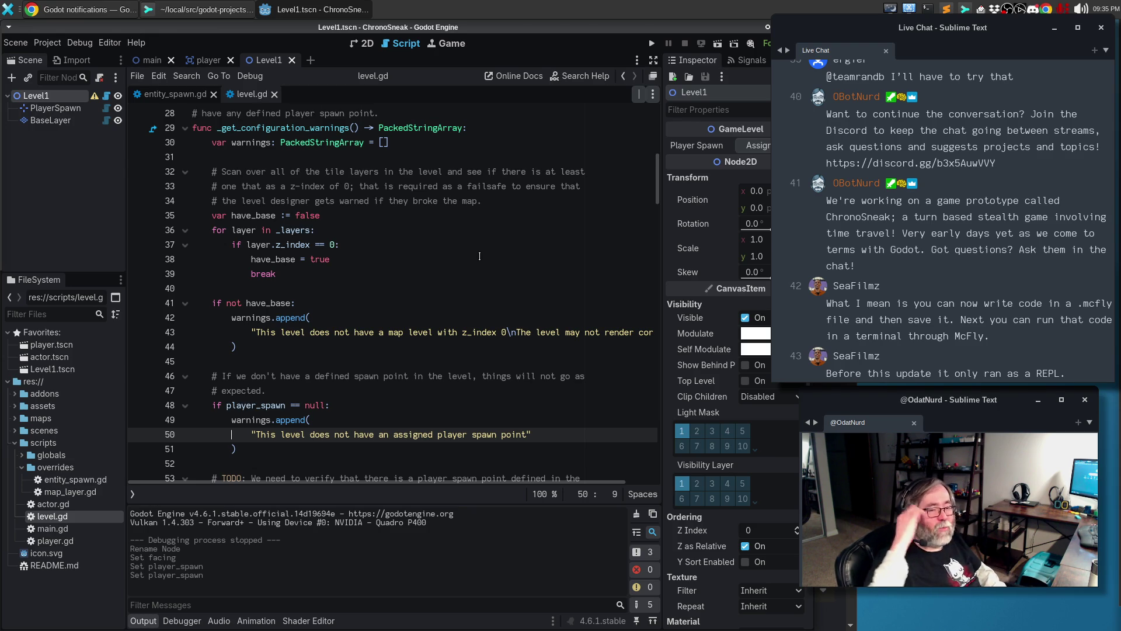
key("F5")
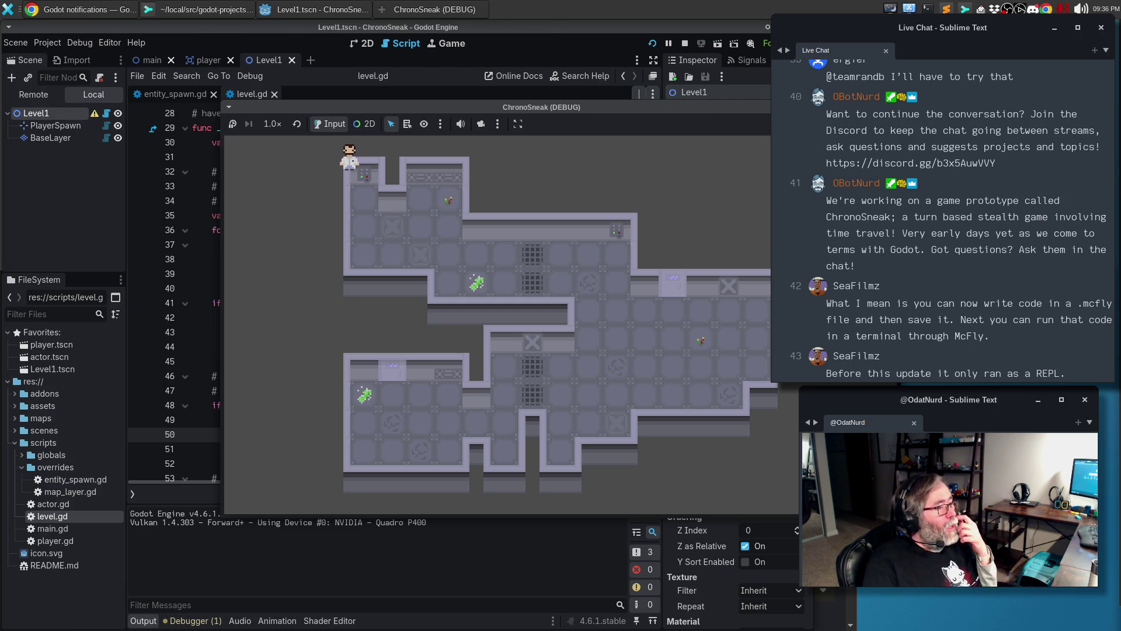
key("F8")
left_click(430, 361)
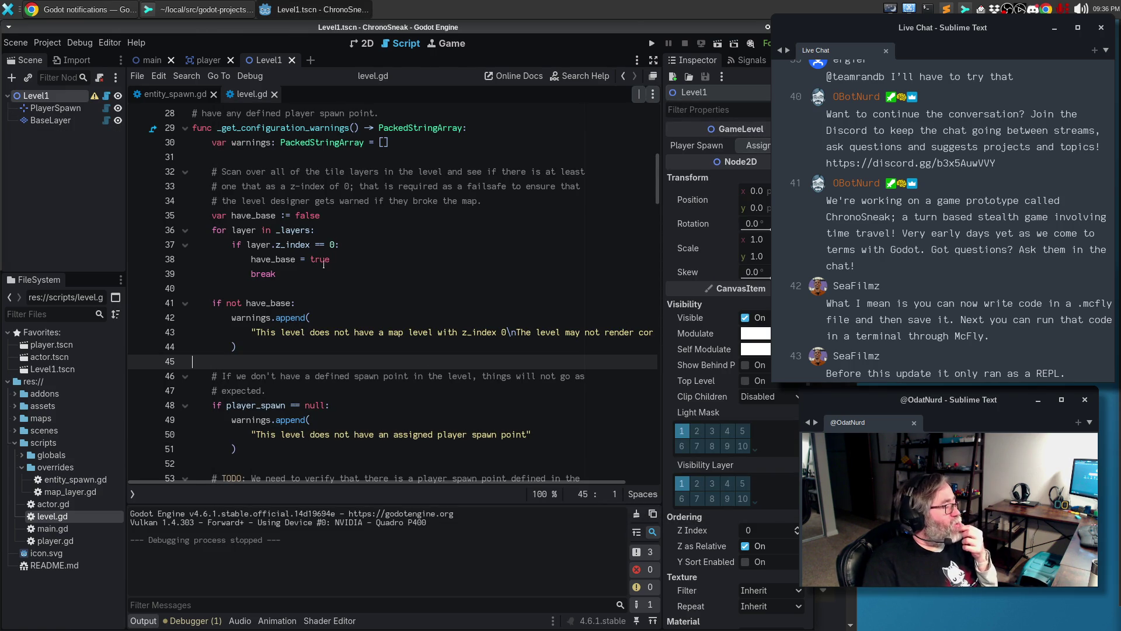
scroll(325, 263, "down", 3)
scroll(336, 273, "down", 4)
scroll(340, 277, "down", 6)
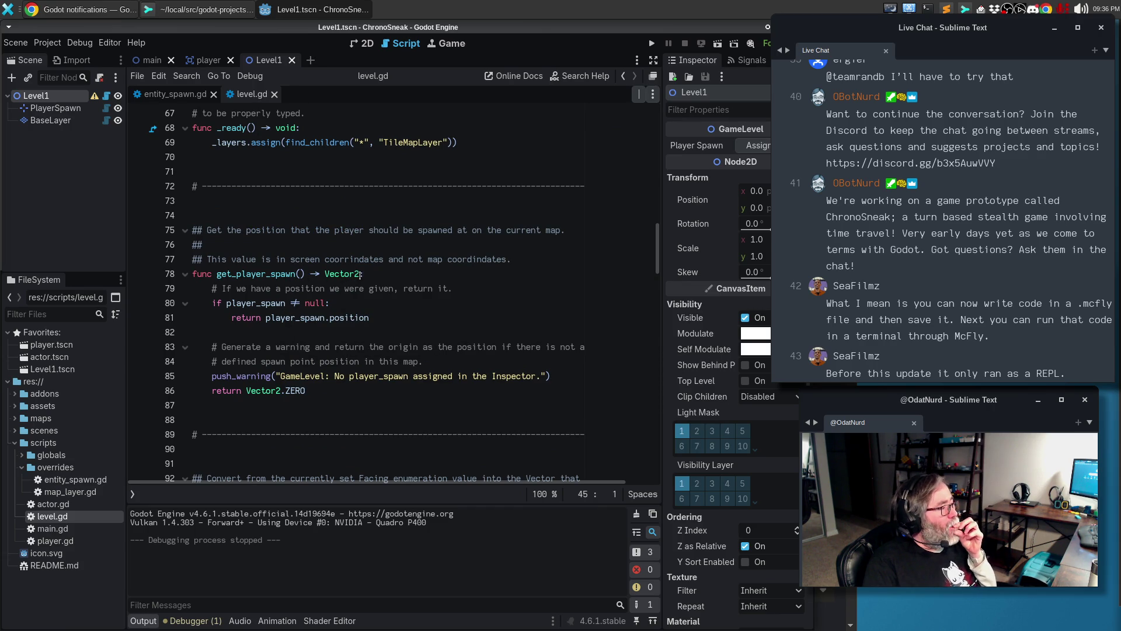
scroll(328, 277, "down", 3)
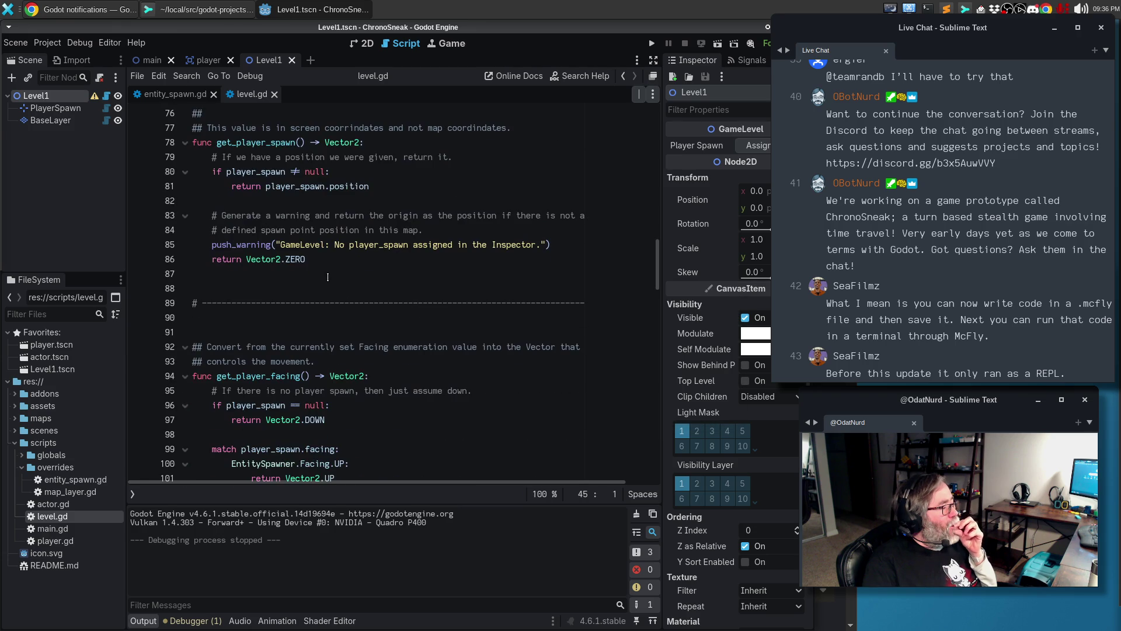
scroll(328, 276, "up", 13)
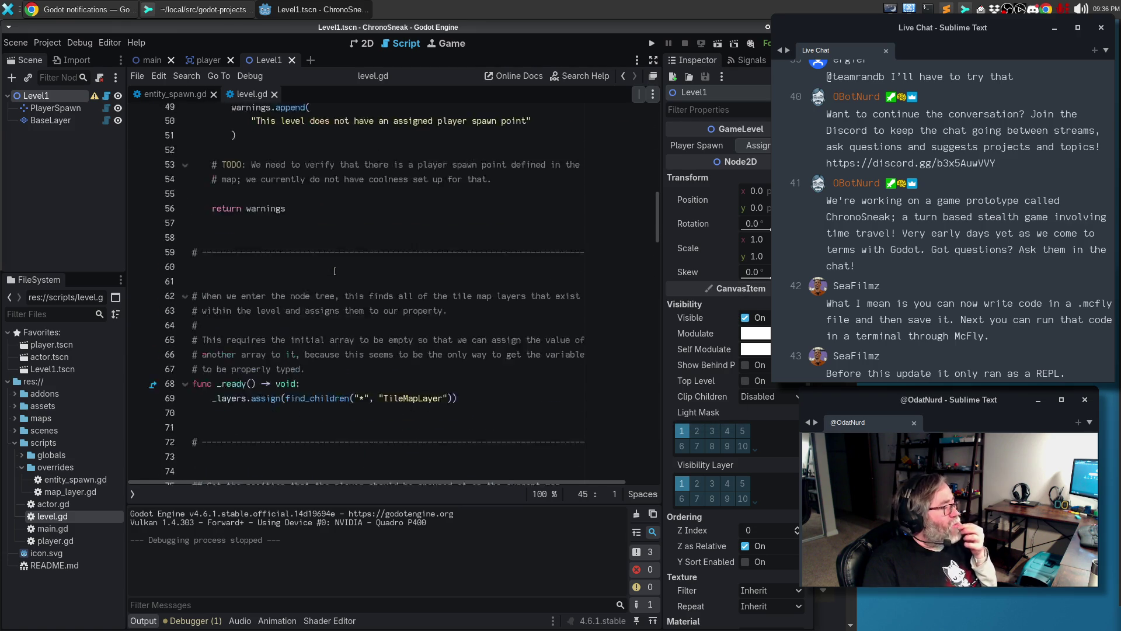
scroll(335, 271, "up", 7)
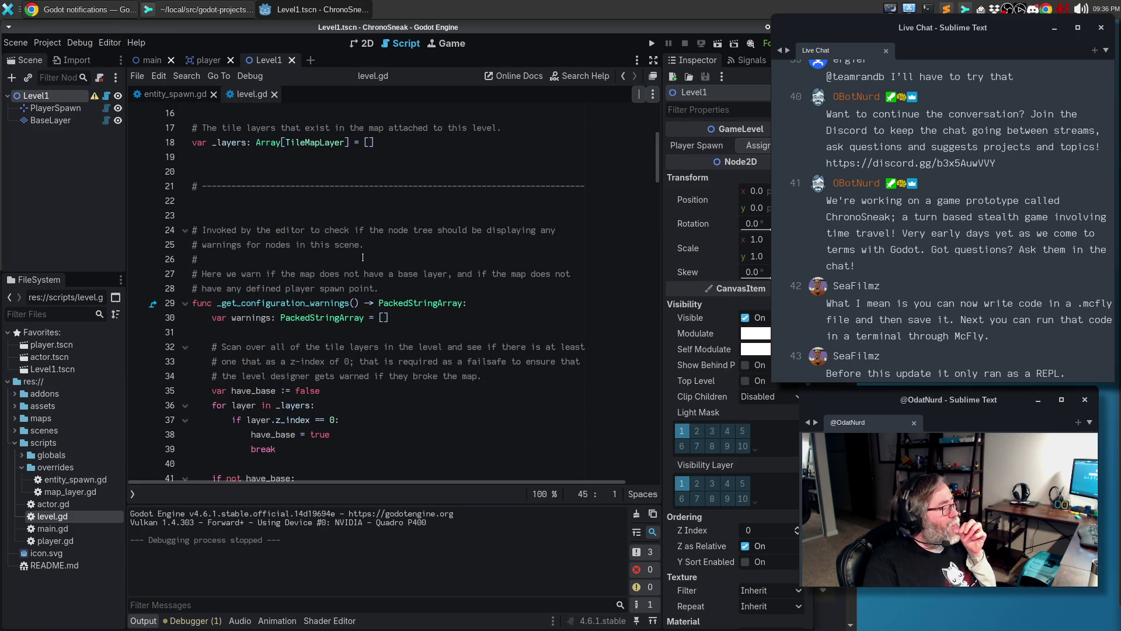
scroll(385, 245, "up", 5)
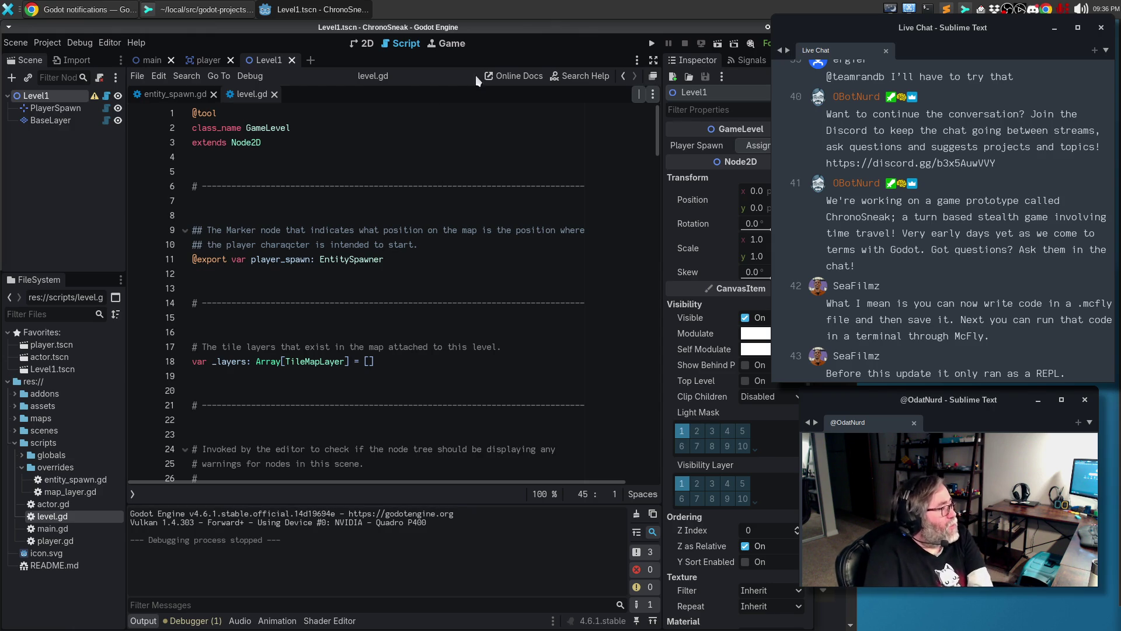
scroll(308, 195, "down", 7)
scroll(307, 194, "down", 12)
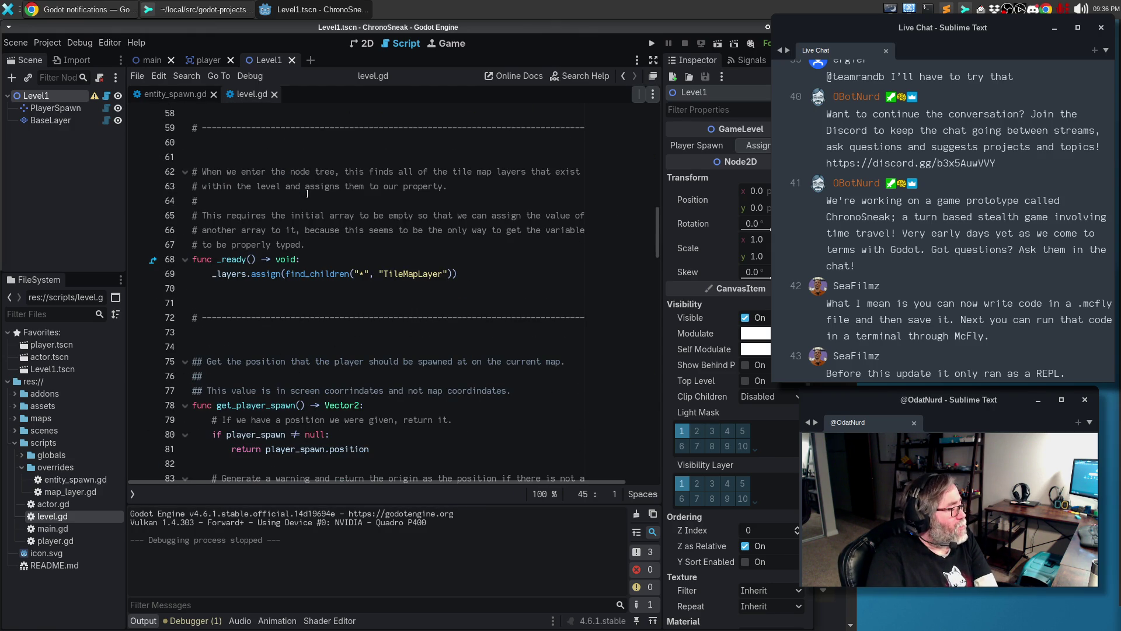
scroll(308, 194, "down", 5)
scroll(325, 188, "down", 5)
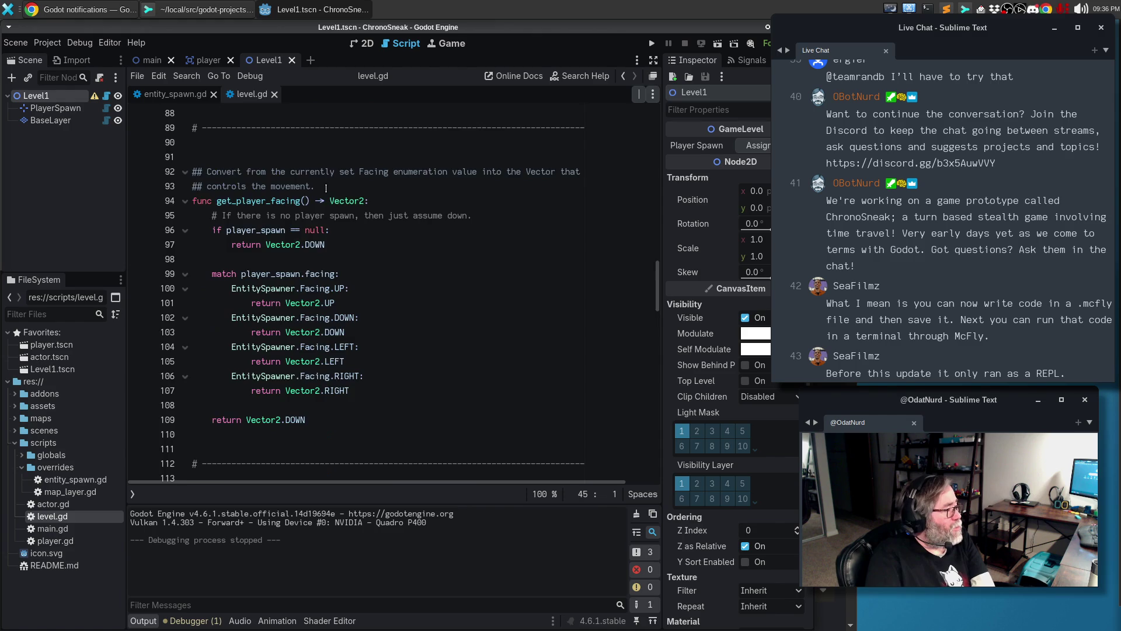
scroll(326, 188, "down", 5)
scroll(326, 188, "down", 8)
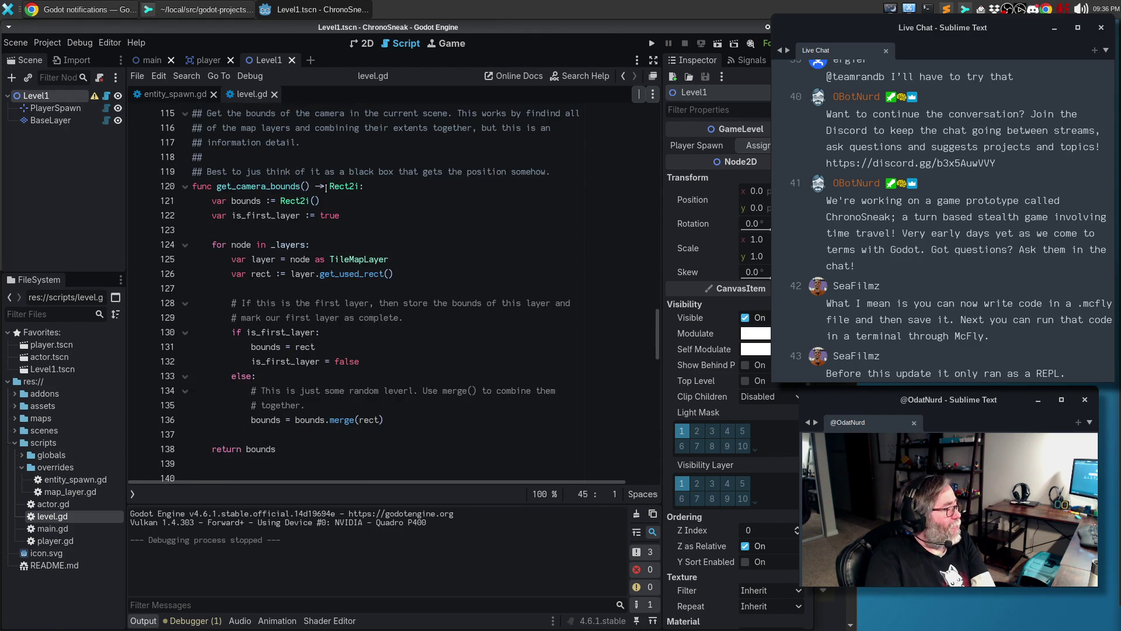
scroll(326, 189, "down", 2)
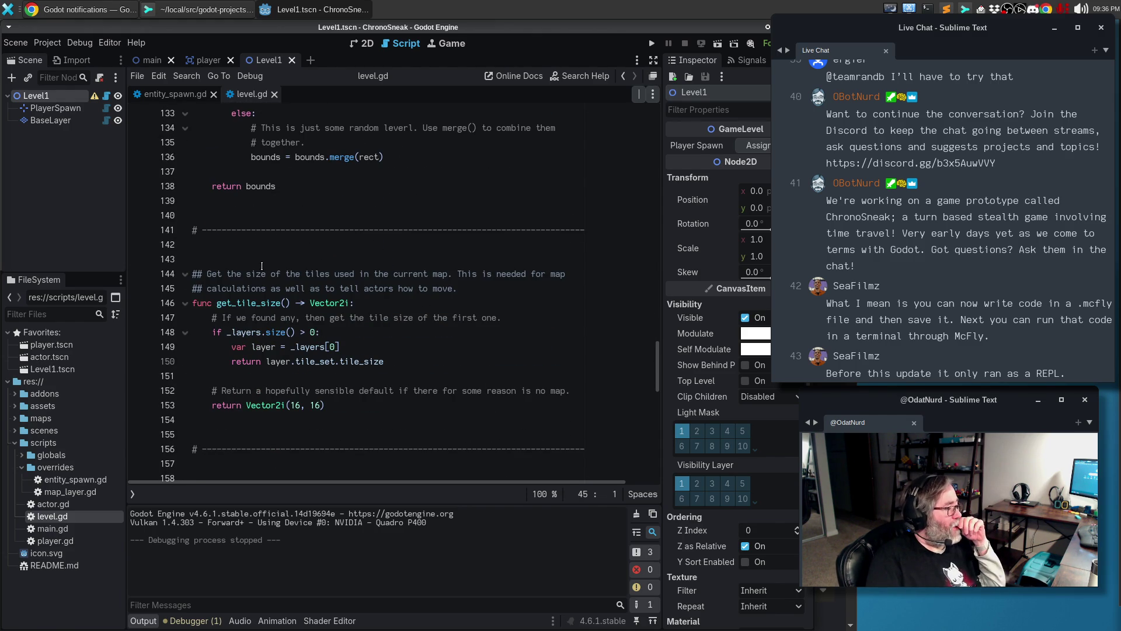
double_click(260, 303)
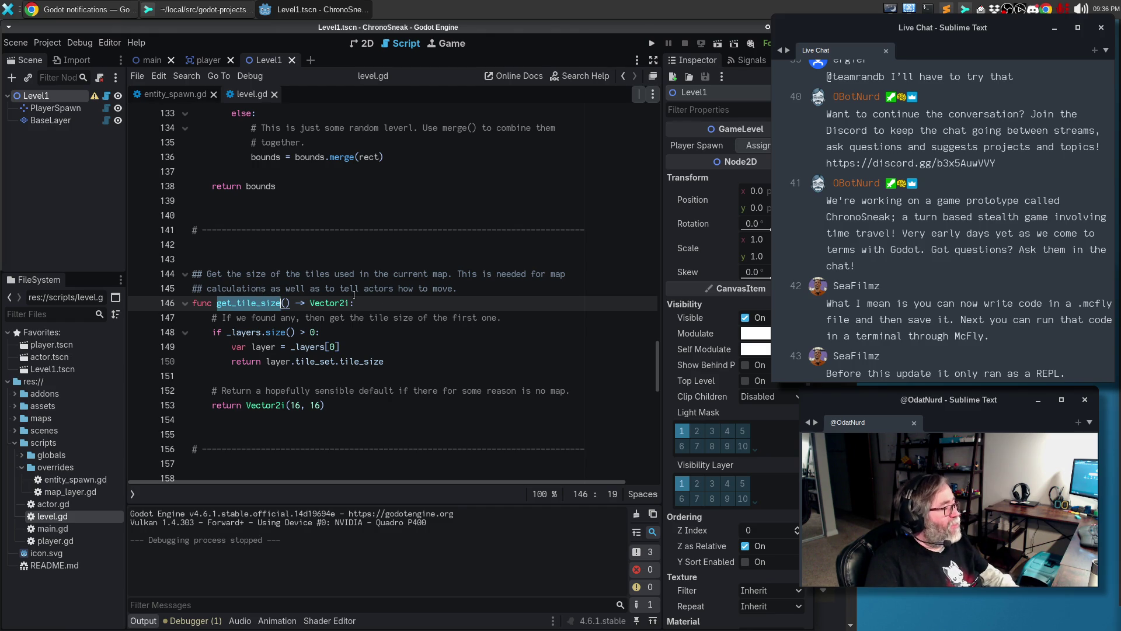
scroll(392, 285, "up", 5)
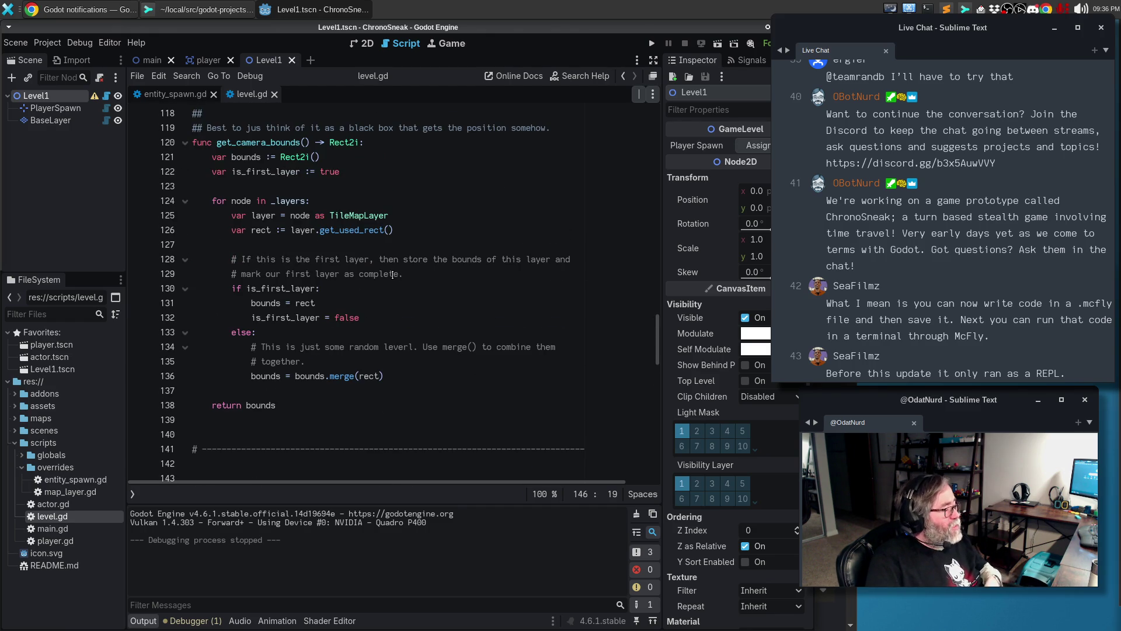
scroll(395, 273, "up", 8)
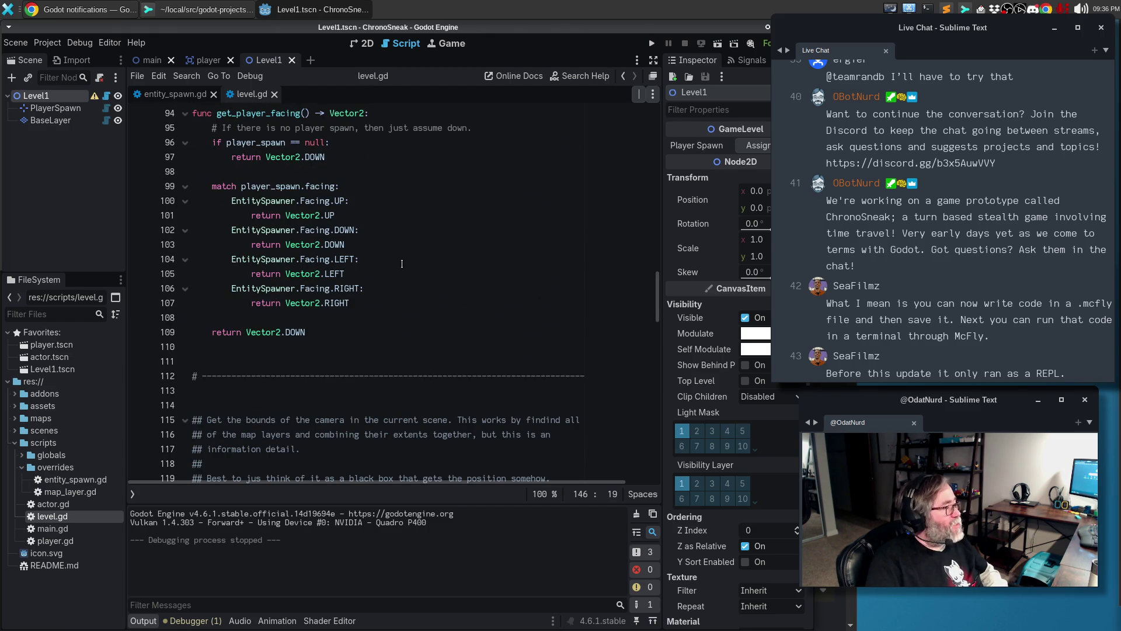
scroll(402, 264, "up", 7)
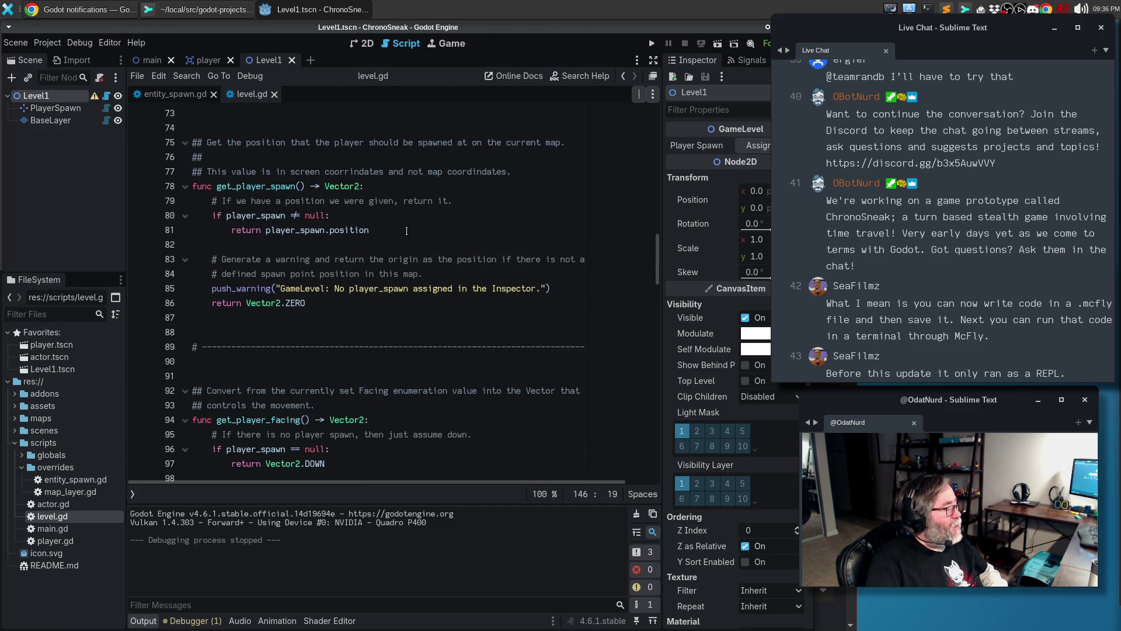
left_click(345, 301)
Change get_player_spawn's fallback from Vector2.ZERO to get_tile_size() / 2.0 and test-run it, moving the player down
key("BackSpace")
key("BackSpace")
key("BackSpace")
type("get_tile_size")
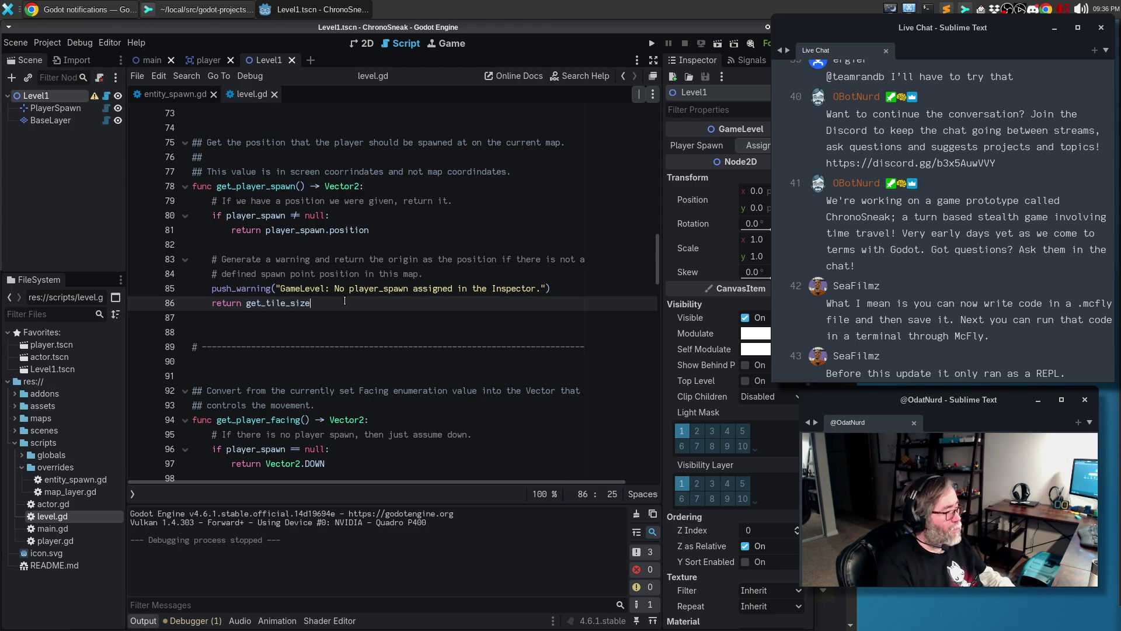
type("() / 2")
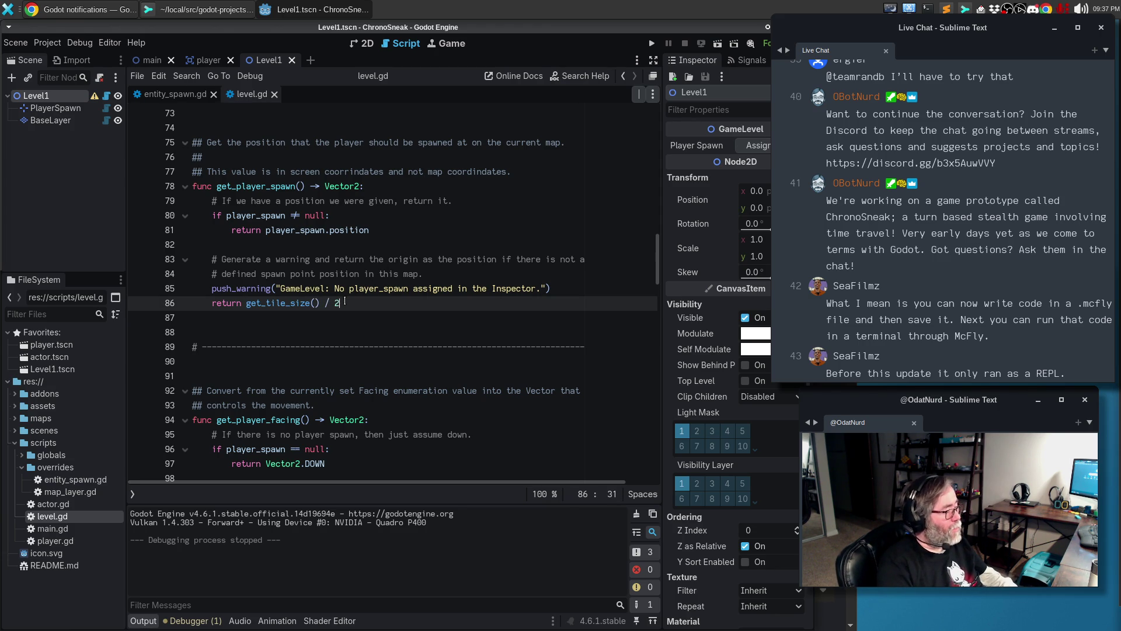
type(".0")
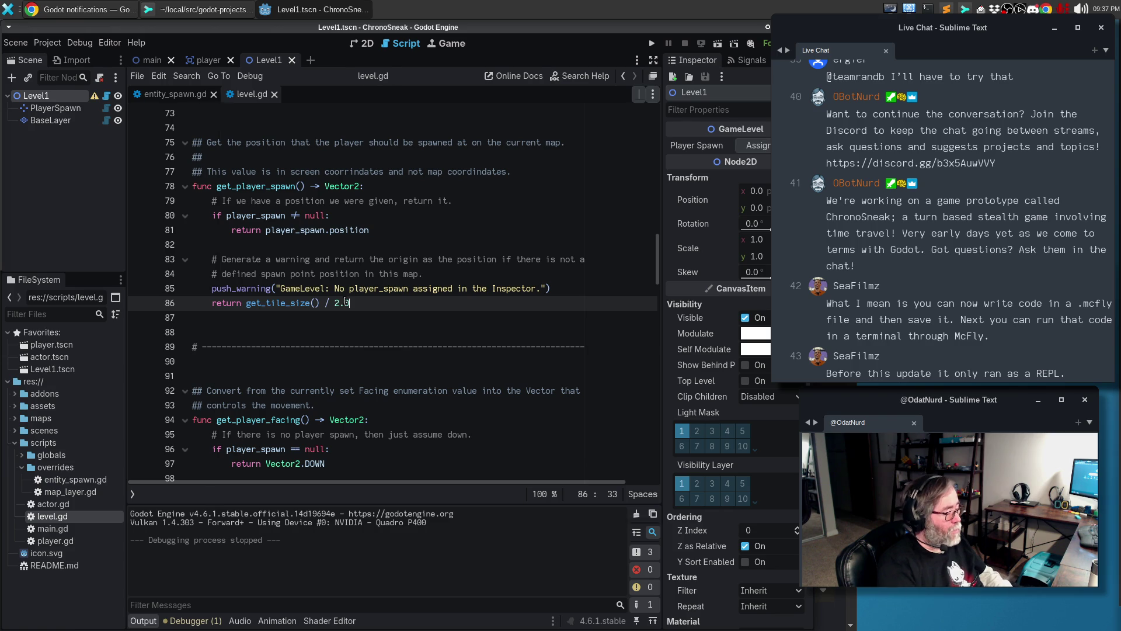
key("F5")
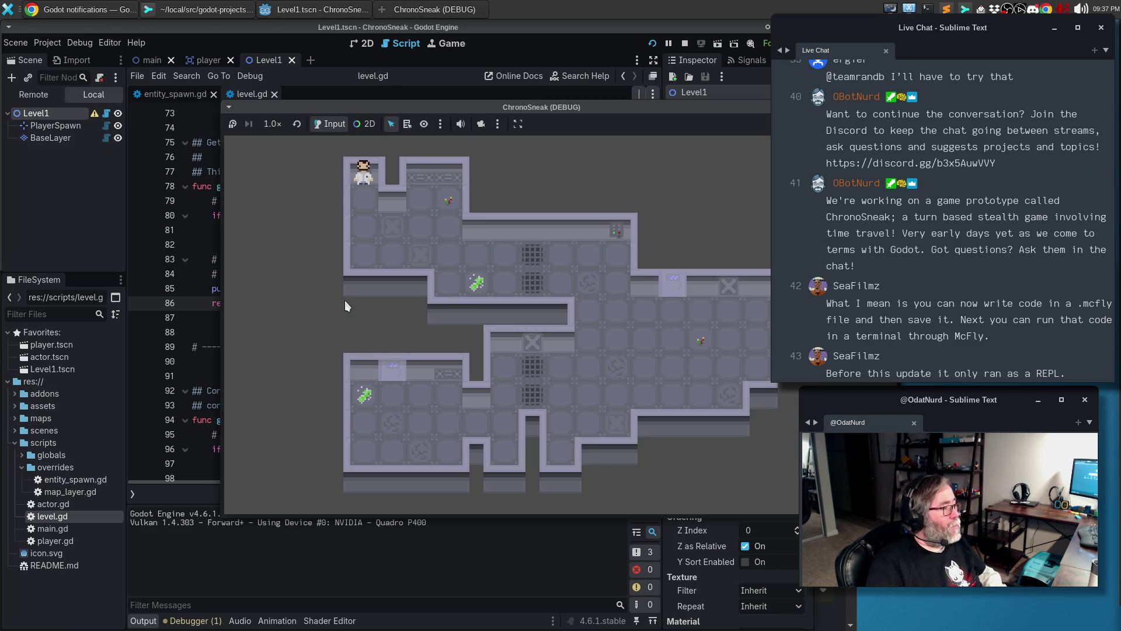
key("Down")
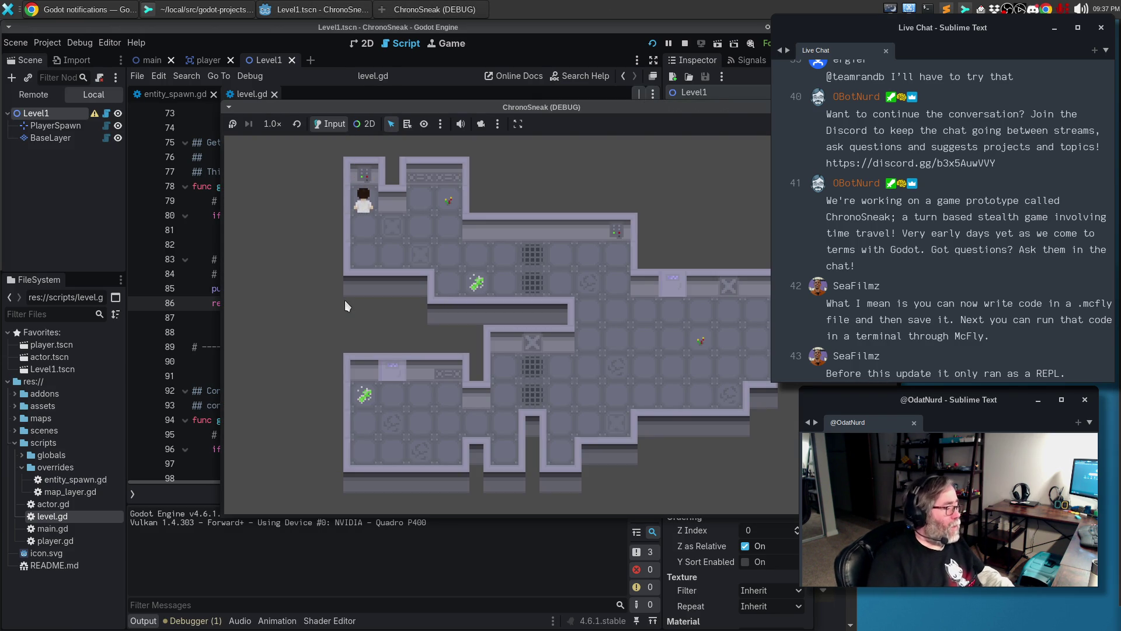
key("alt+Tab")
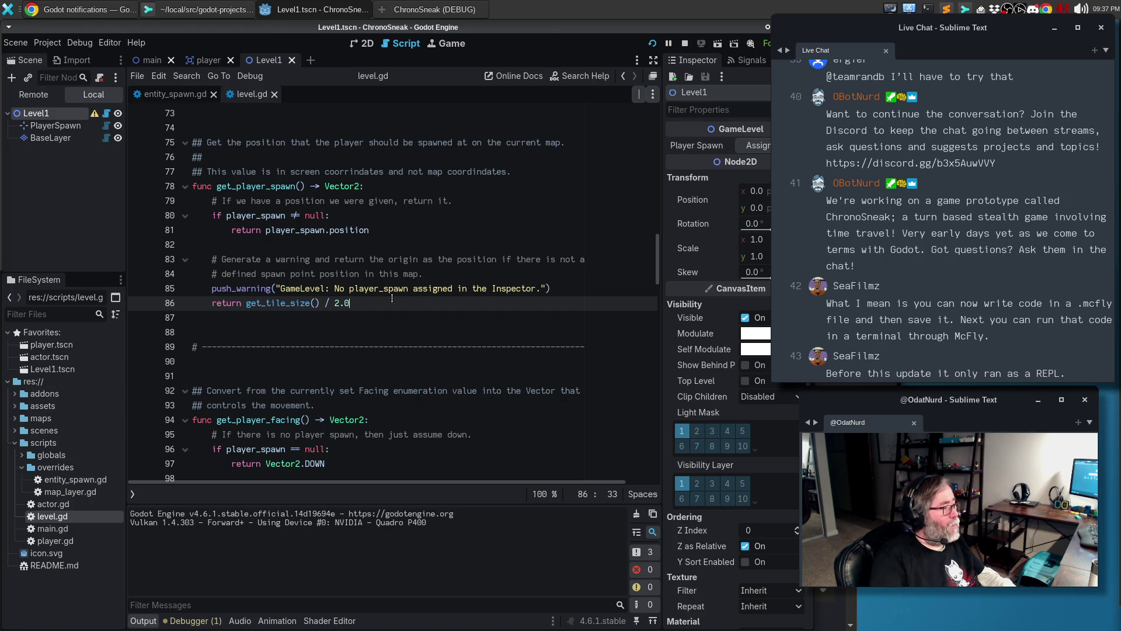
left_click(459, 250)
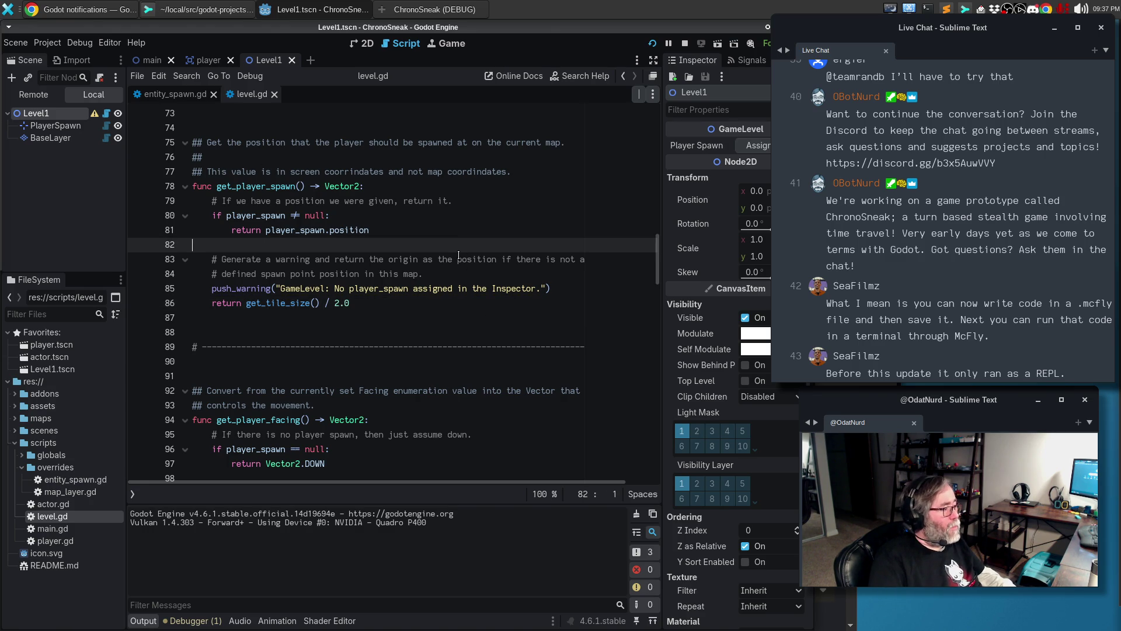
Write a three-line comment explaining the warning and the half-tile-size fallback so the player spawns mid-tile
key("Return")
key("Tab")
type("# ")
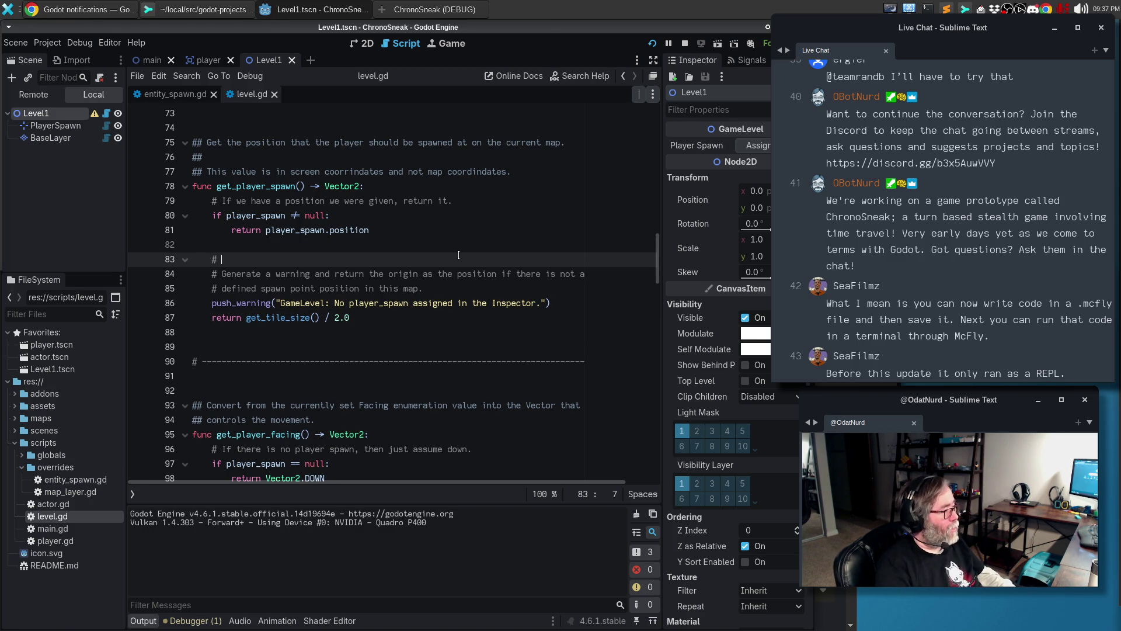
type("WHen there is no p")
type("layer")
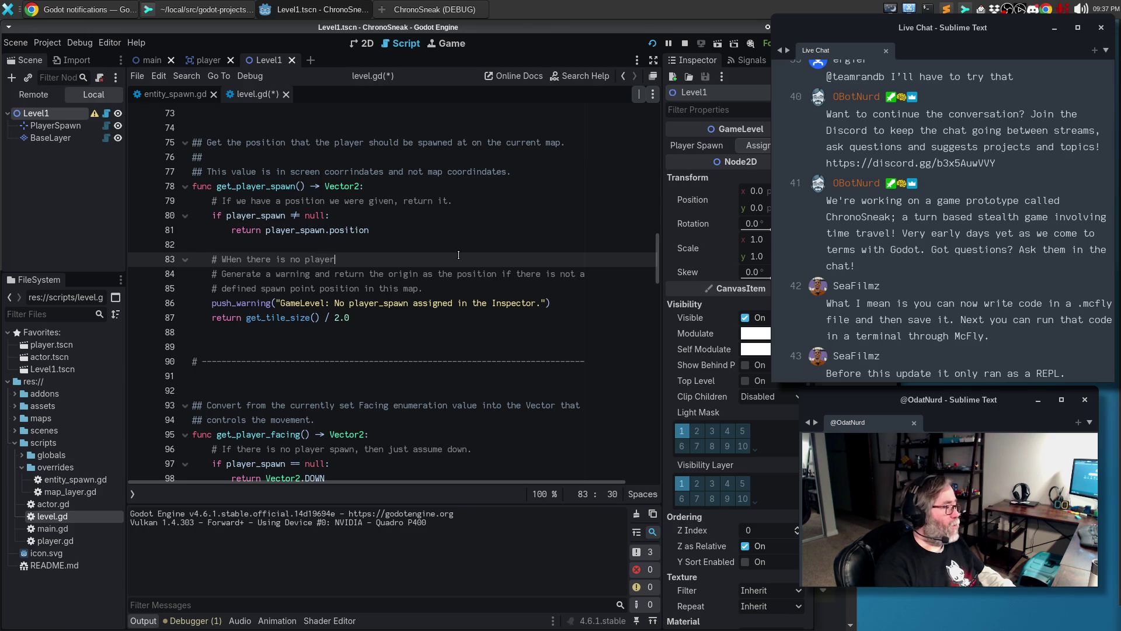
type(", generate a warning; ")
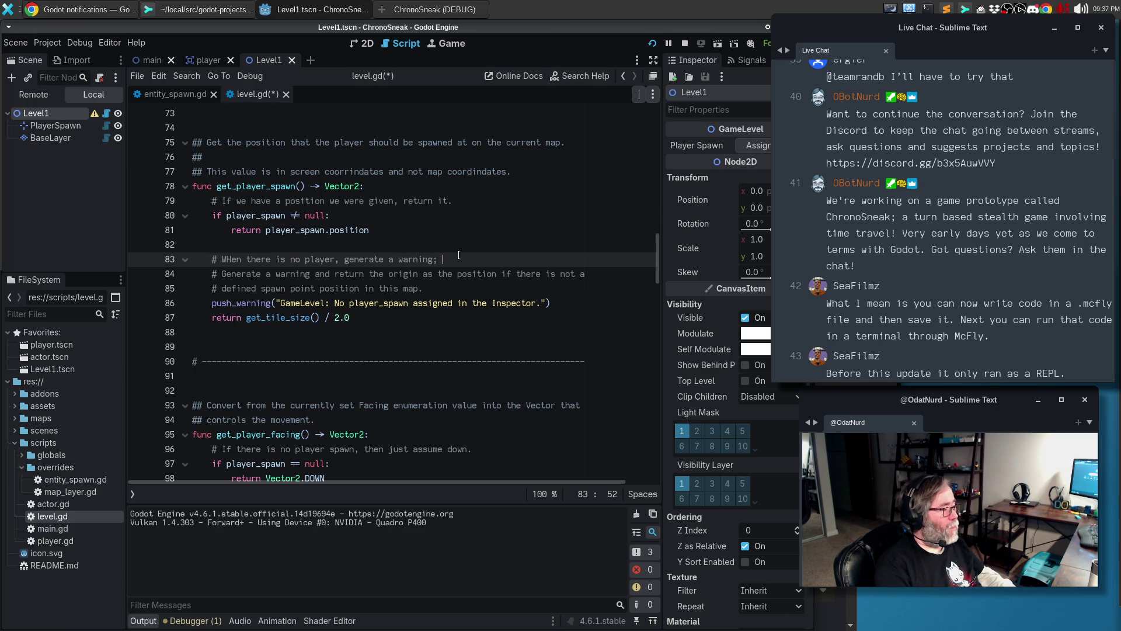
type("the position we r")
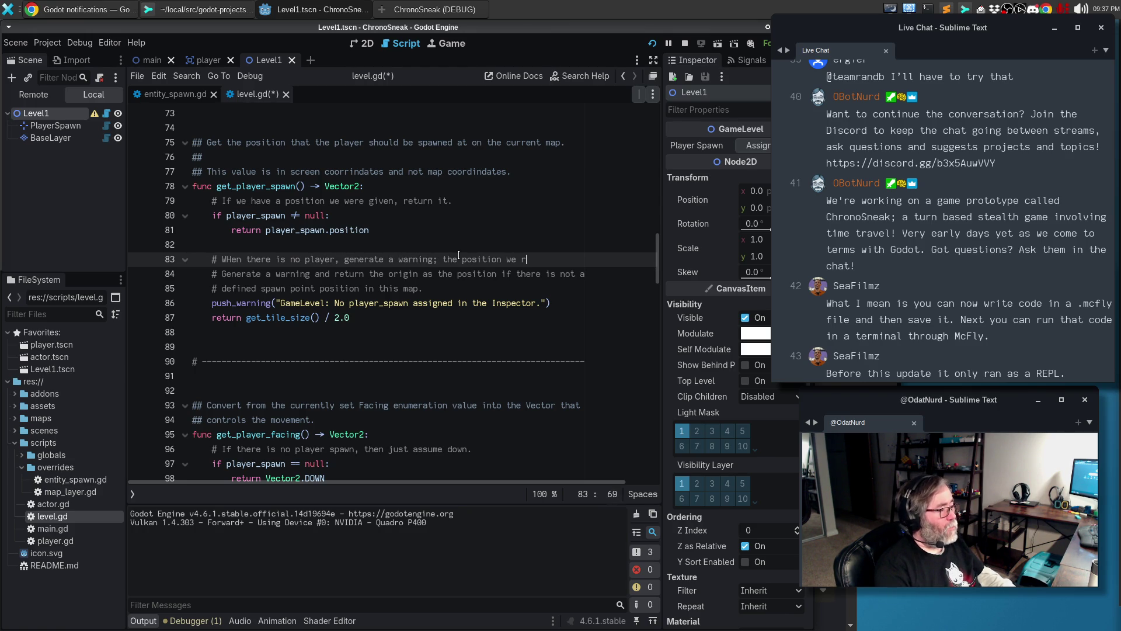
type("eturn should")
key("Return")
type("# be half ogf")
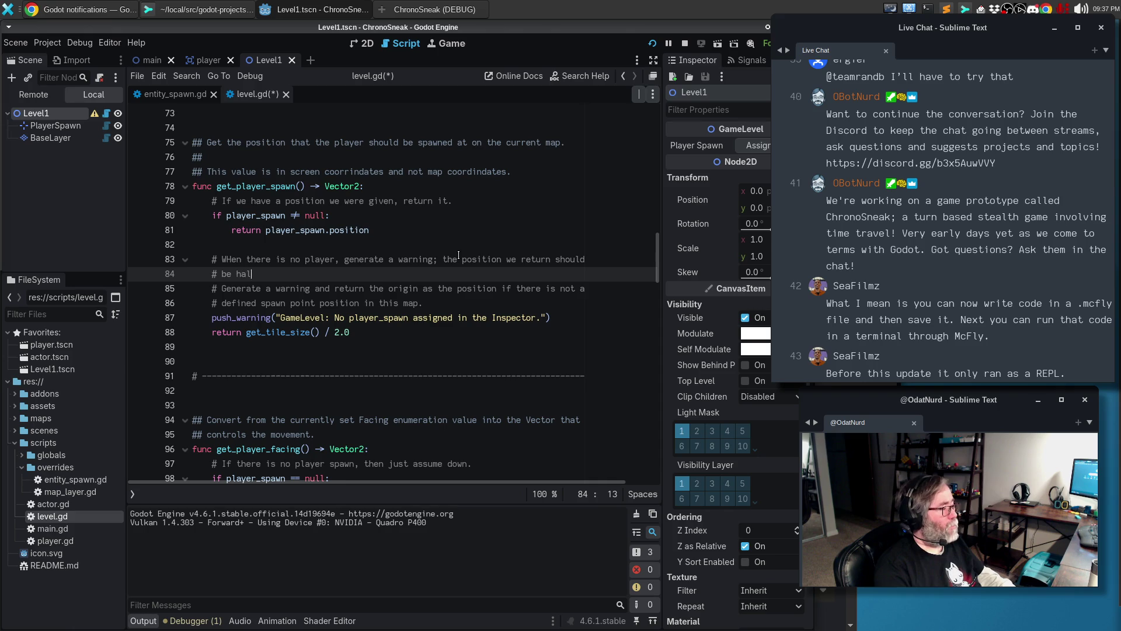
key("BackSpace")
type("f th")
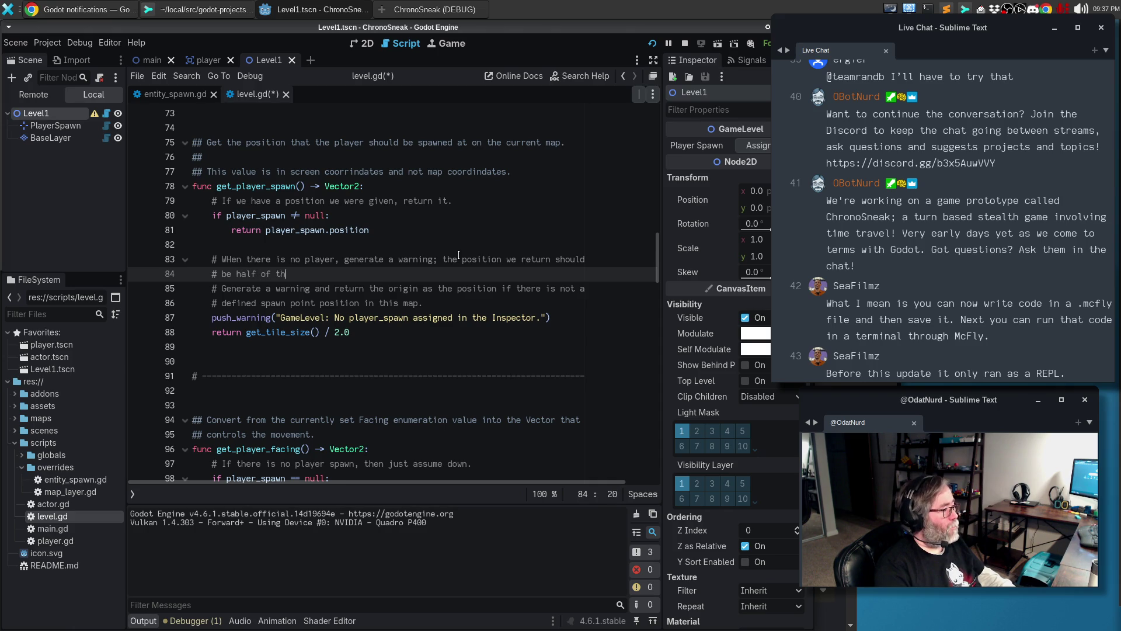
type("e current tile size")
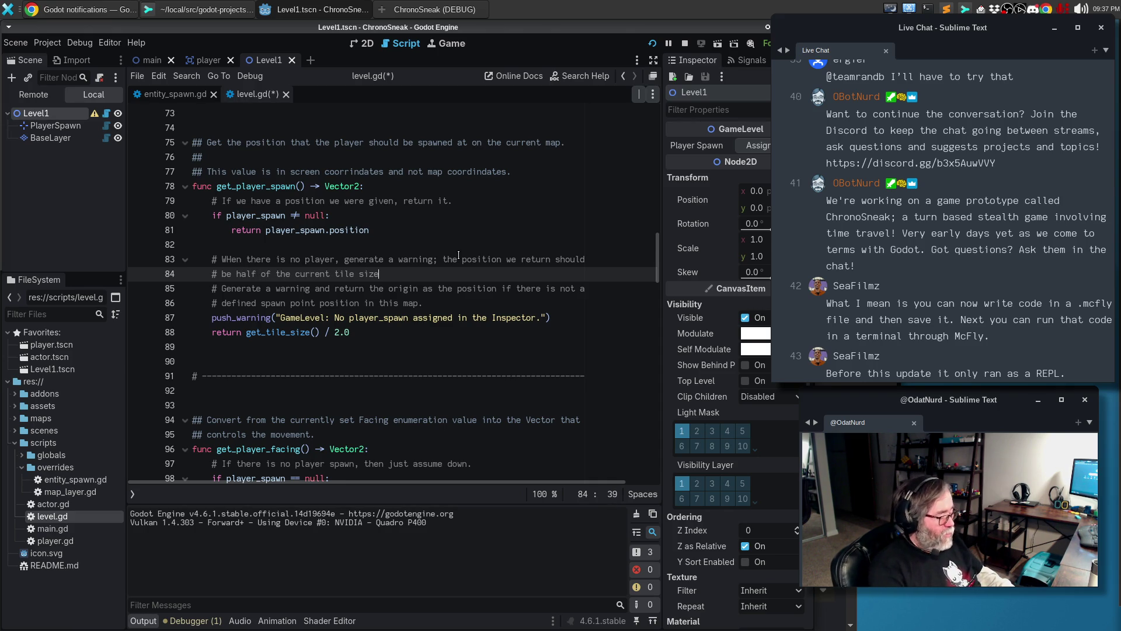
type(" so that the player")
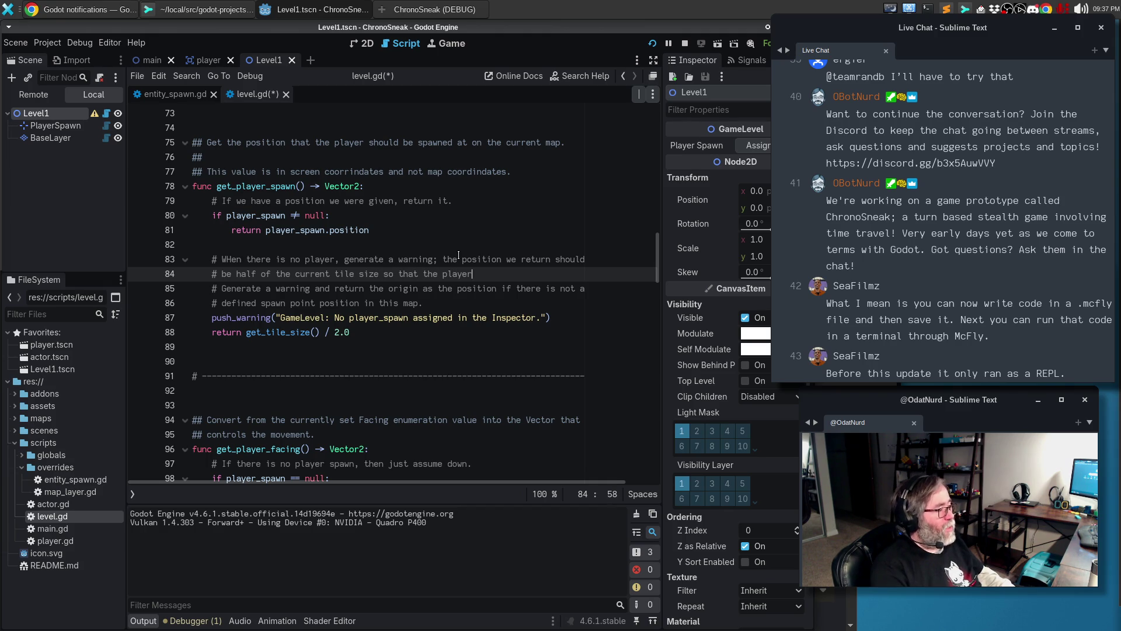
key("BackSpace")
key("BackSpace")
key("BackSpace")
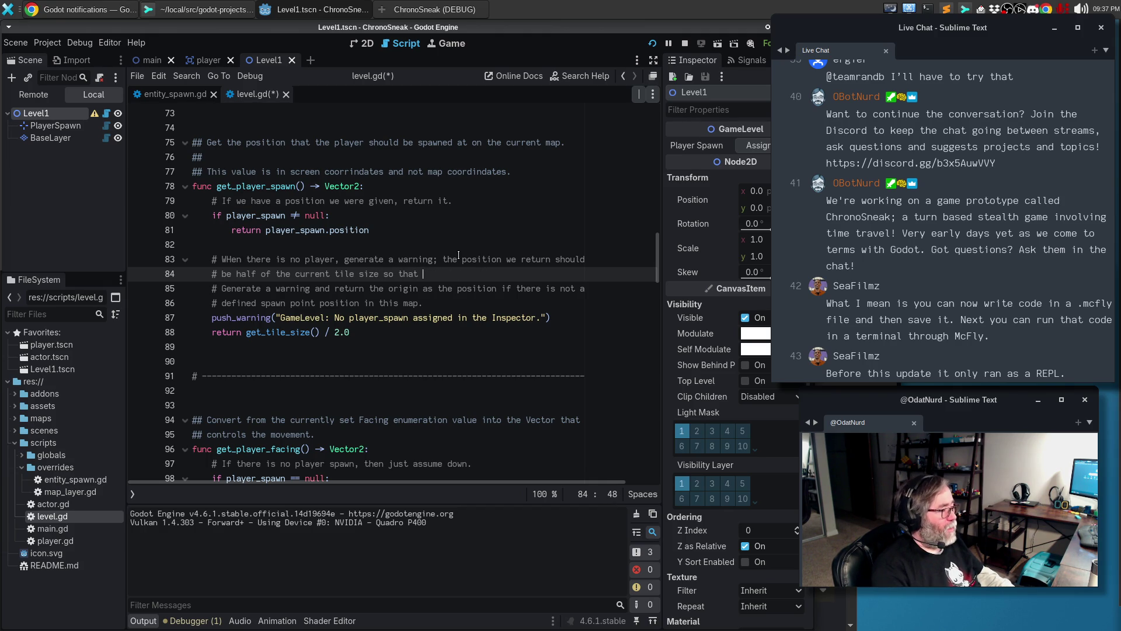
type("the spa")
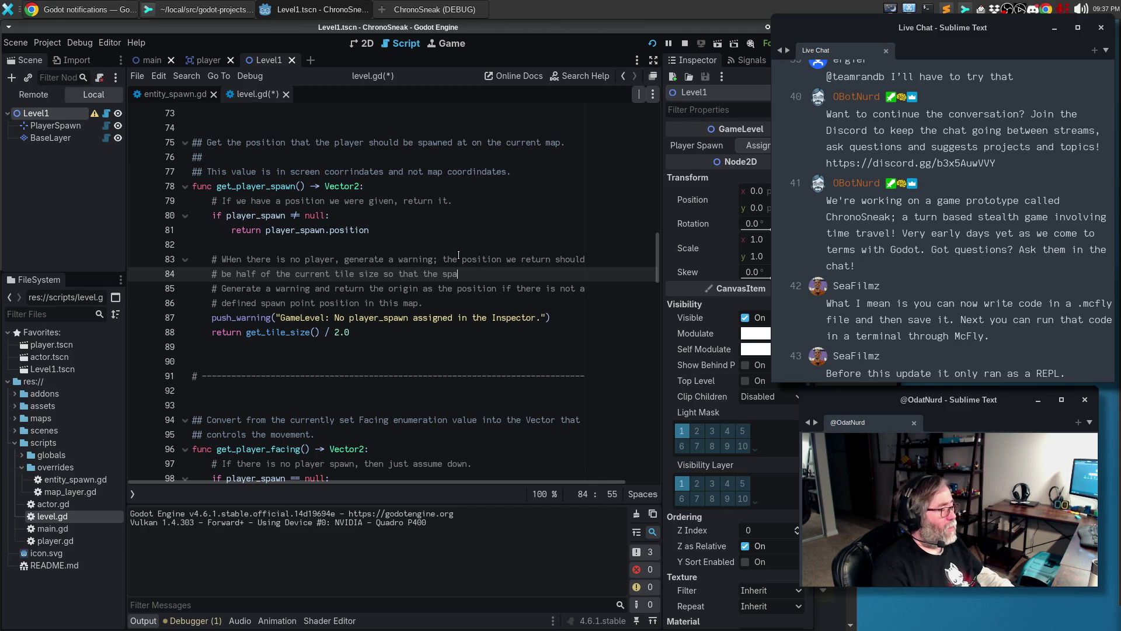
type("wned player entit")
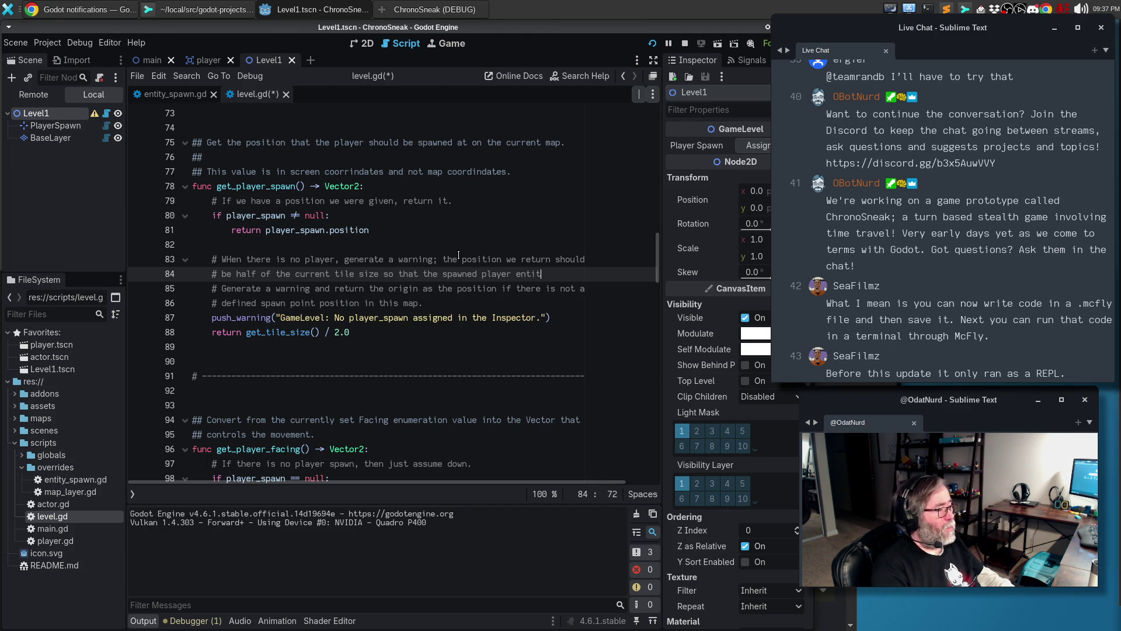
type("y is at")
key("Return")
type("le")
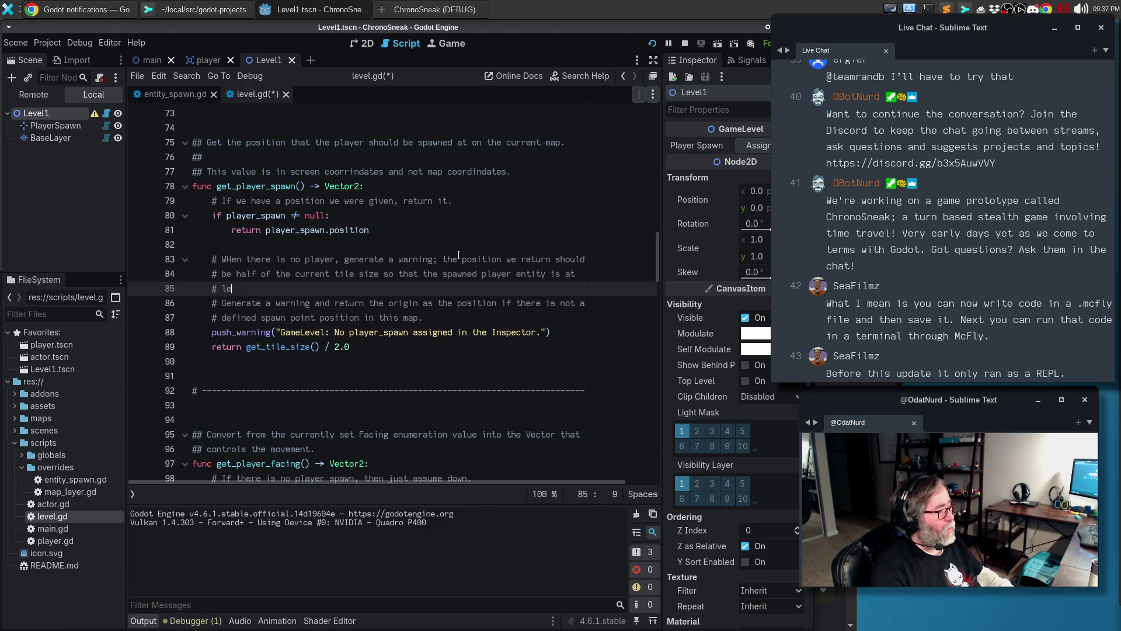
type("ast mid tile")
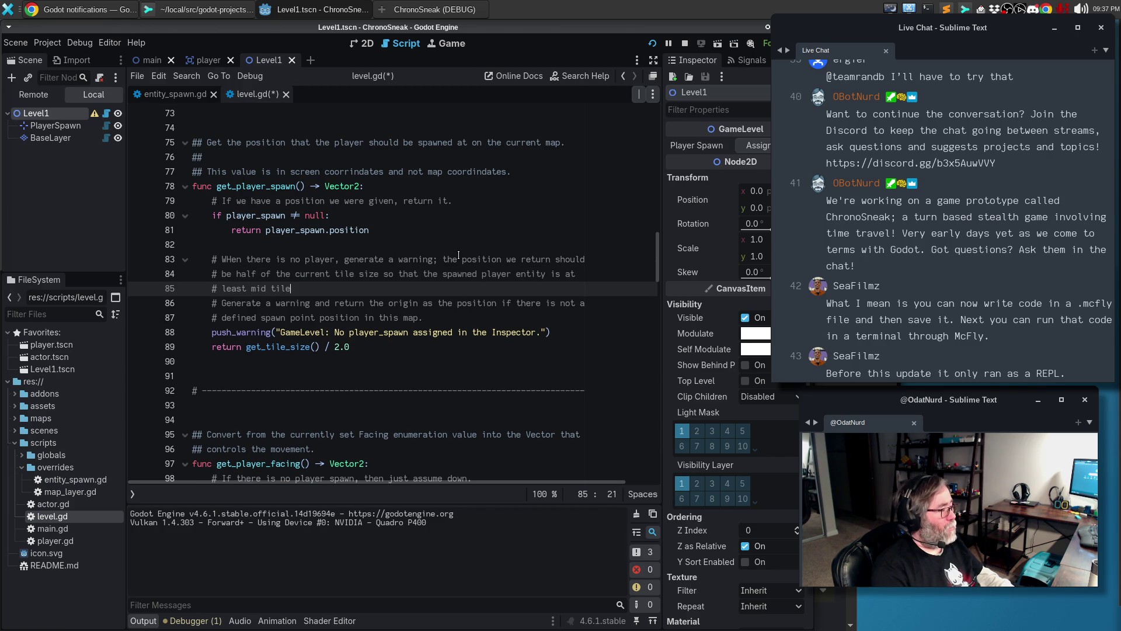
type("eve")
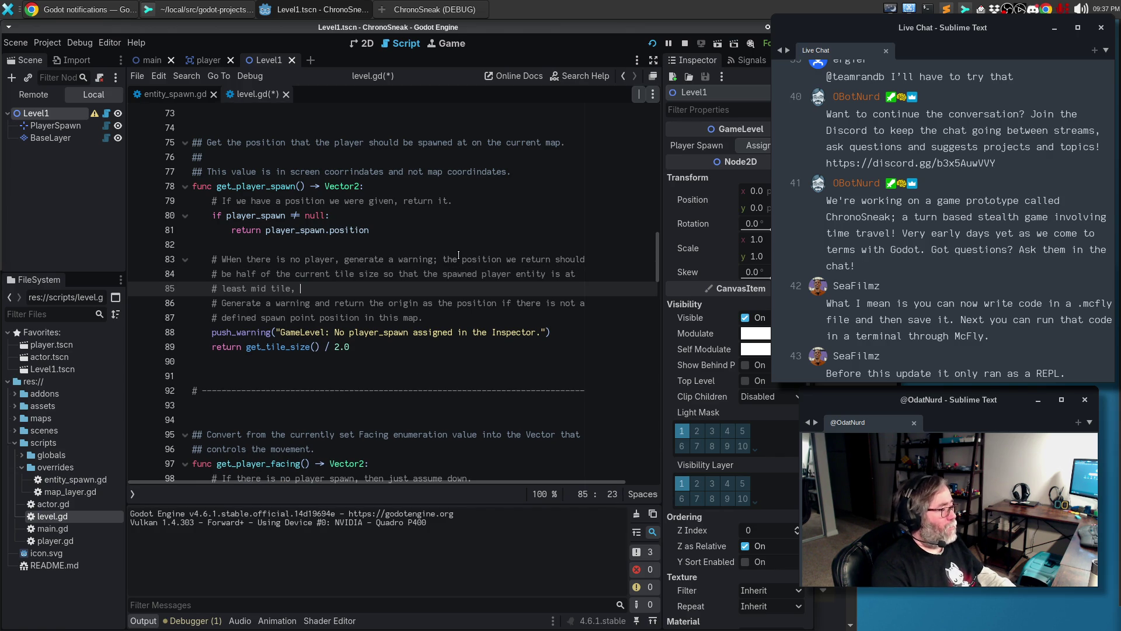
type("n")
type("it")
type("on tile 0")
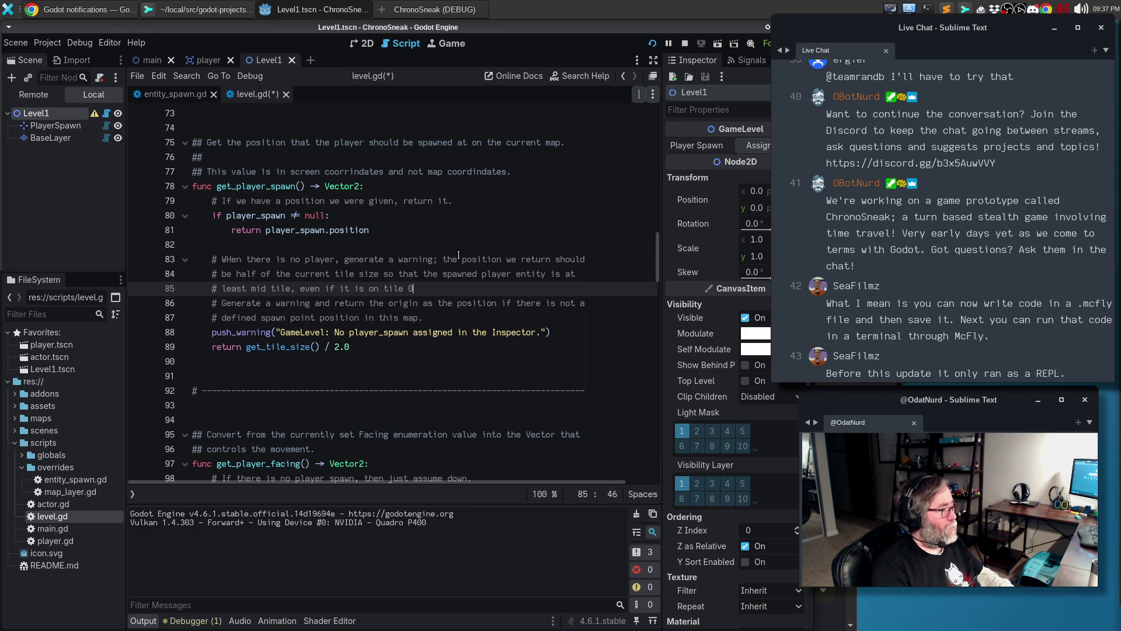
type(",0 which is proab")
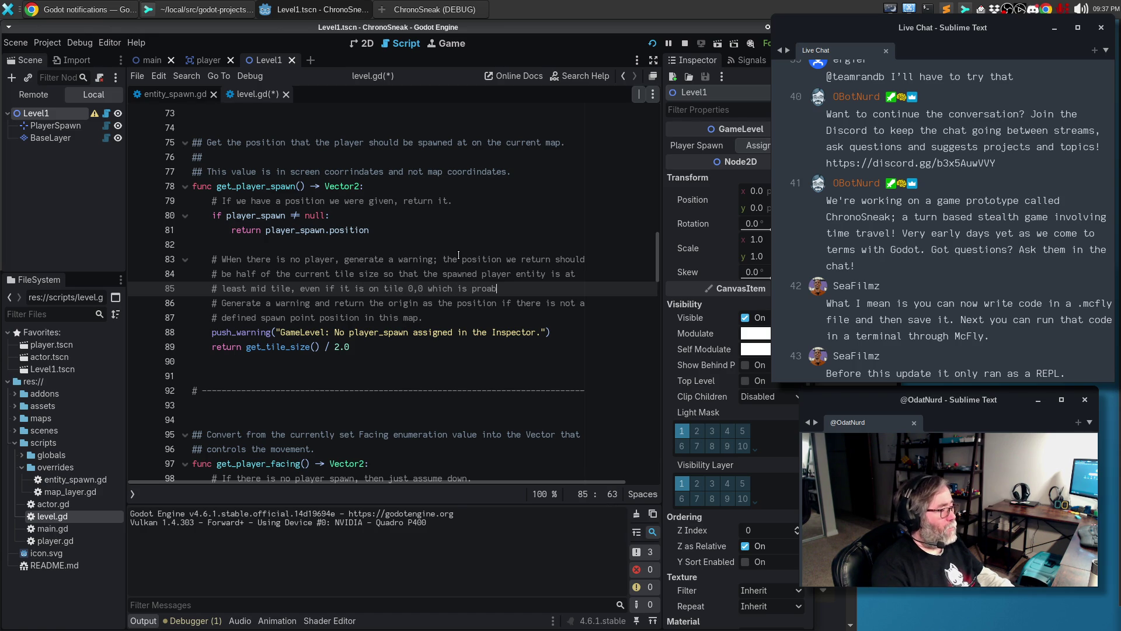
key("BackSpace")
key("BackSpace")
type("bably ")
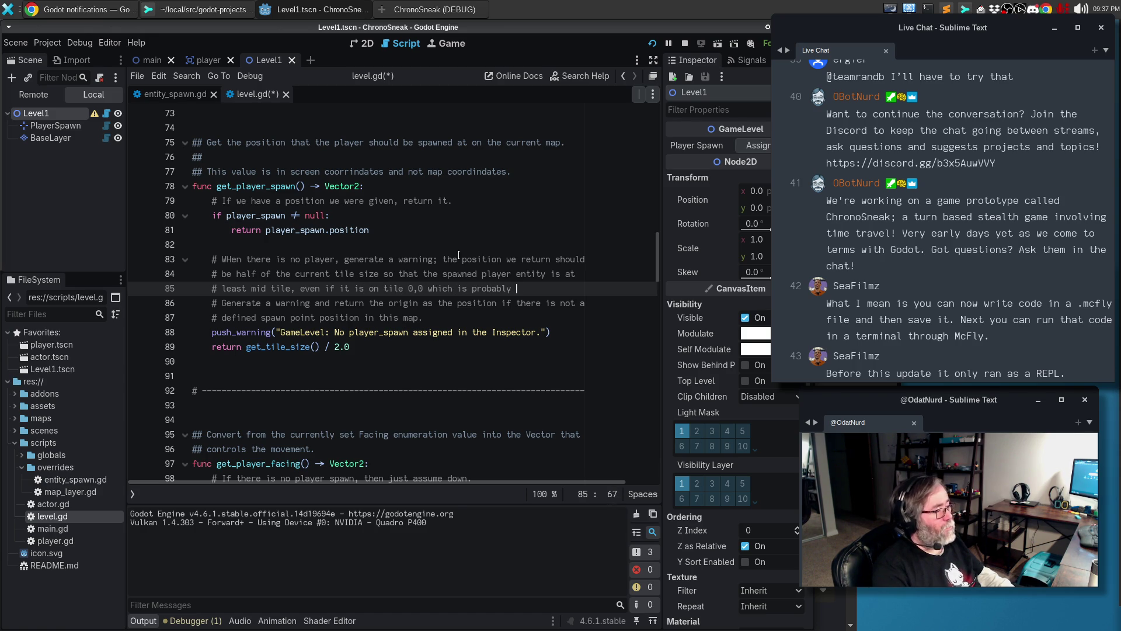
type("not correct.")
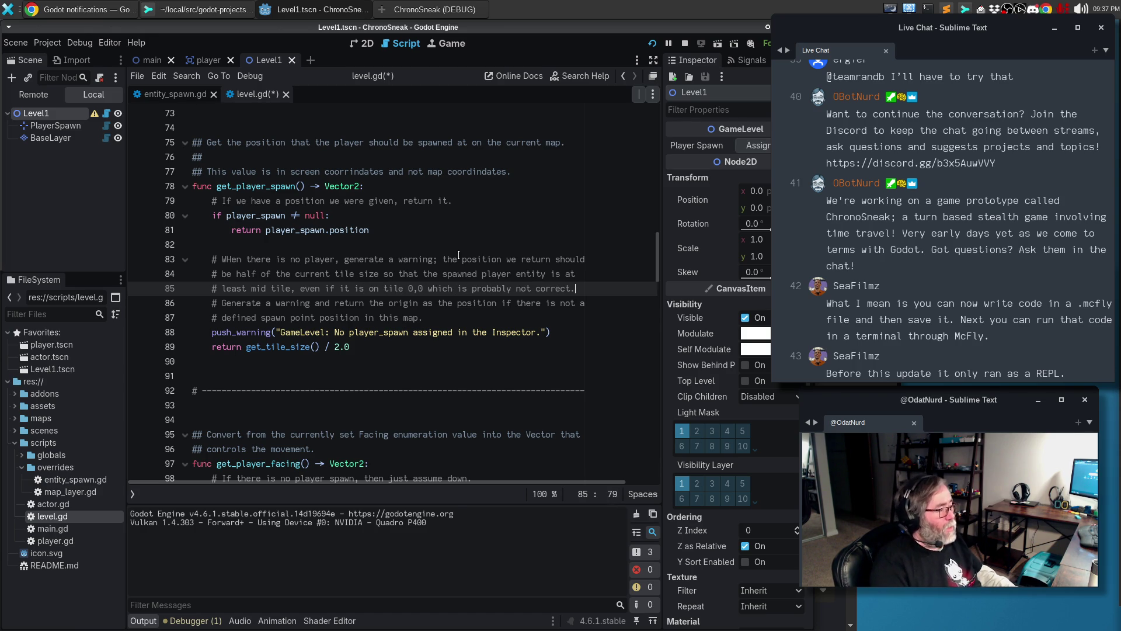
Delete the old two-line fallback comment and save level.gd
key("Down")
key("ctrl+shift+k")
key("ctrl+shift+k")
key("Up")
key("End")
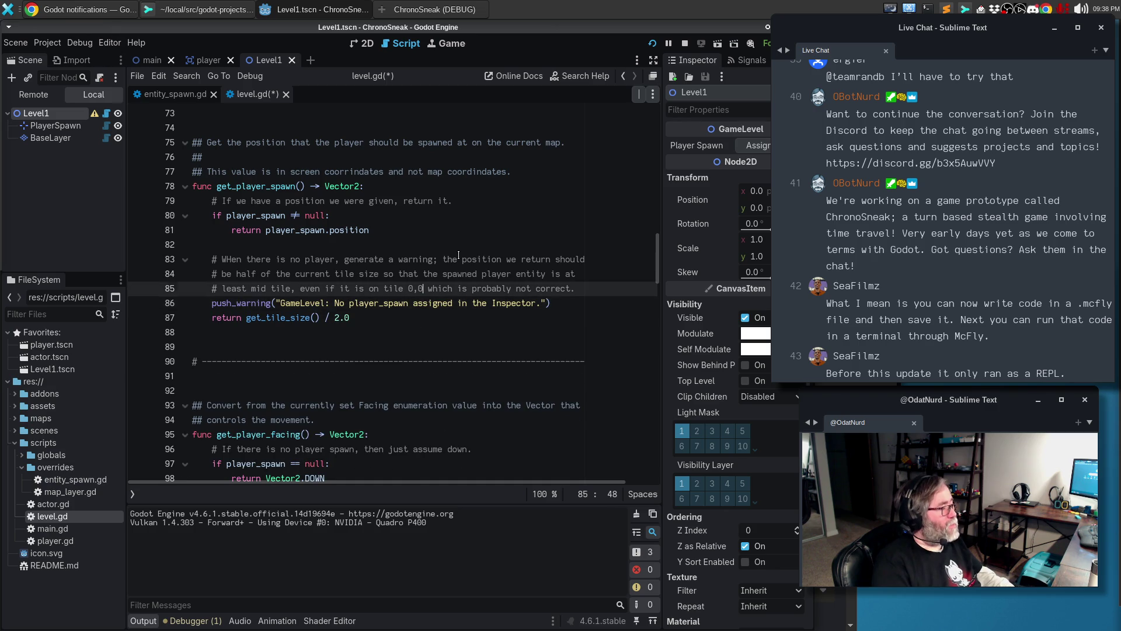
key("ctrl+s")
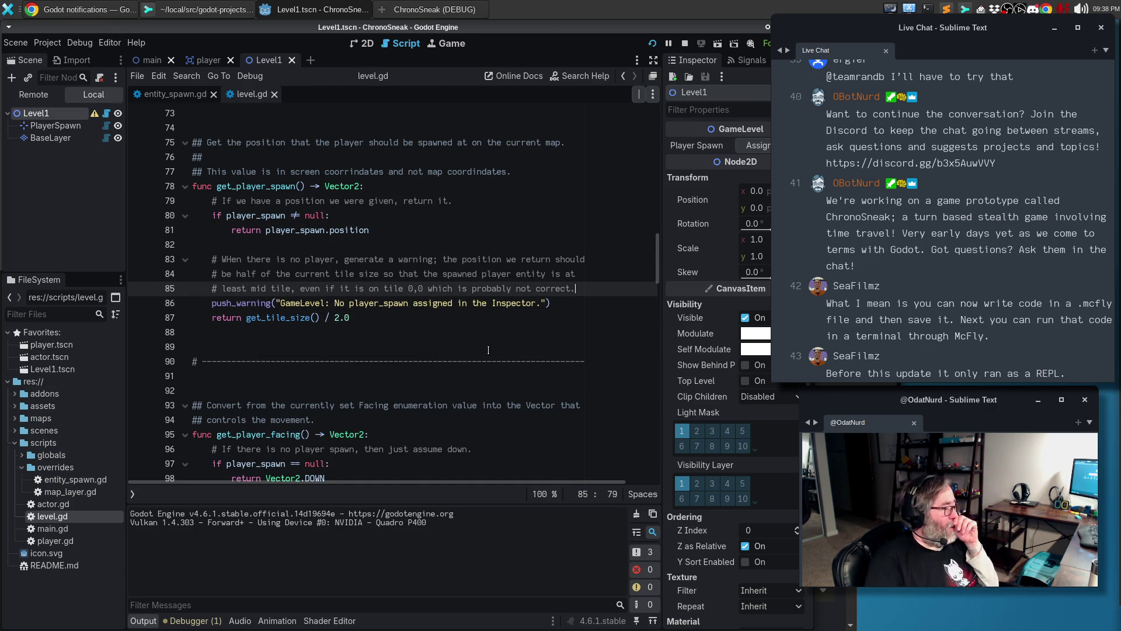
scroll(438, 280, "down", 2)
scroll(425, 305, "up", 2)
scroll(425, 305, "down", 10)
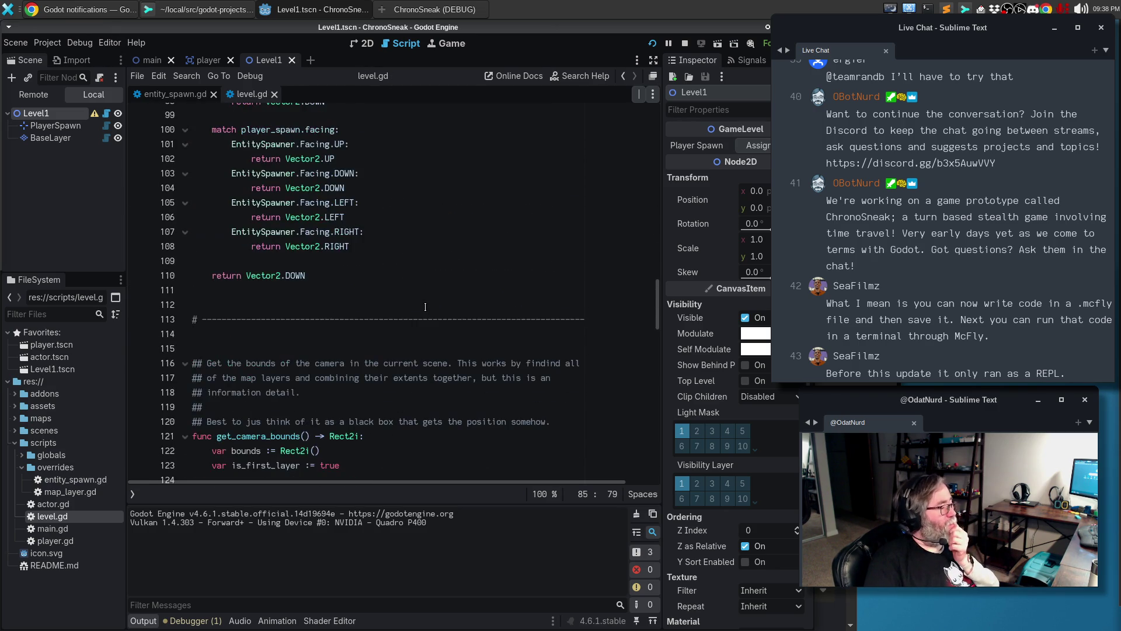
scroll(425, 307, "down", 6)
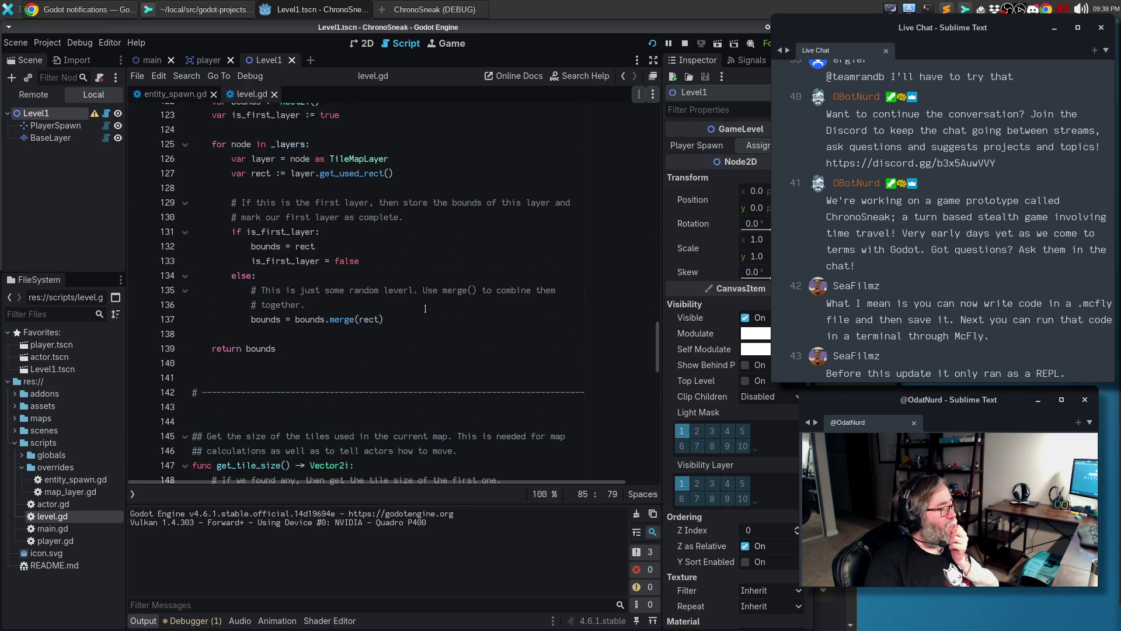
Delete the leftover TODO about verifying a player spawn point in _get_configuration_warnings
scroll(425, 308, "down", 4)
left_click(386, 319)
left_click(390, 336)
left_click(391, 319)
scroll(408, 309, "up", 18)
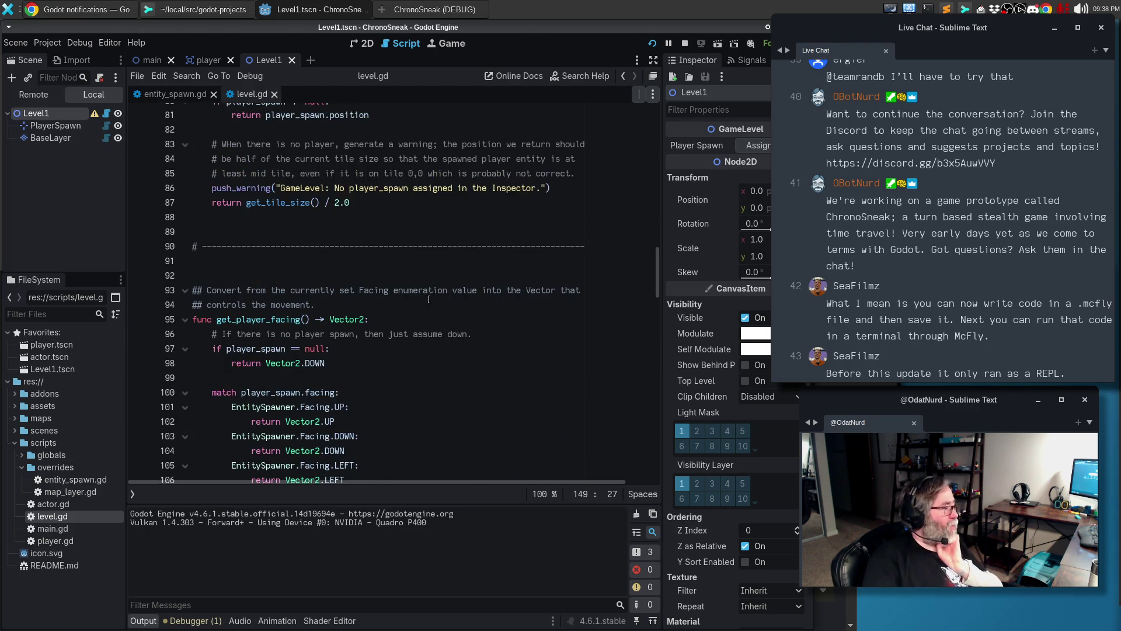
scroll(429, 299, "up", 5)
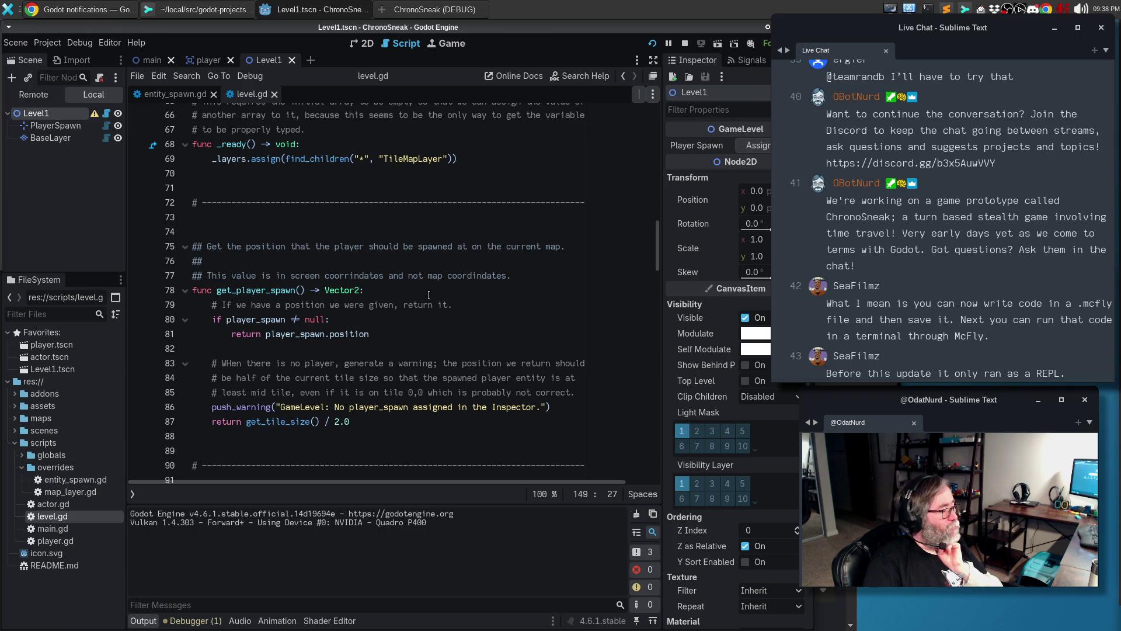
scroll(428, 294, "up", 13)
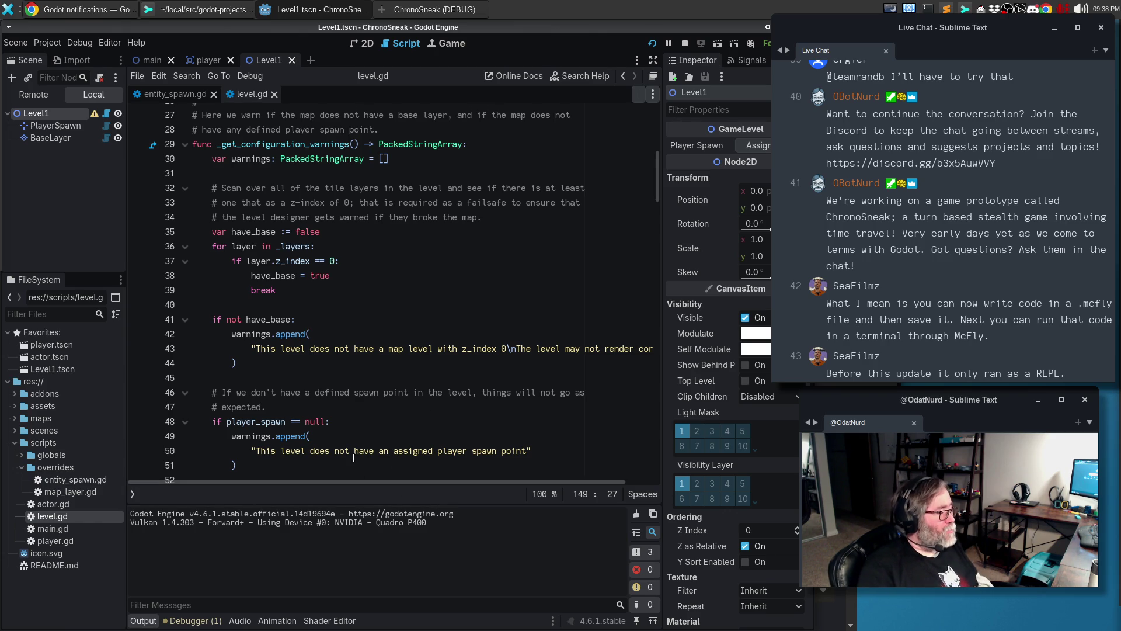
scroll(314, 413, "down", 2)
left_click(298, 380)
left_click_drag(492, 422, 159, 405)
key("BackSpace")
key("BackSpace")
key("BackSpace")
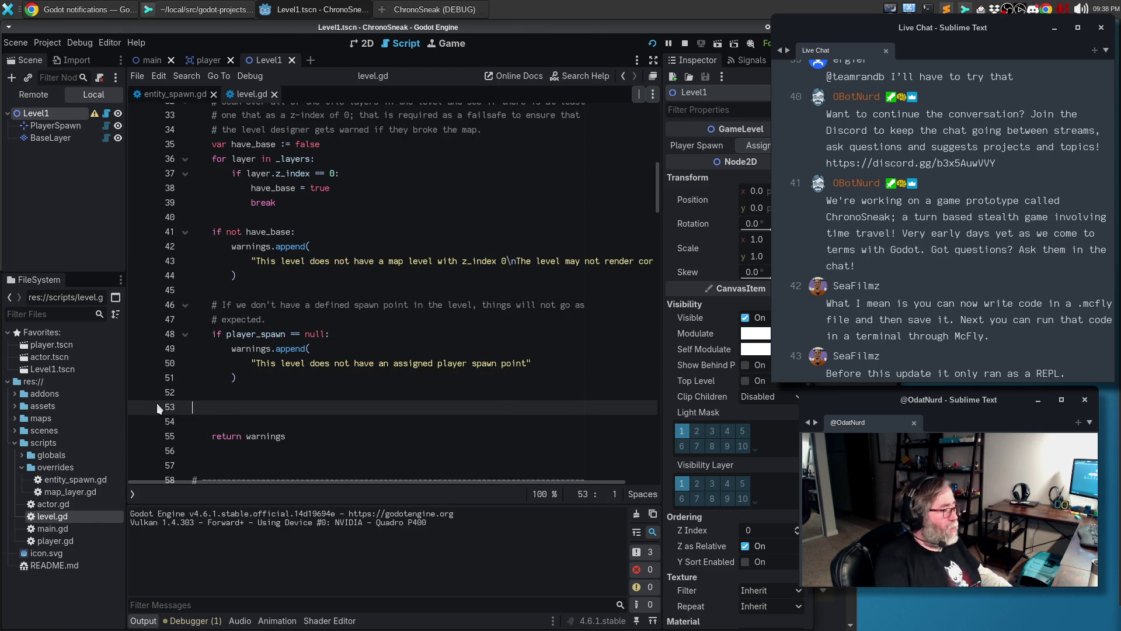
scroll(416, 391, "up", 3)
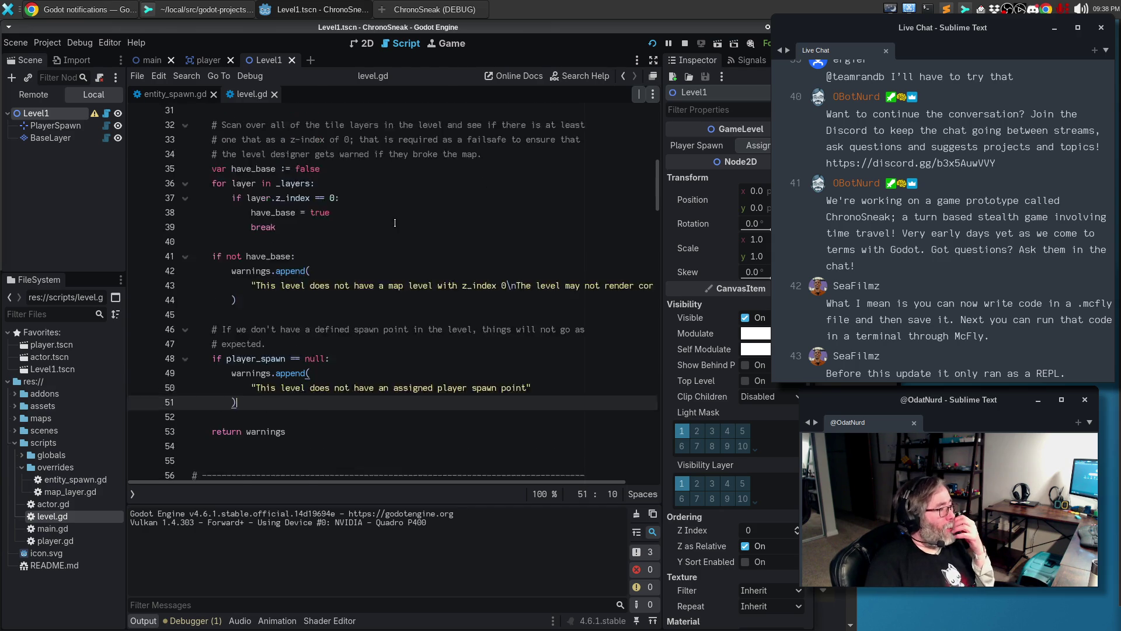
Add a '_layers.count() == 0:' check appending 'This level does not have any defined map layers.' and save
left_click(268, 411)
key("Down")
key("Return")
key("Return")
key("Up")
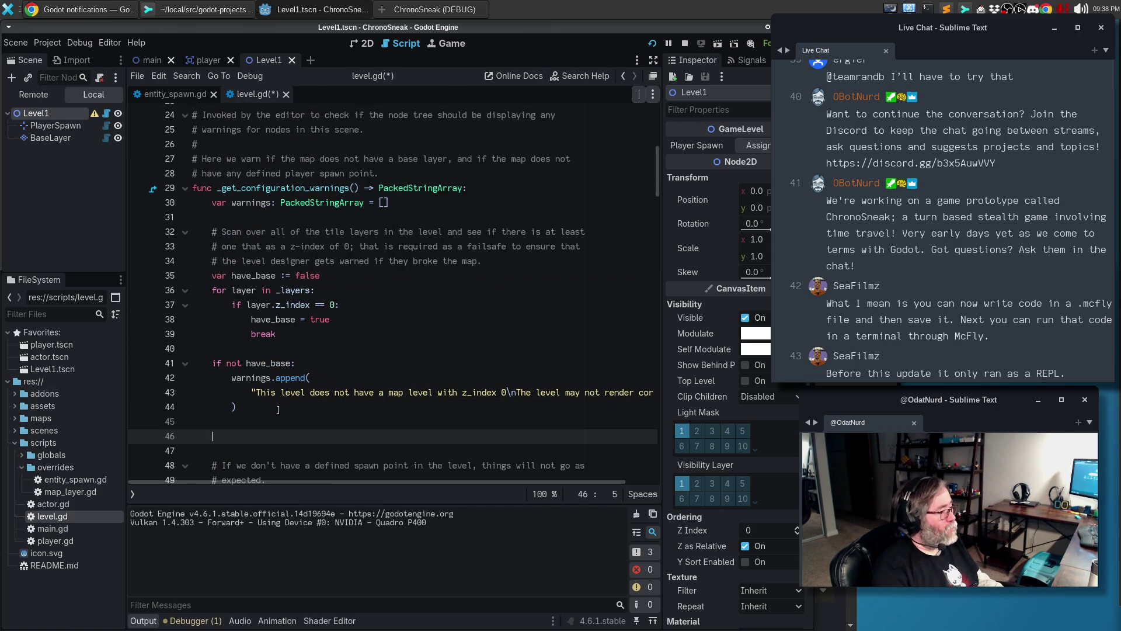
type("if _layers.count")
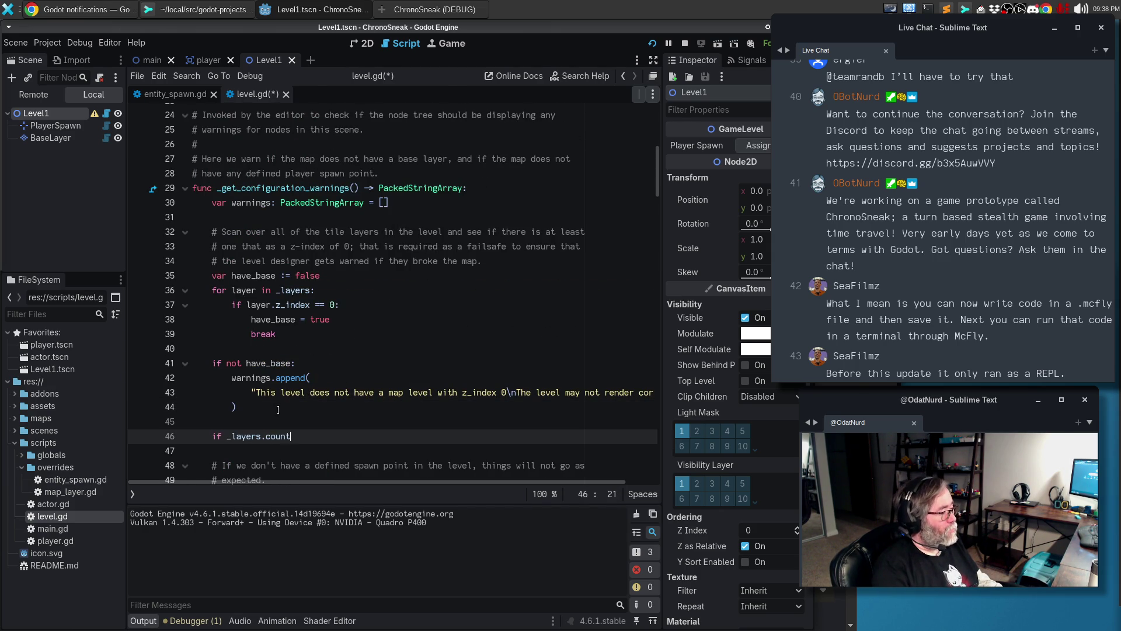
type("() == 0:")
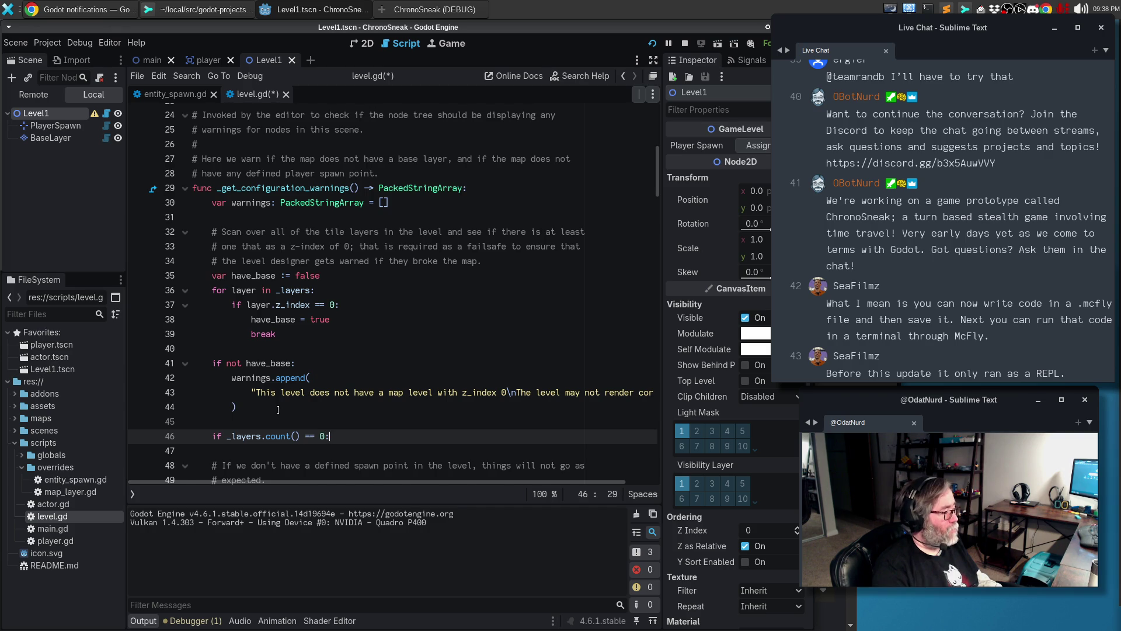
key("Return")
type("warnings.append(")
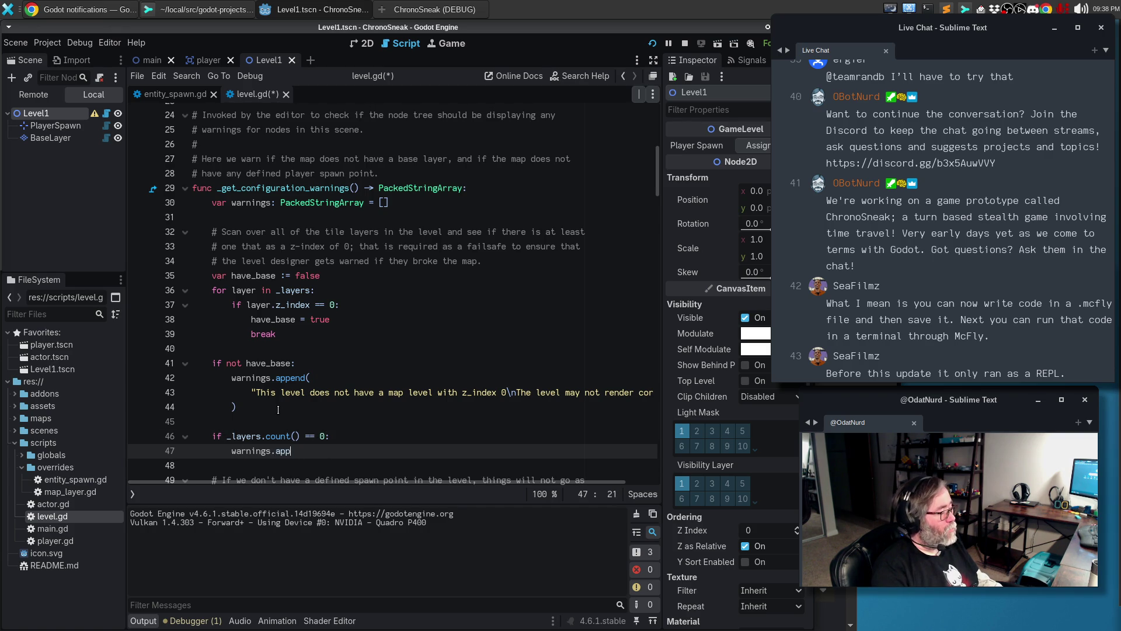
key("Return")
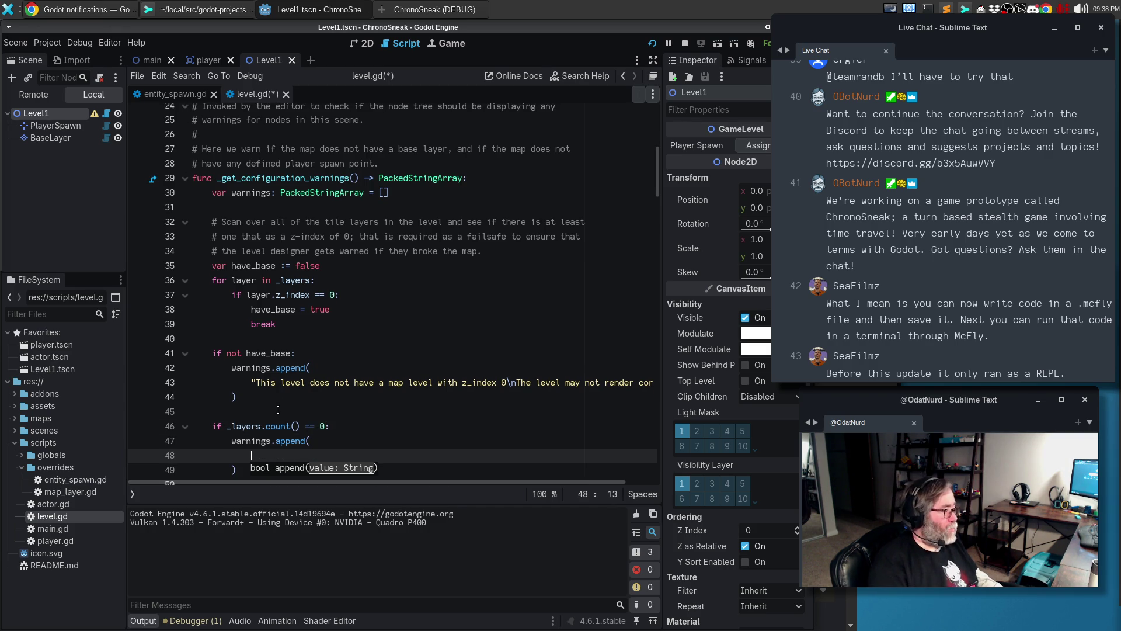
type("\"This level does not have any defined map layers")
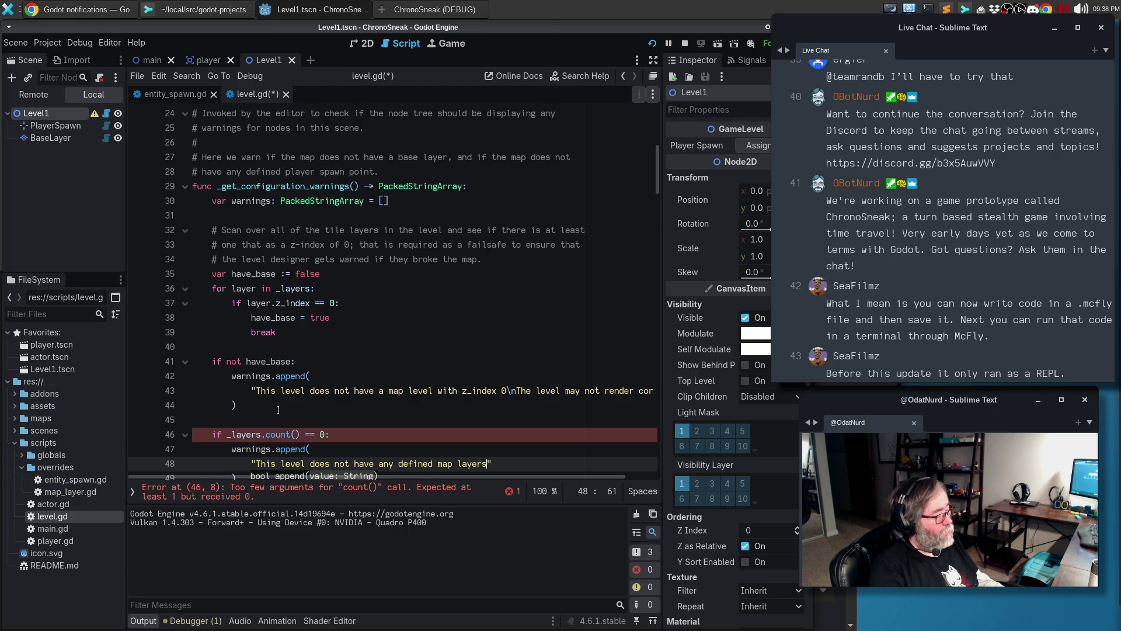
type(".")
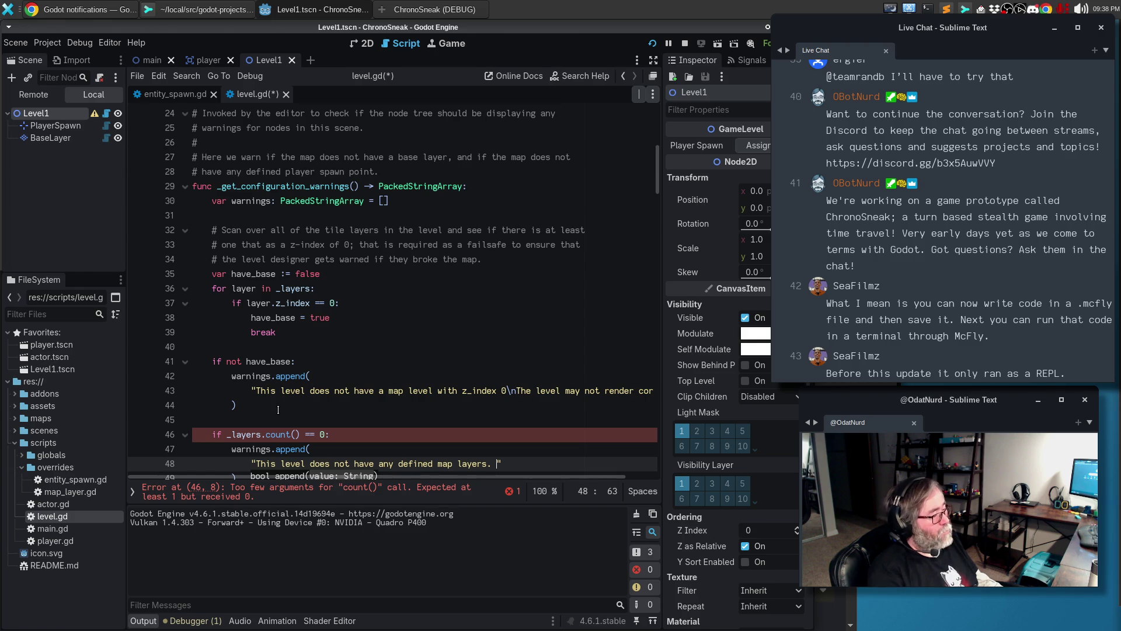
key("BackSpace")
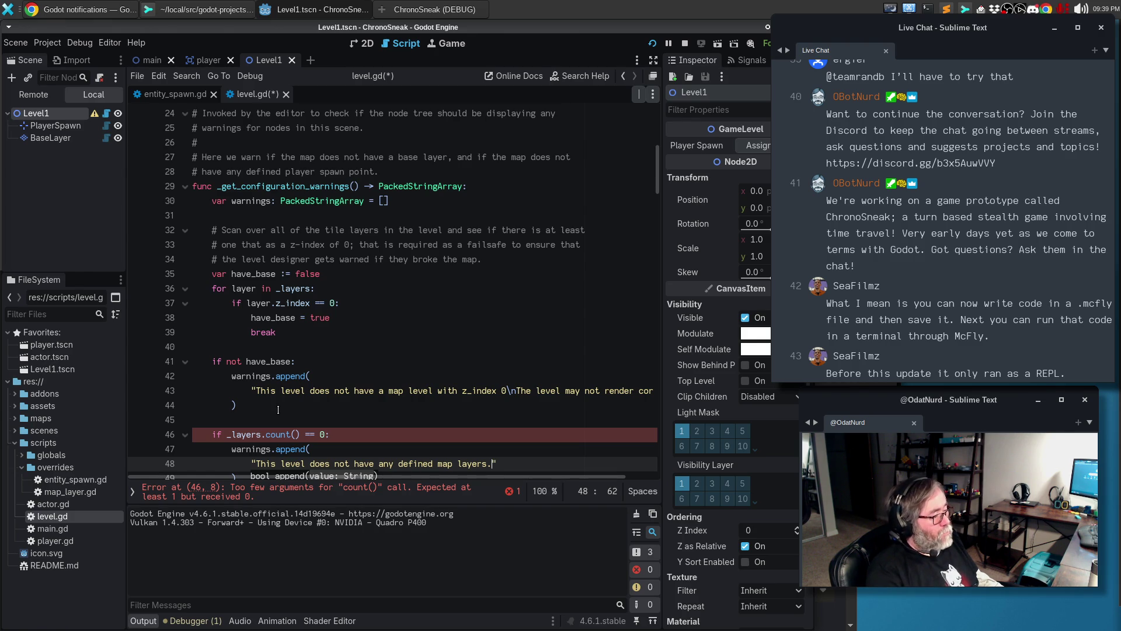
key("ctrl+s")
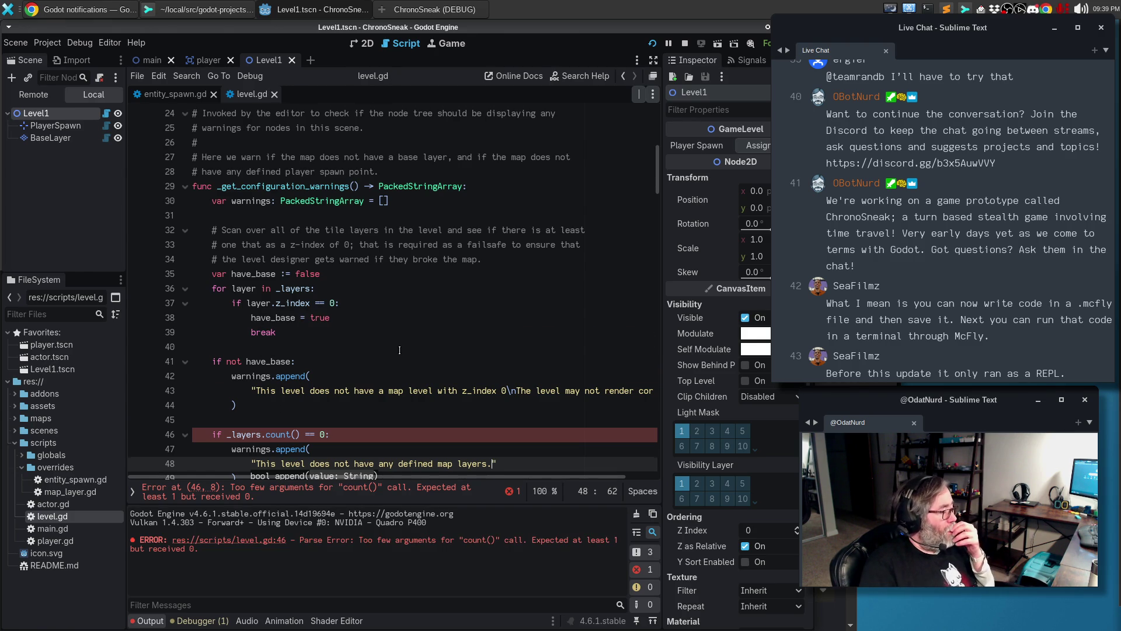
scroll(399, 350, "down", 2)
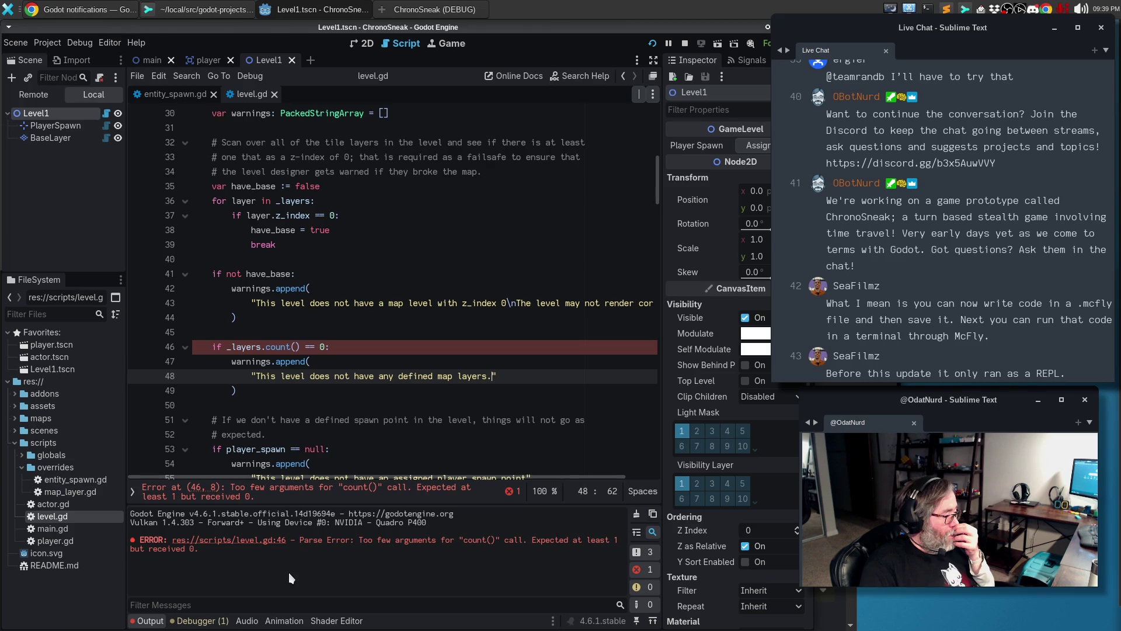
Replace count with size in the layer check on line 46
double_click(287, 347)
type("size")
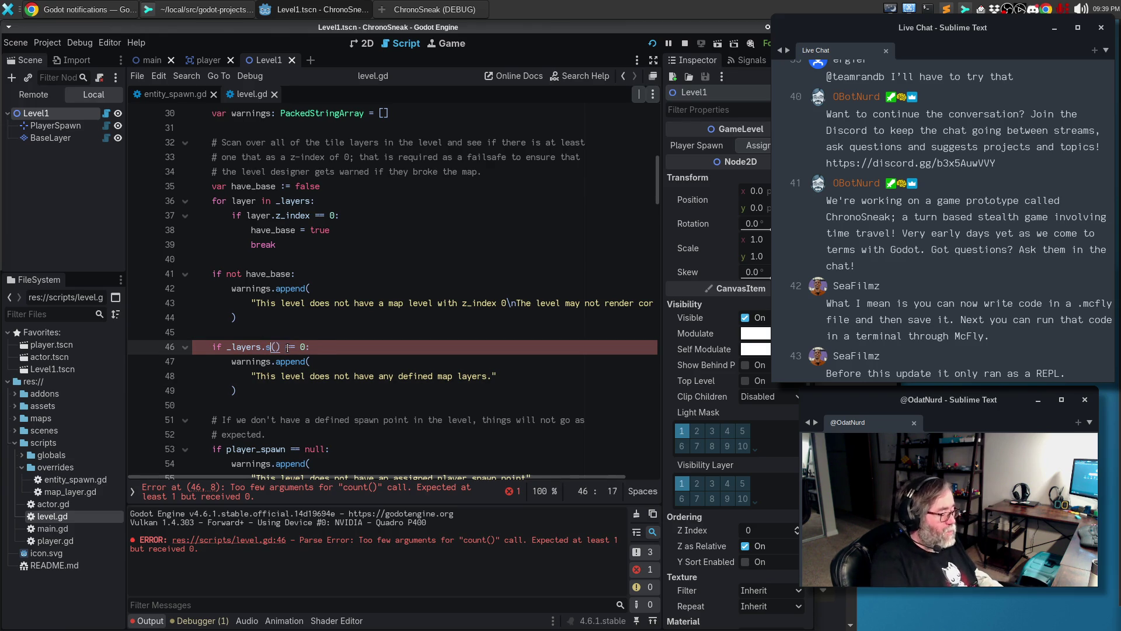
left_click(289, 330)
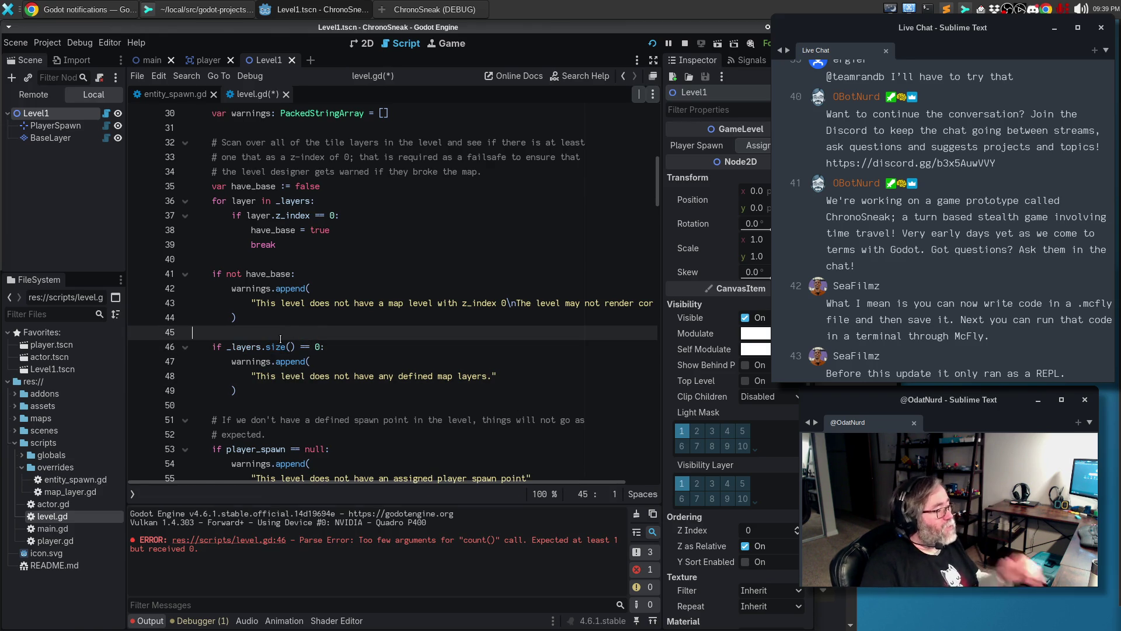
mouse_move(275, 347)
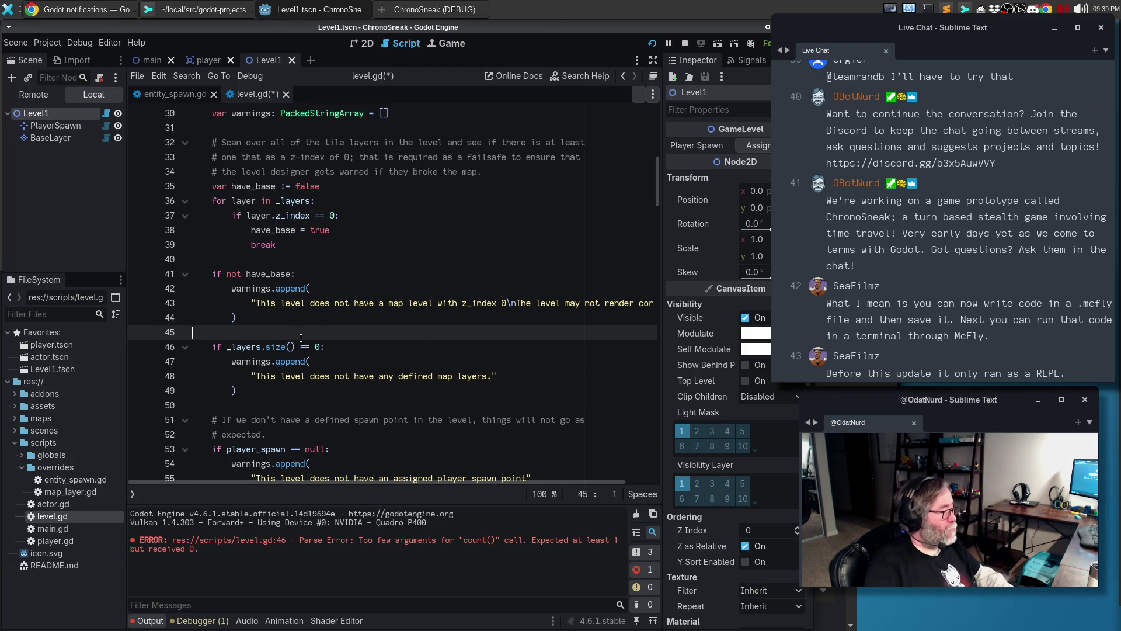
Add the comment '# There should be at least one layer' above the check and save
key("Return")
key("Tab")
type("# There ")
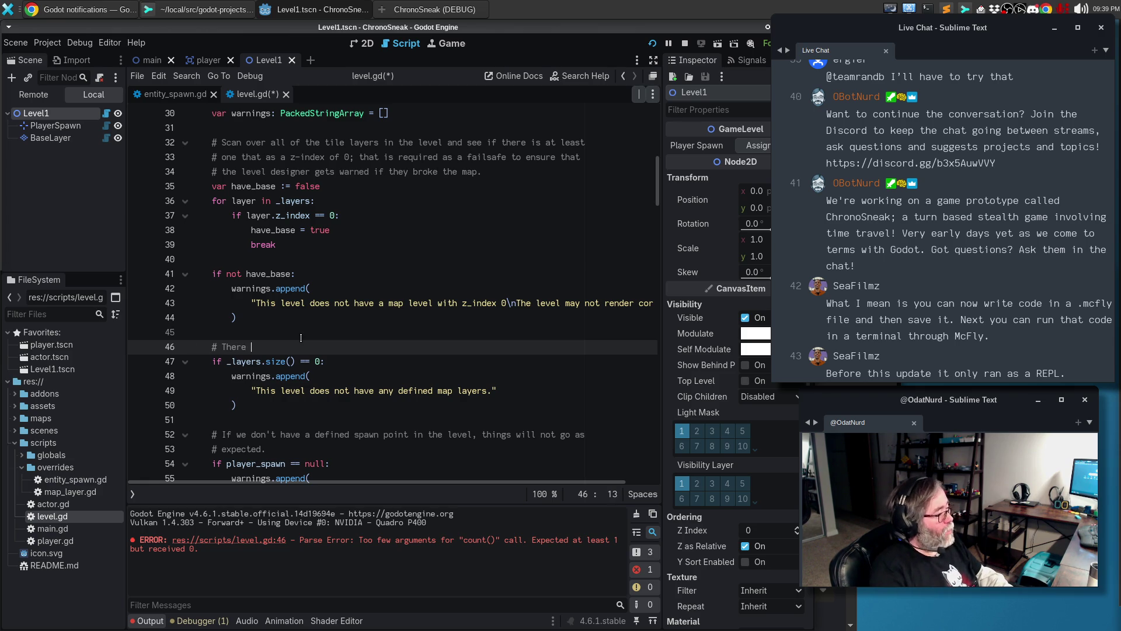
type("should be at least one laye")
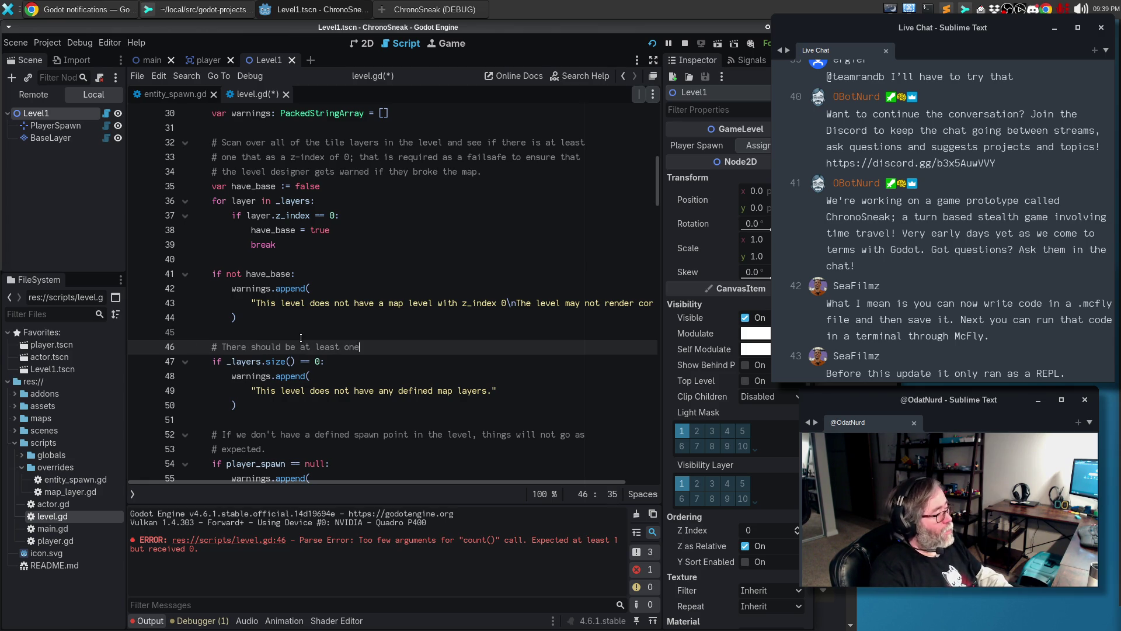
key("BackSpace")
key("BackSpace")
key("BackSpace")
type("e")
key("ctrl+s")
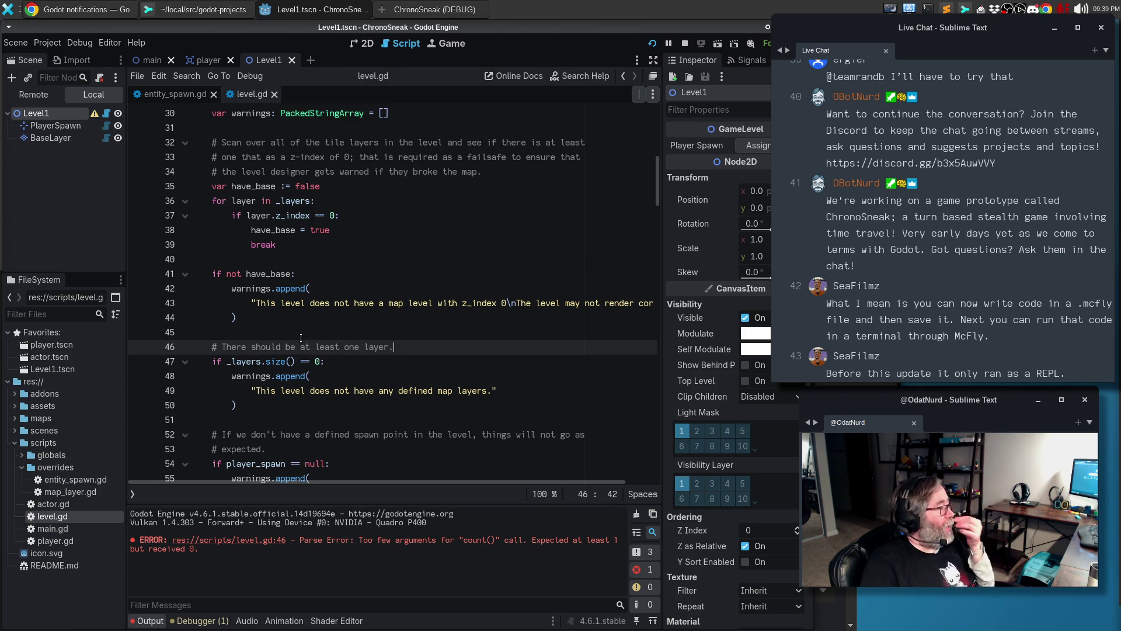
mouse_move(92, 116)
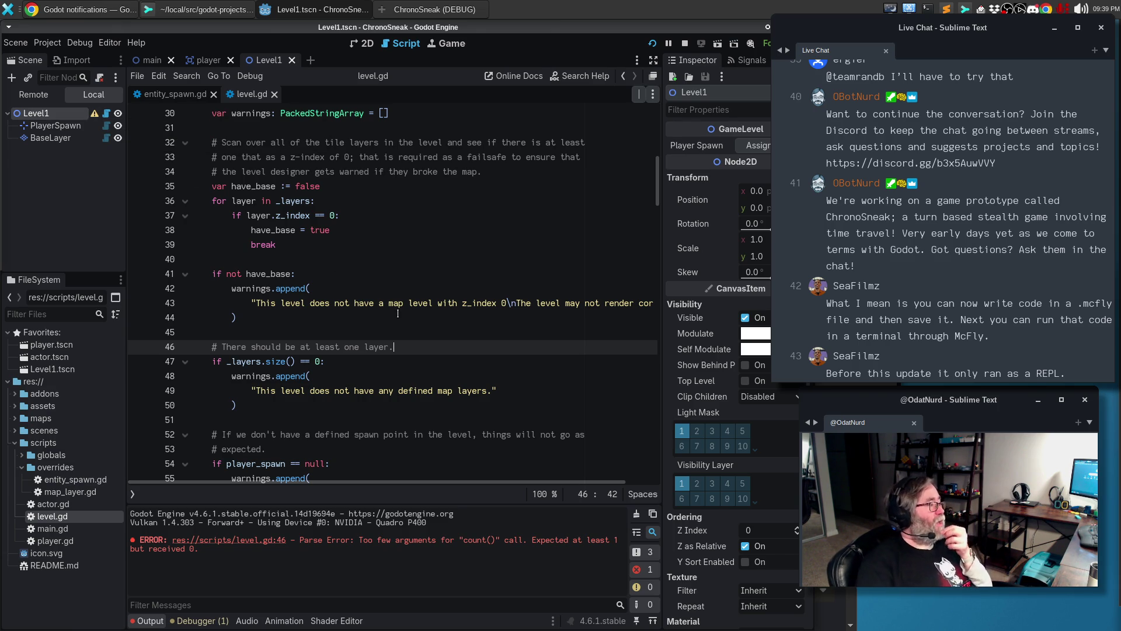
Assign the PlayerSpawn node to Level1's Player Spawn property in the Inspector
left_click(754, 145)
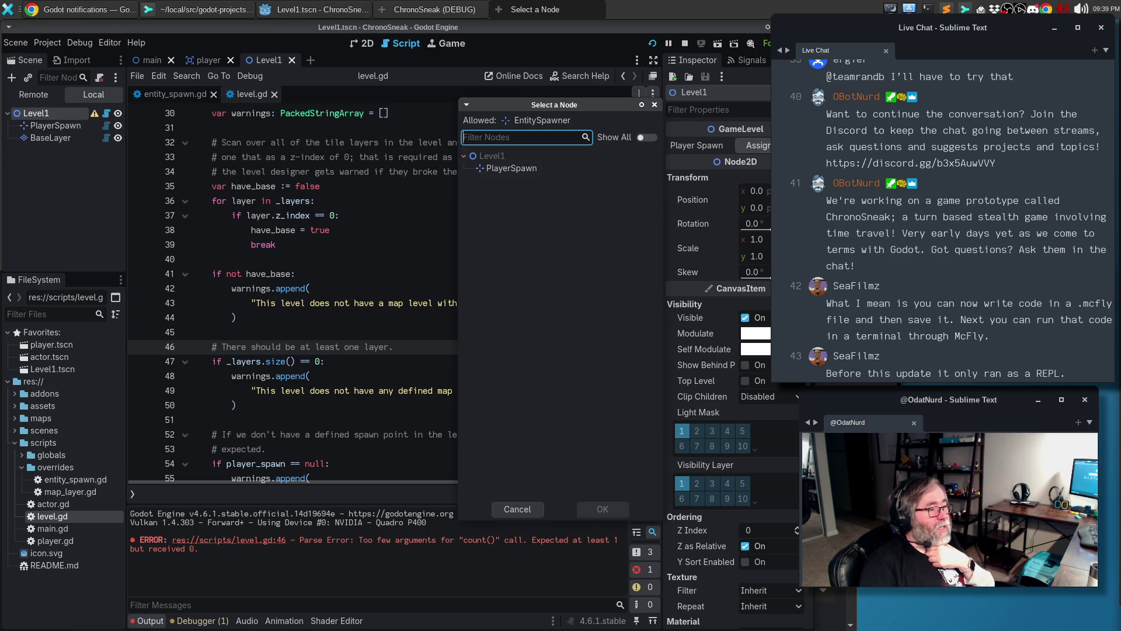
left_click(605, 169)
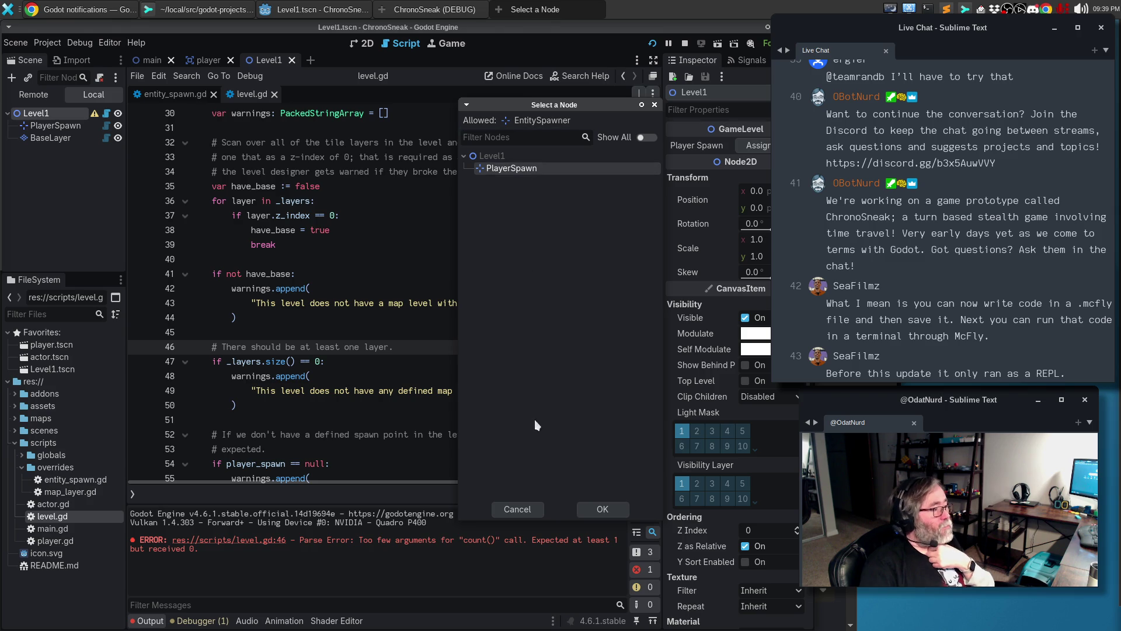
left_click(607, 509)
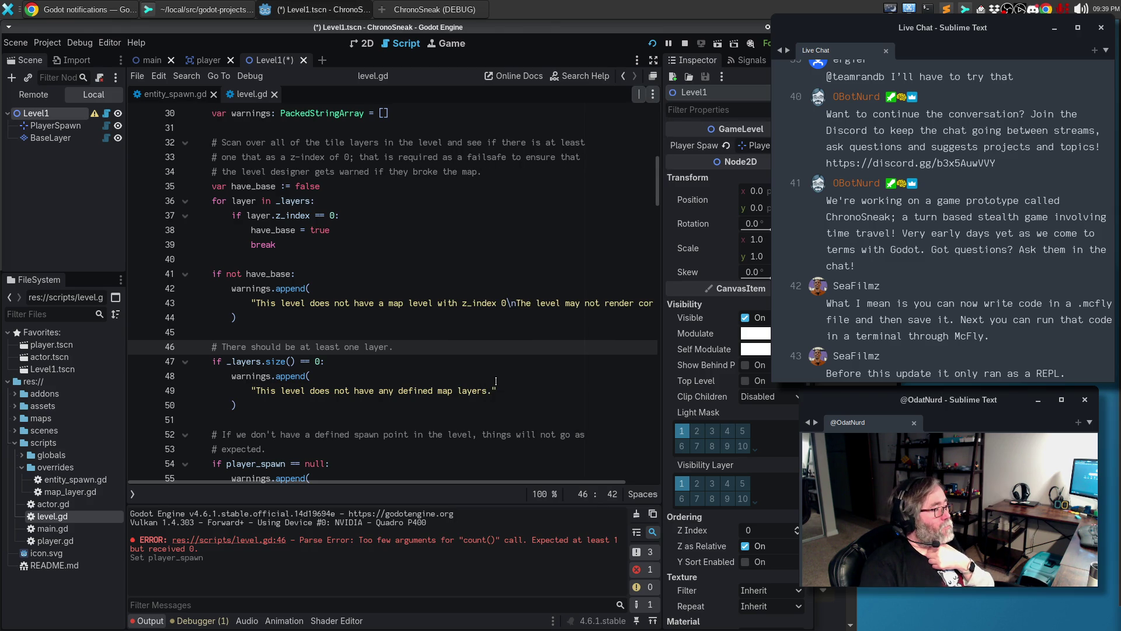
left_click(490, 358)
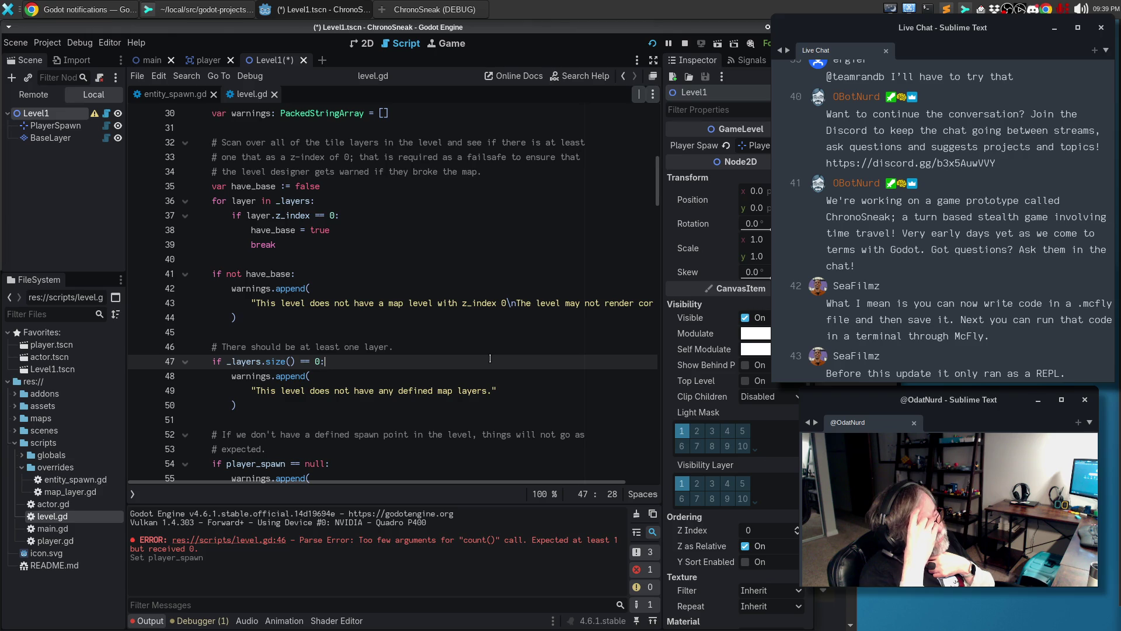
scroll(467, 353, "up", 6)
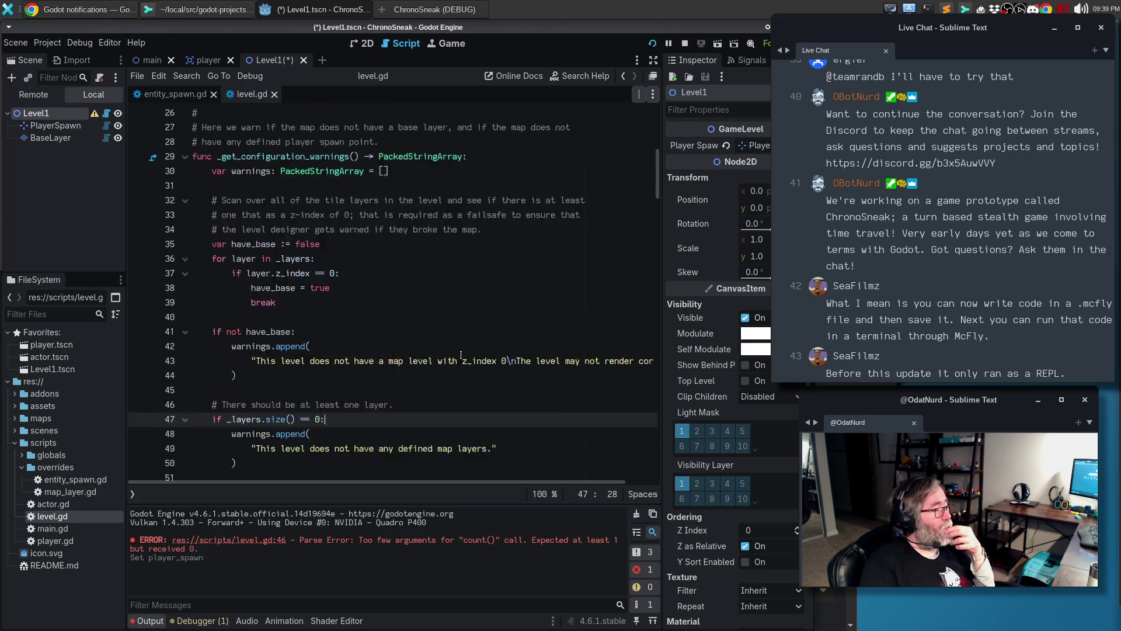
Give the player_spawn export a set(value) setter assigning player_spawn = value, leaving a new body line
scroll(461, 352, "up", 4)
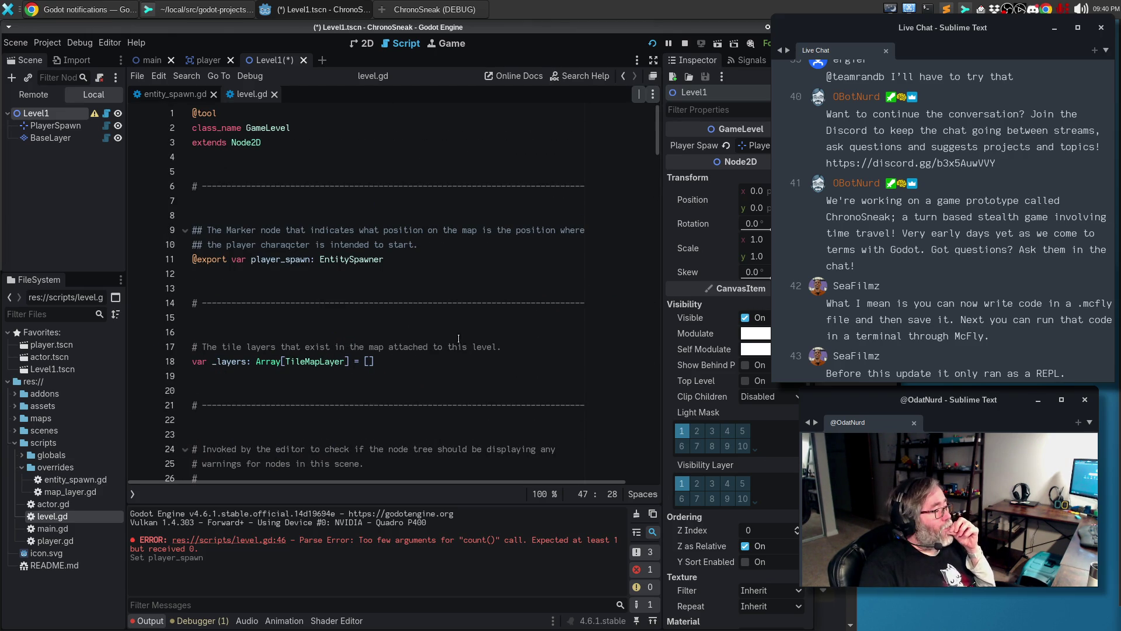
left_click(449, 259)
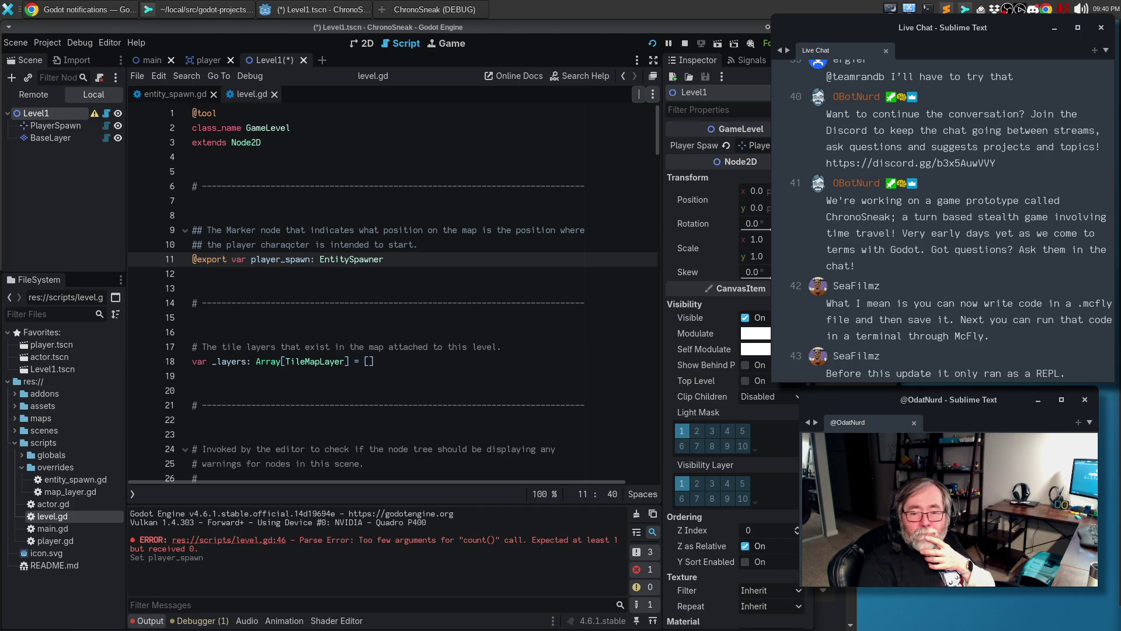
left_click(399, 259)
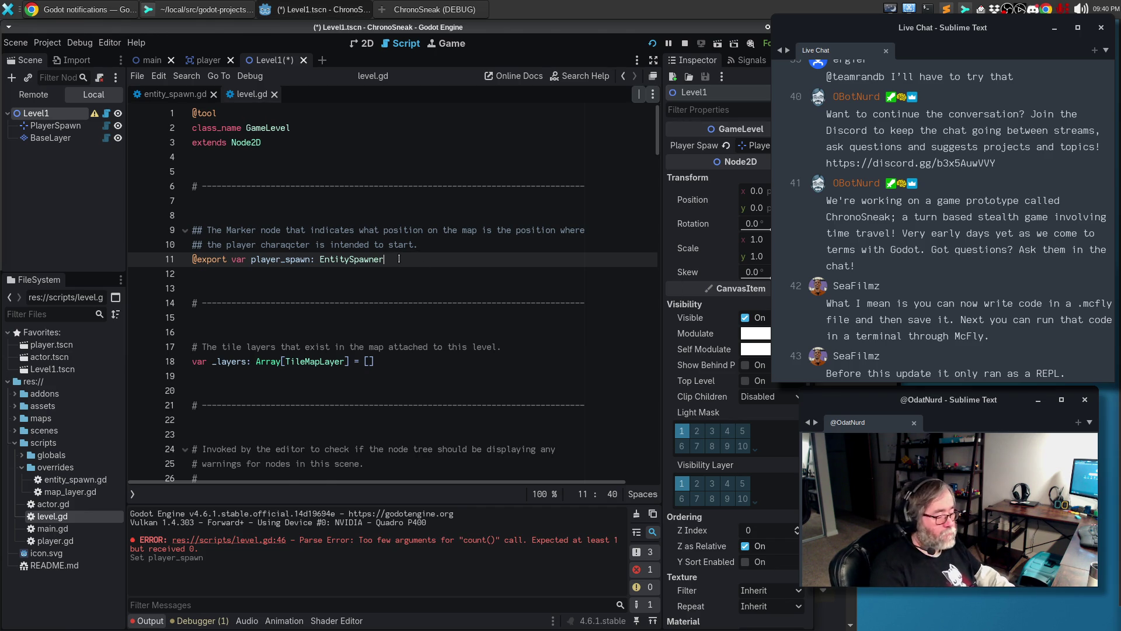
type(":")
key("Return")
type("set(value)")
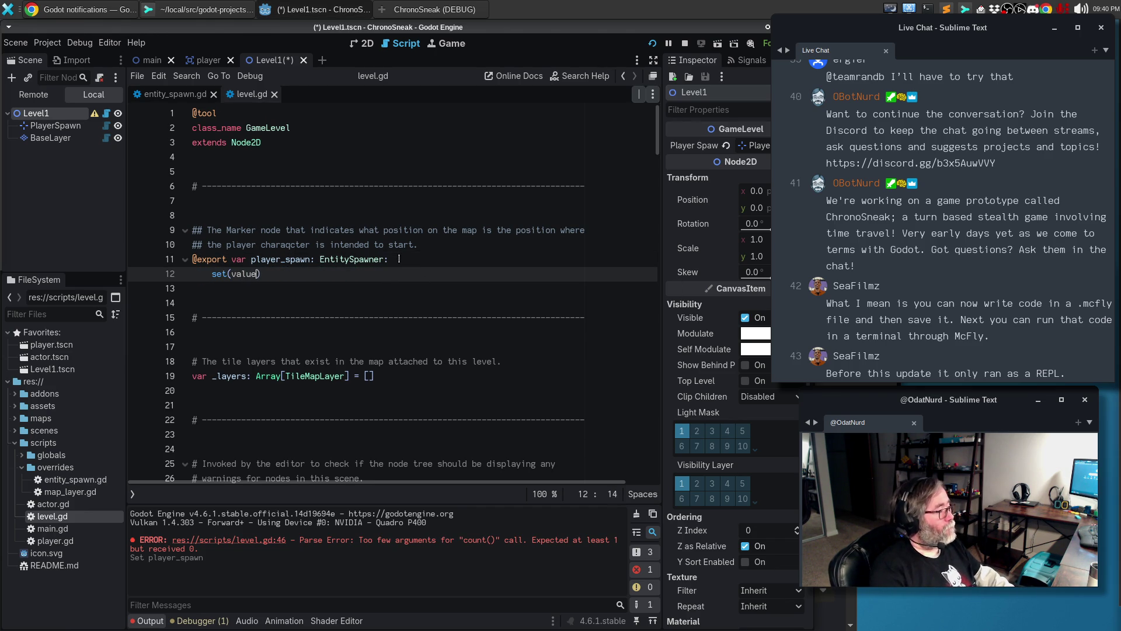
type(":")
key("Return")
type("pass")
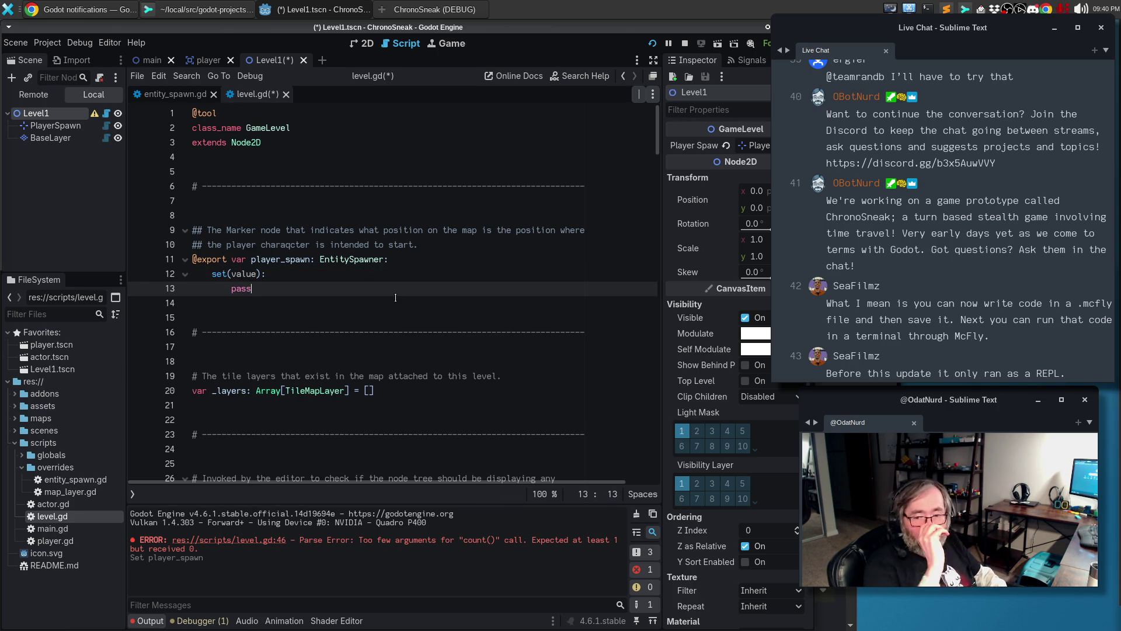
type("position")
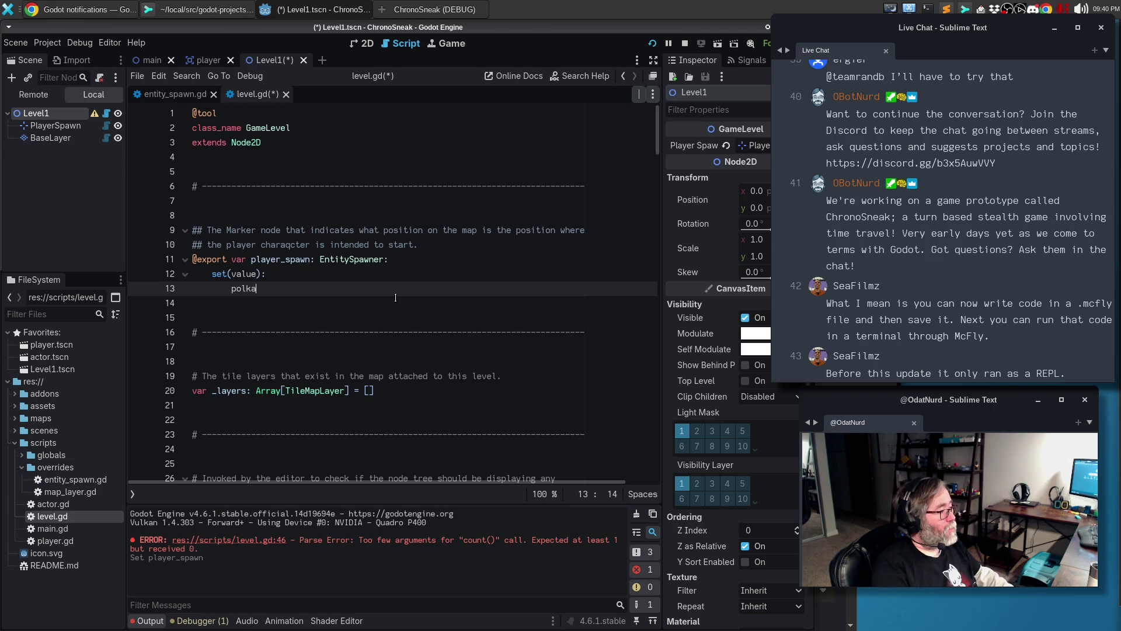
key("BackSpace")
key("BackSpace")
key("BackSpace")
key("BackSpace")
type("lay")
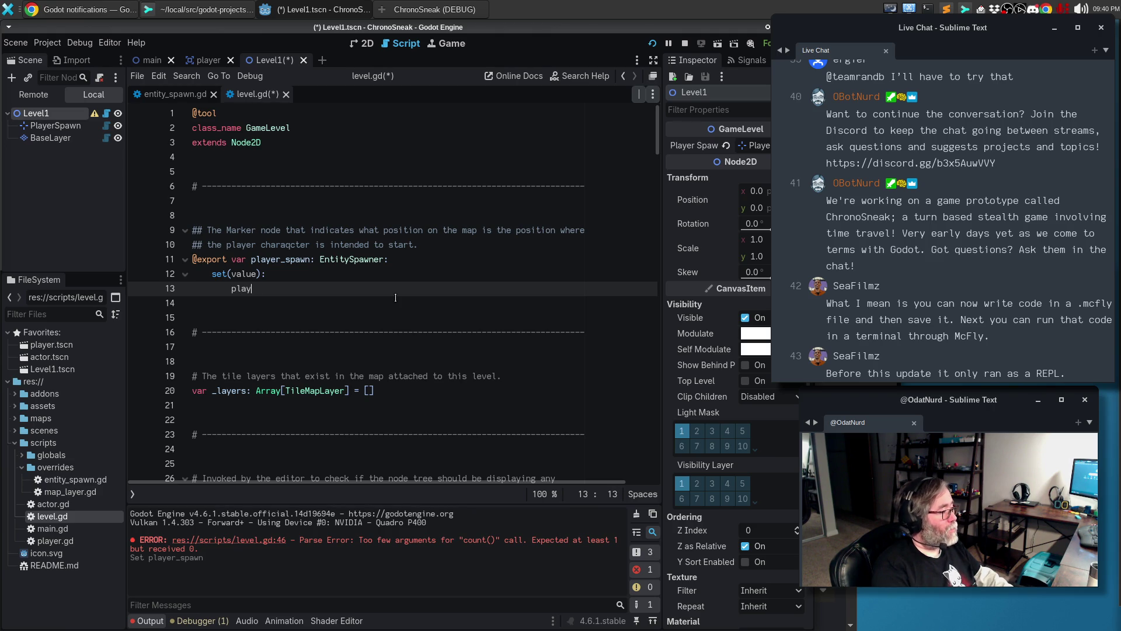
type("er_spawn = value")
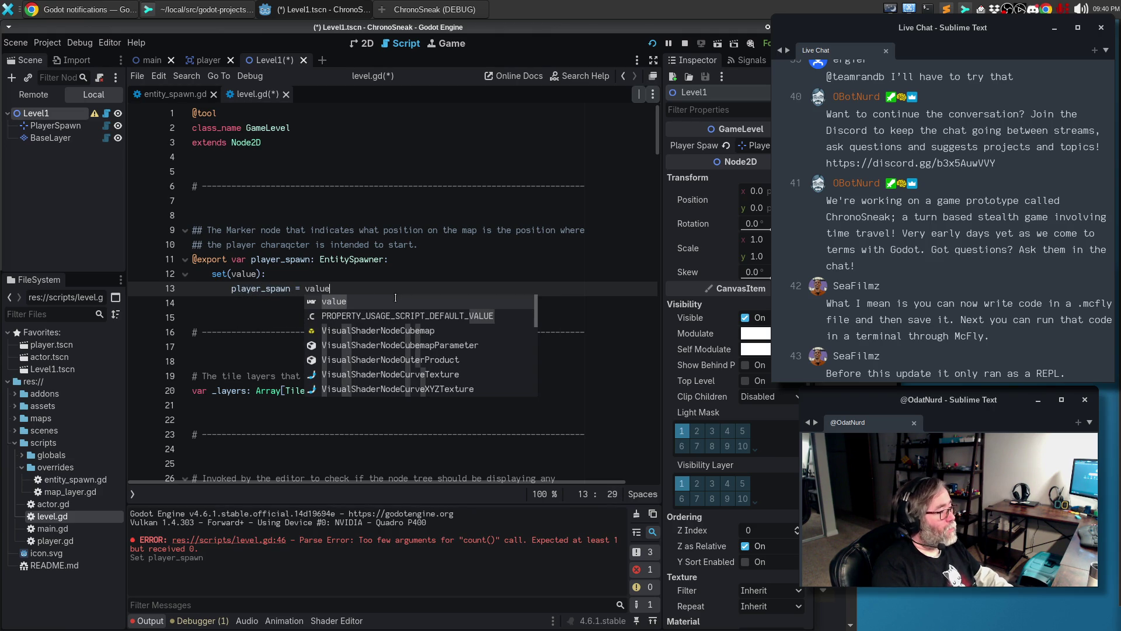
key("Escape")
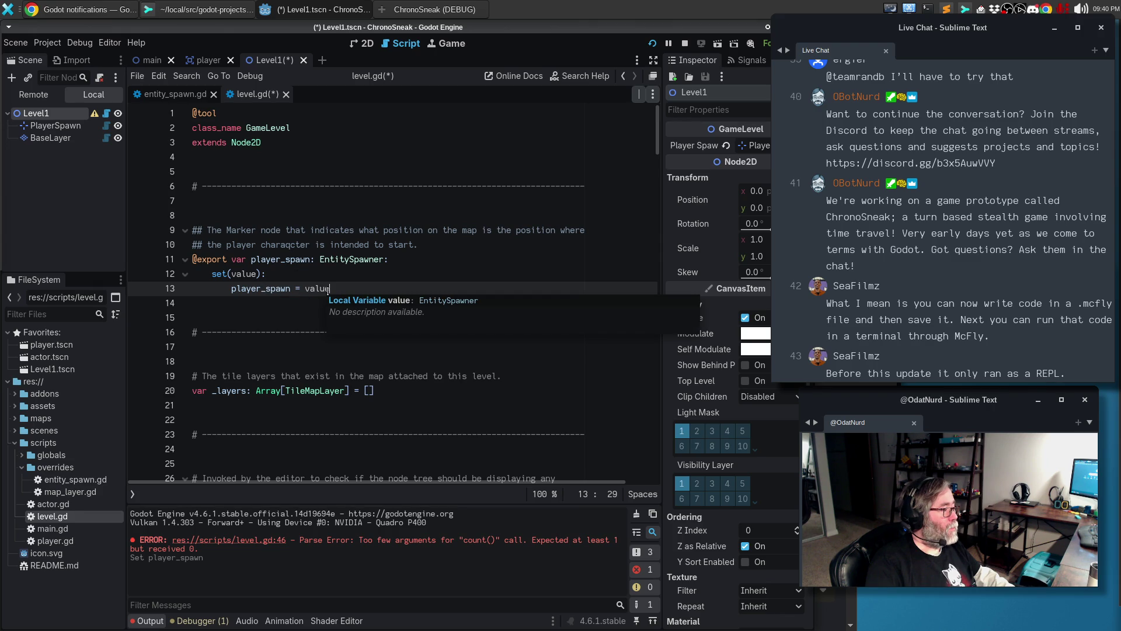
key("Return")
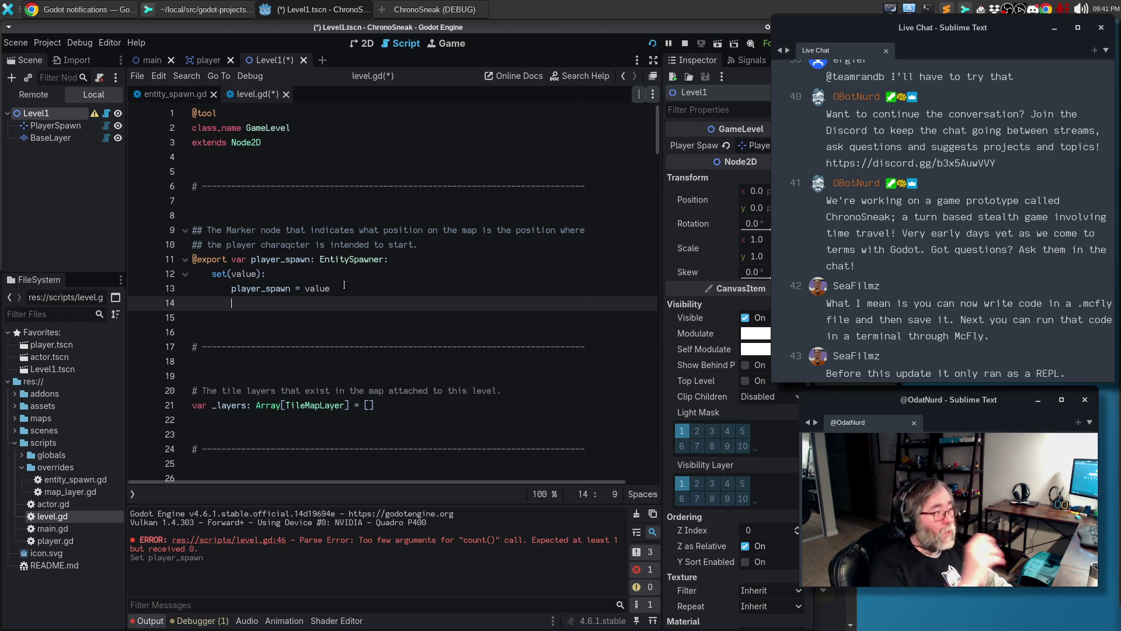
Look up update_configuration_warnings() in the Godot Node documentation in Chrome
left_click(87, 10)
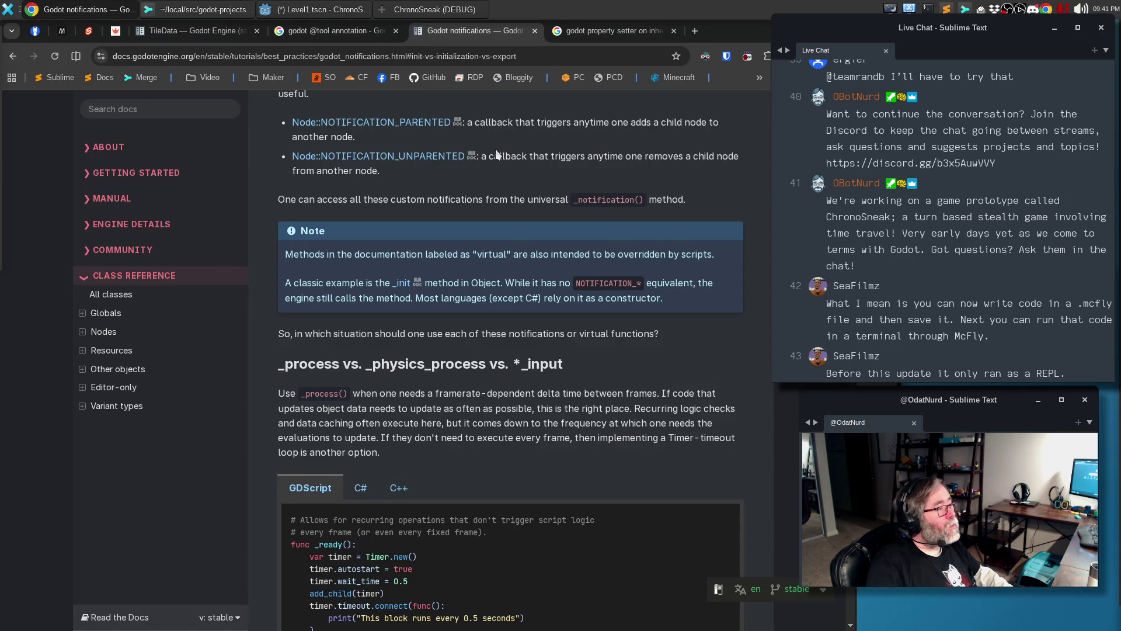
left_click(620, 36)
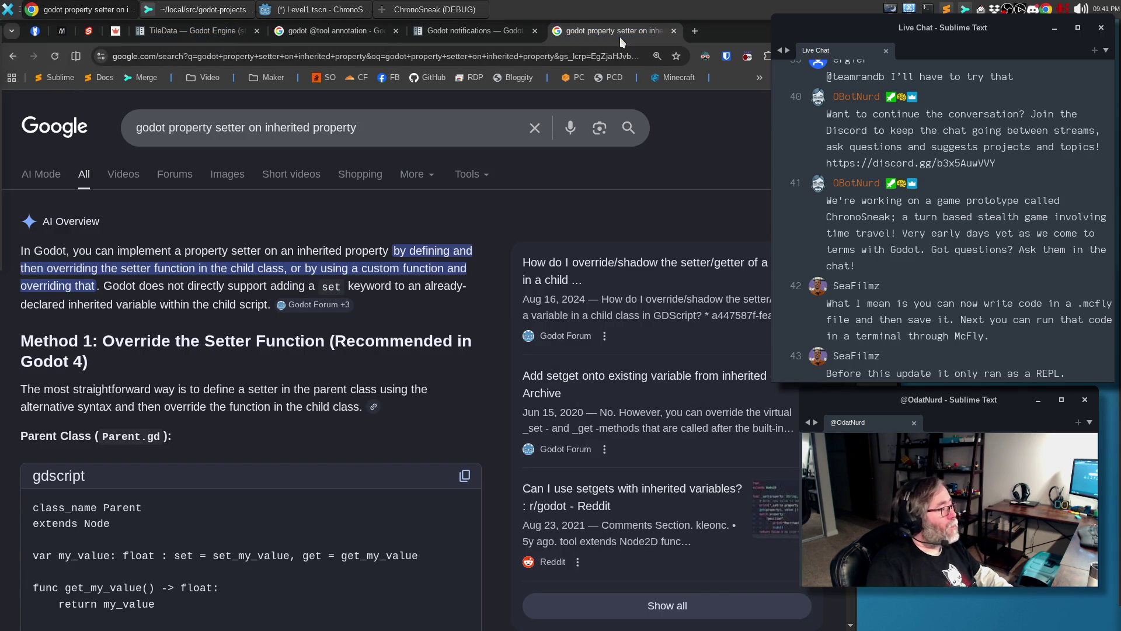
left_click(330, 31)
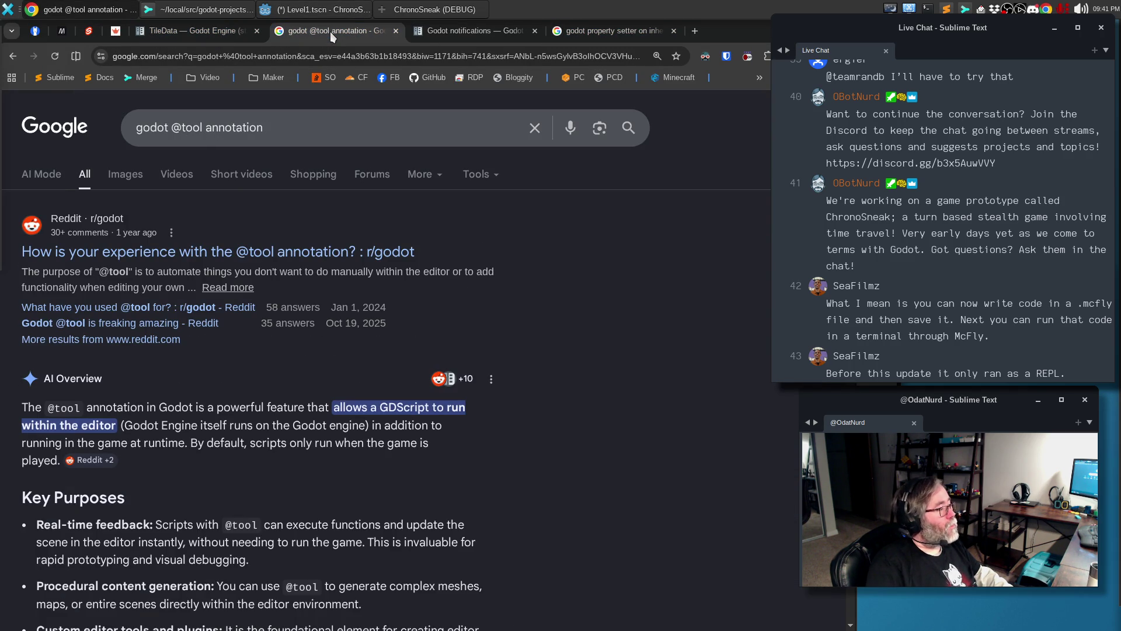
left_click(447, 33)
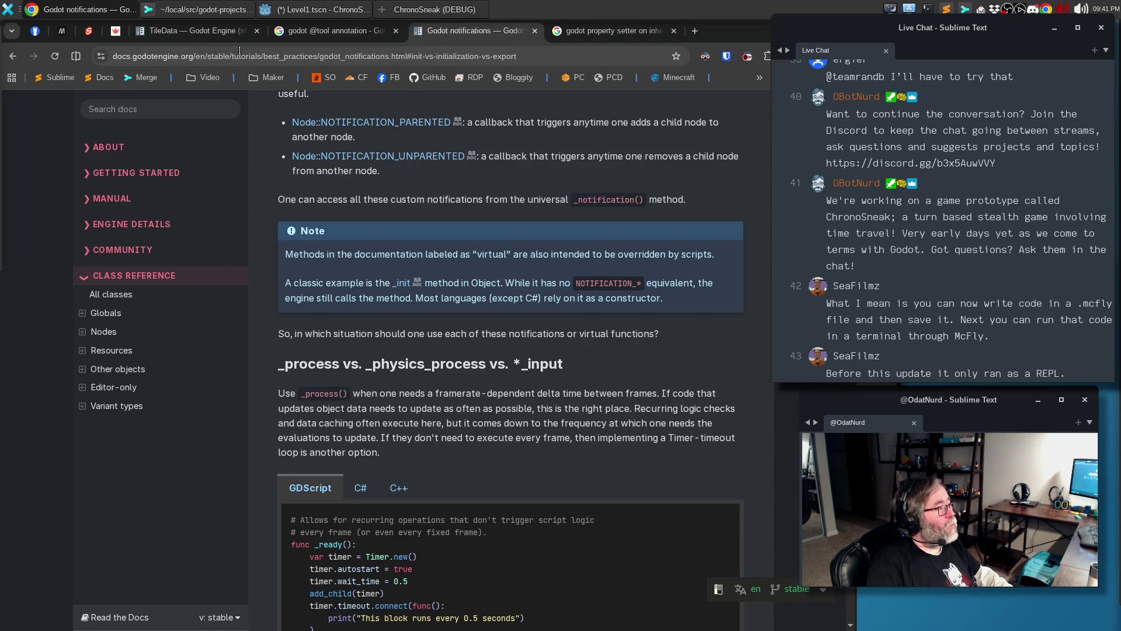
left_click(614, 31)
left_click(11, 56)
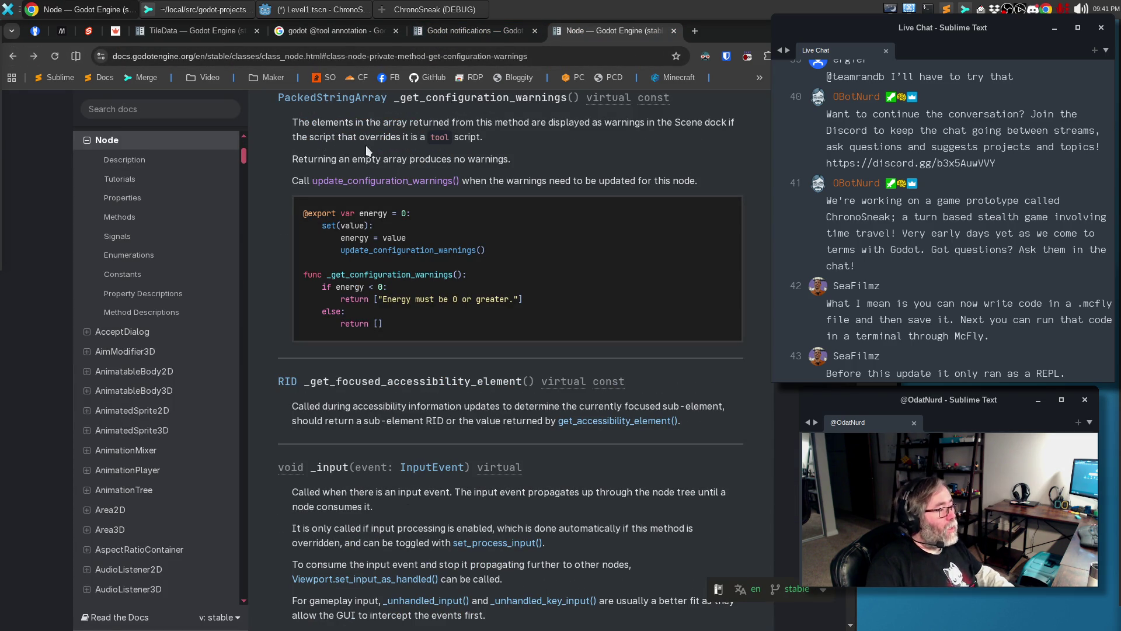
left_click(409, 180)
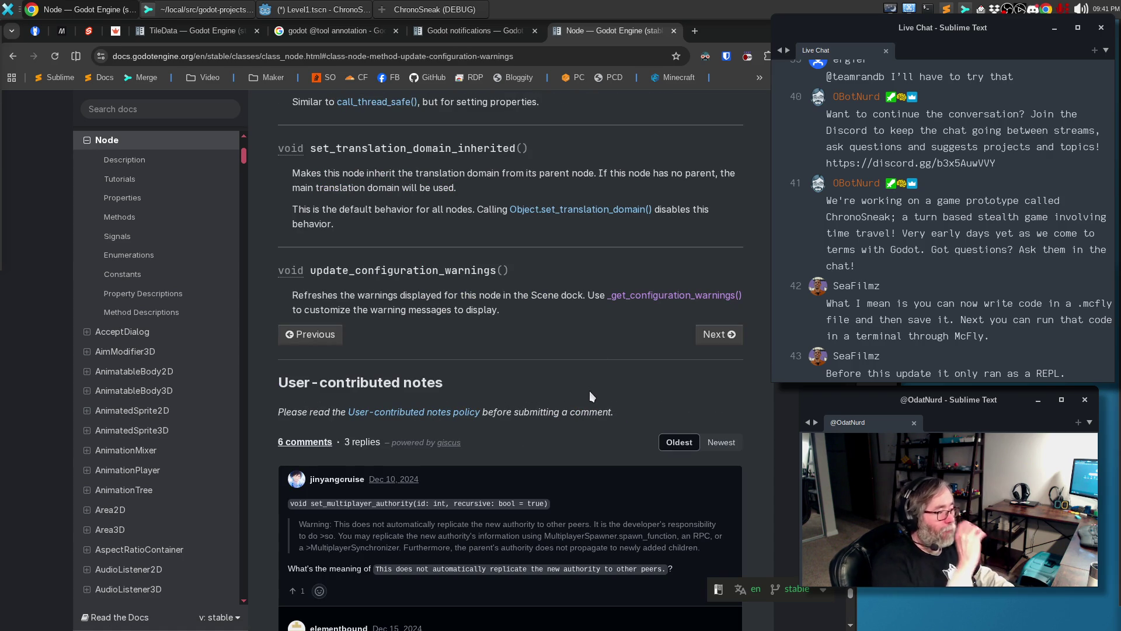
Add an update_configuration_warnings() call to the player_spawn setter in level.gd
key("alt+Tab")
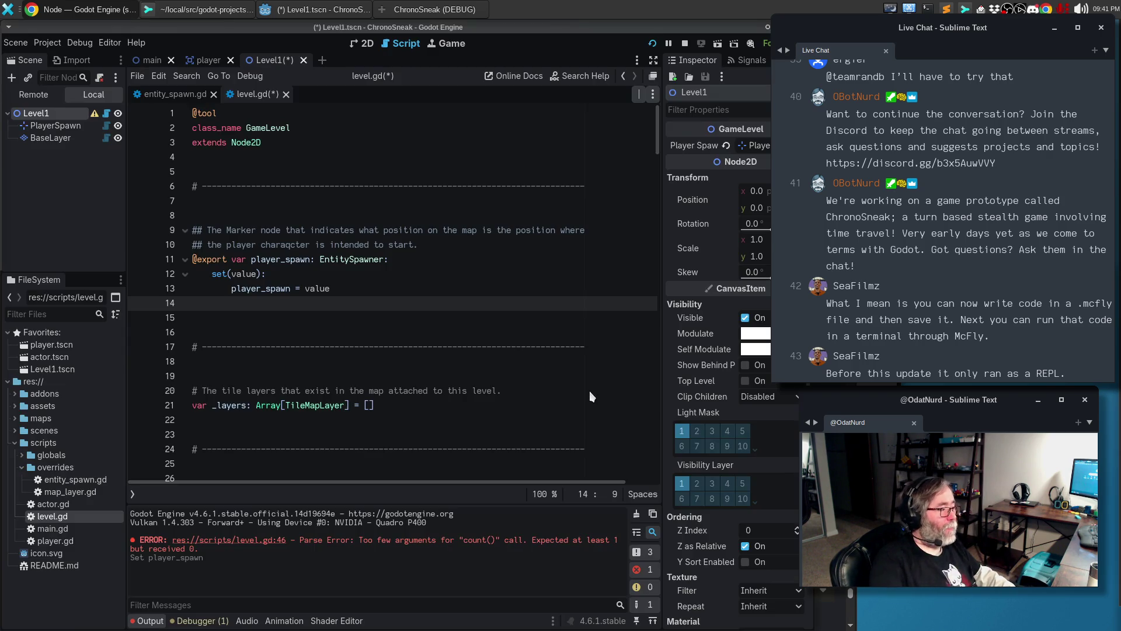
type("update_con")
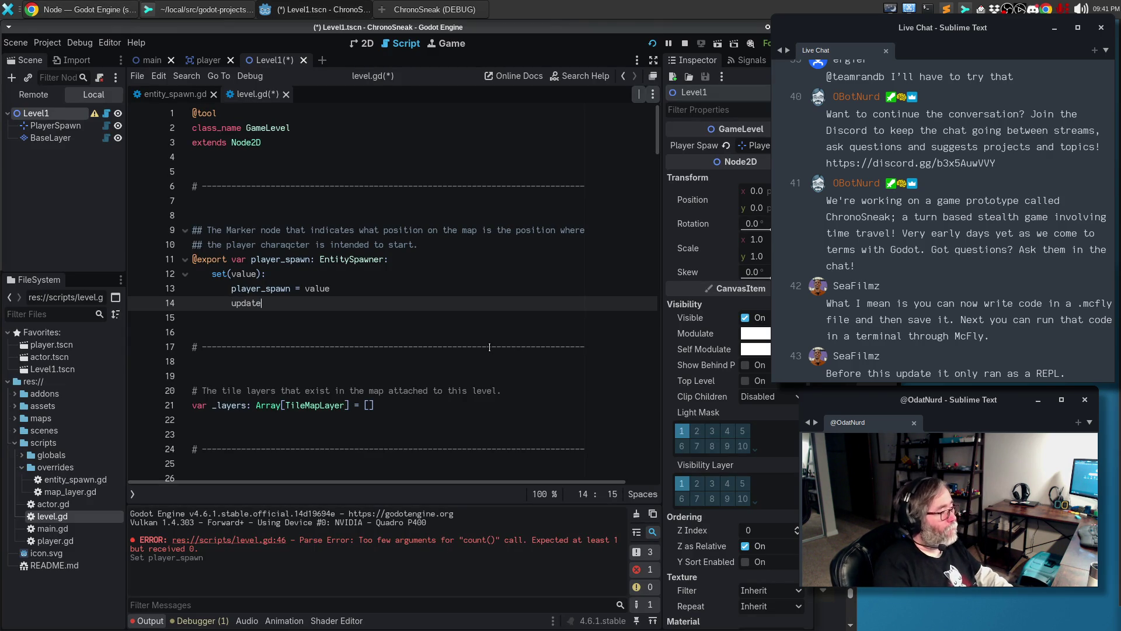
key("Return")
Save level.gd and clear Level1's Player Spawn to check the configuration warning appears
key("ctrl+s")
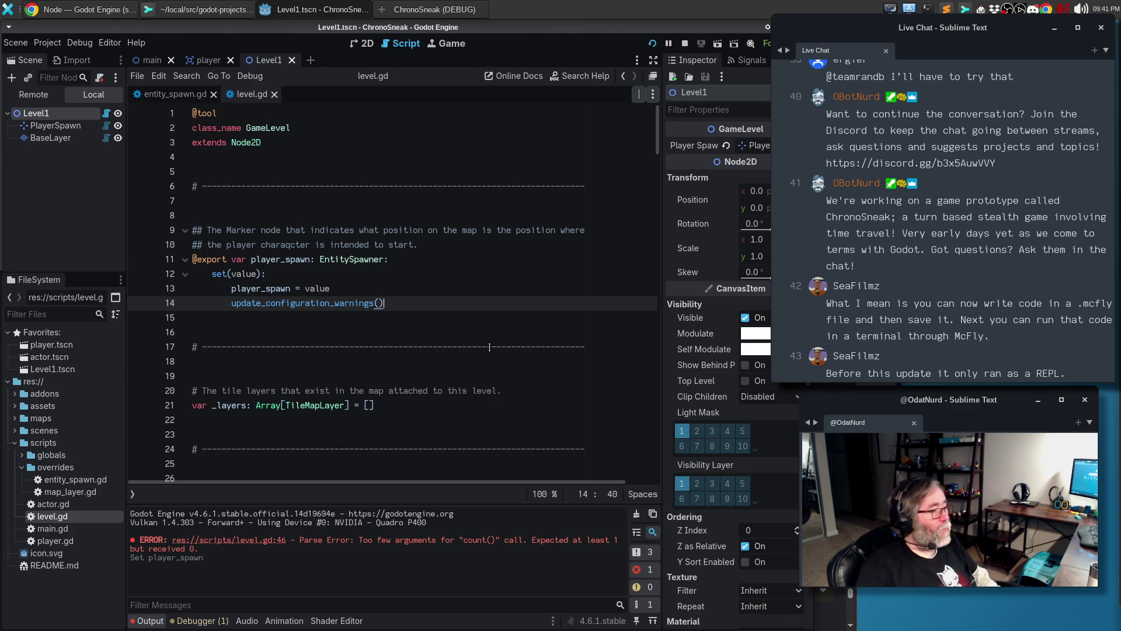
left_click(759, 147)
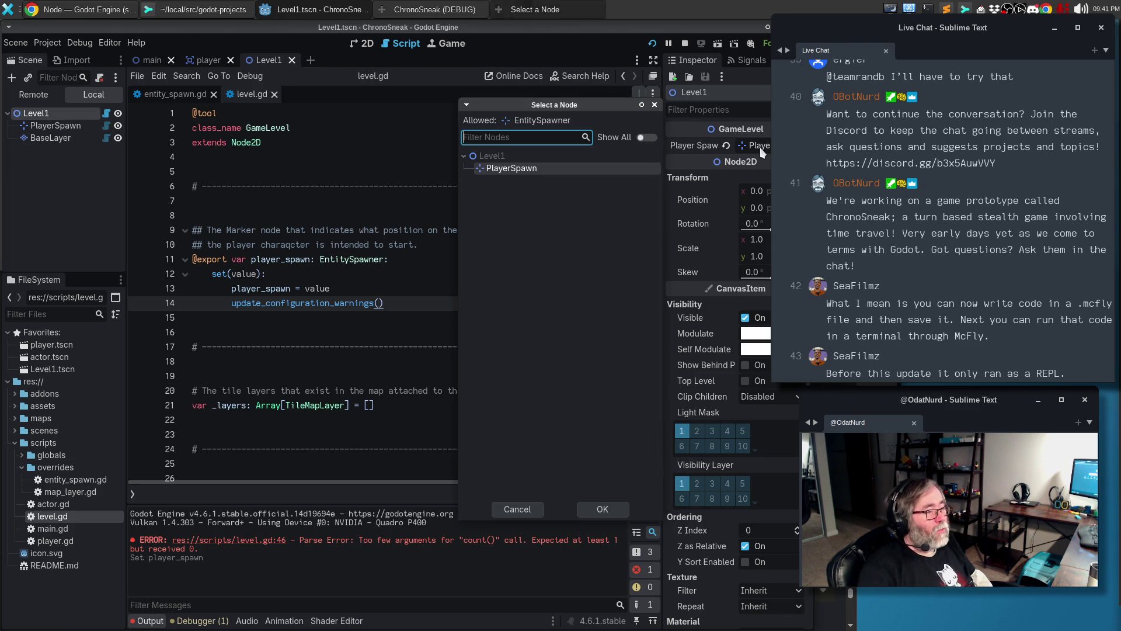
left_click(517, 509)
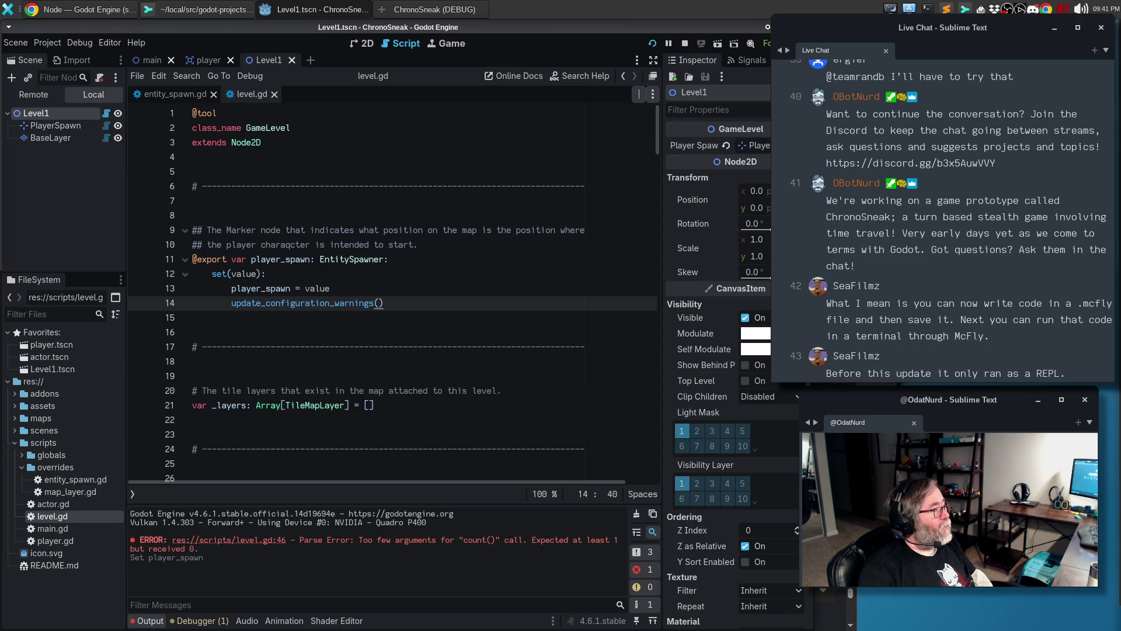
left_click(725, 145)
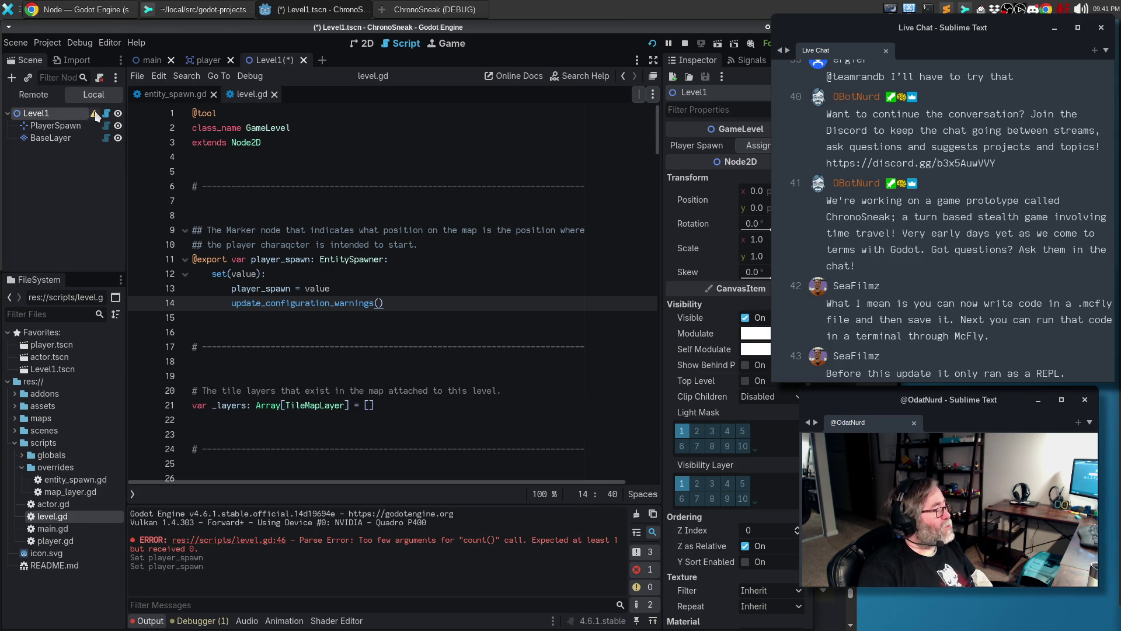
mouse_move(96, 116)
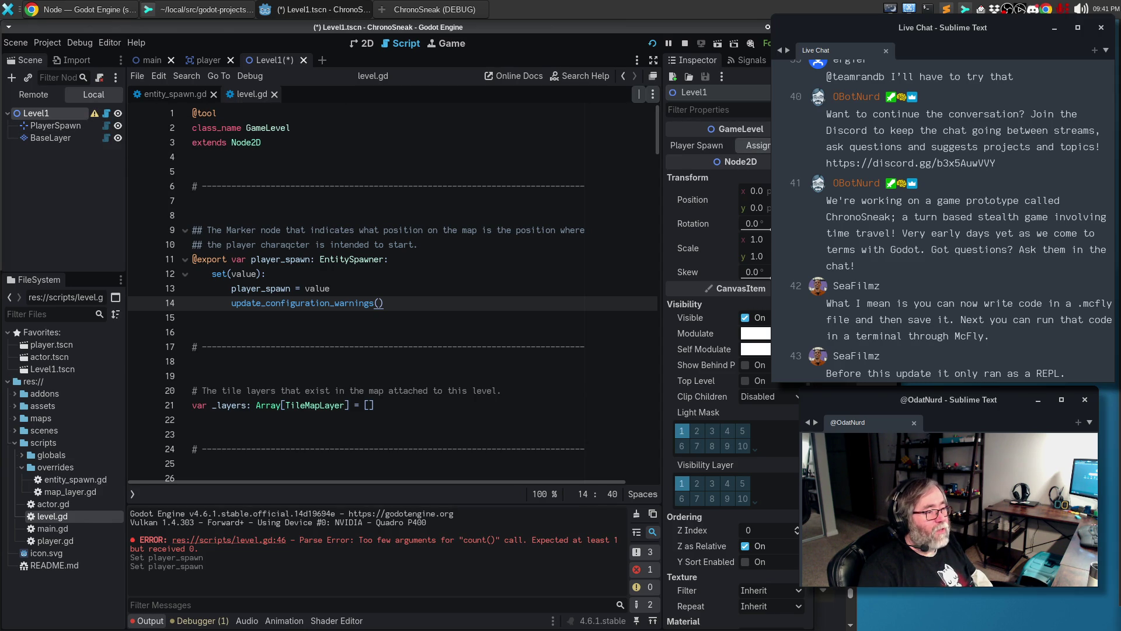
Reassign PlayerSpawn as Level1's Player Spawn and save the scene
left_click(770, 149)
double_click(522, 170)
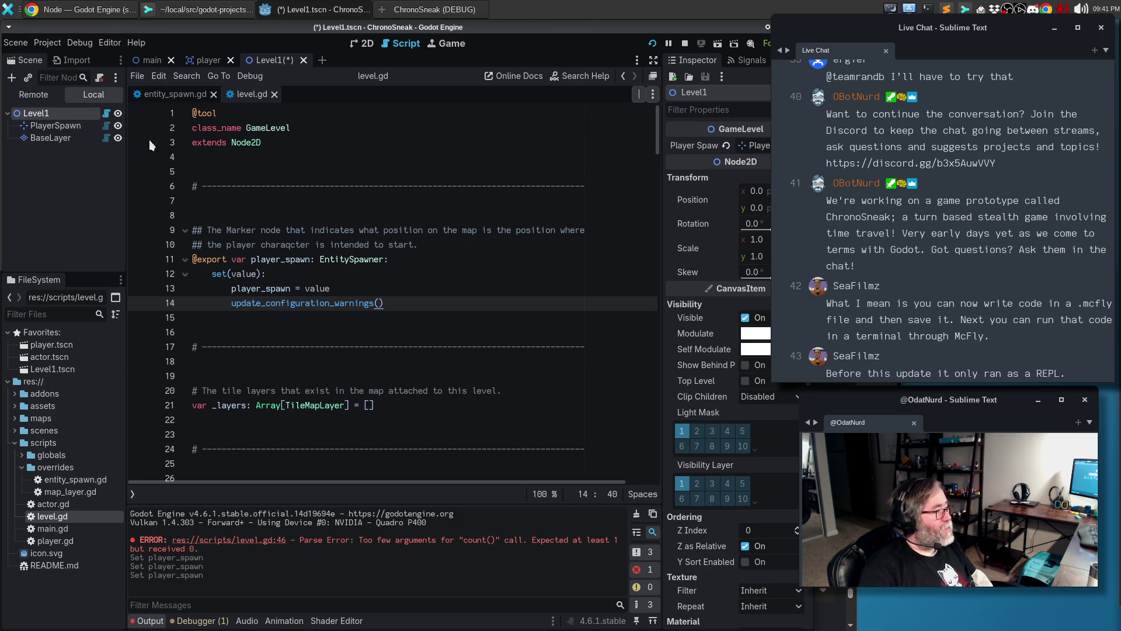
left_click(408, 244)
key("ctrl+s")
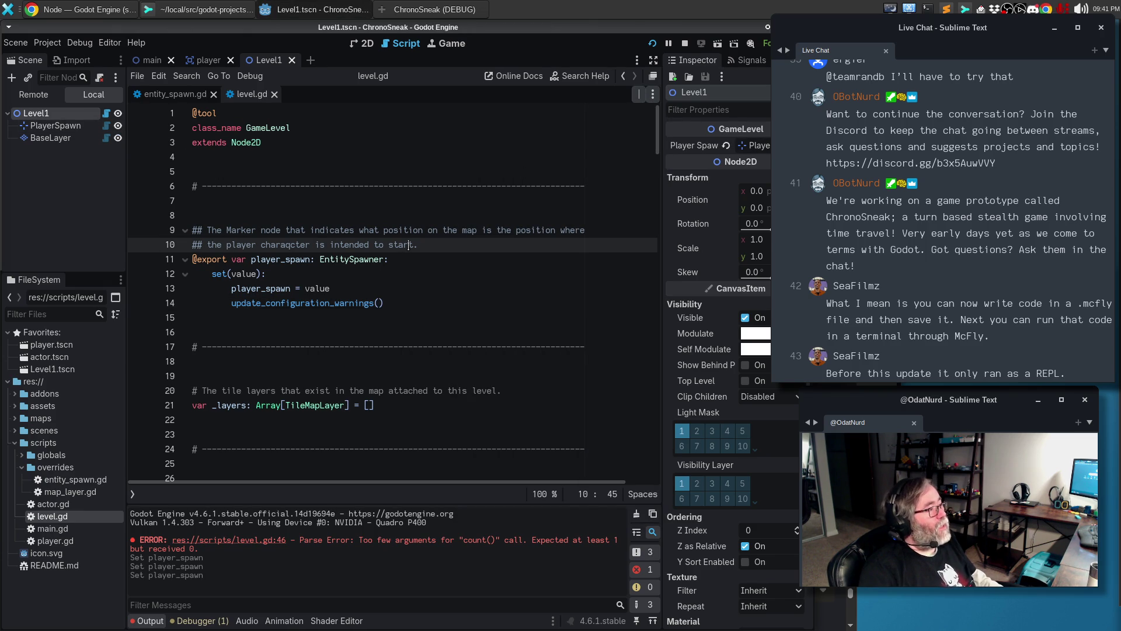
left_click(173, 12)
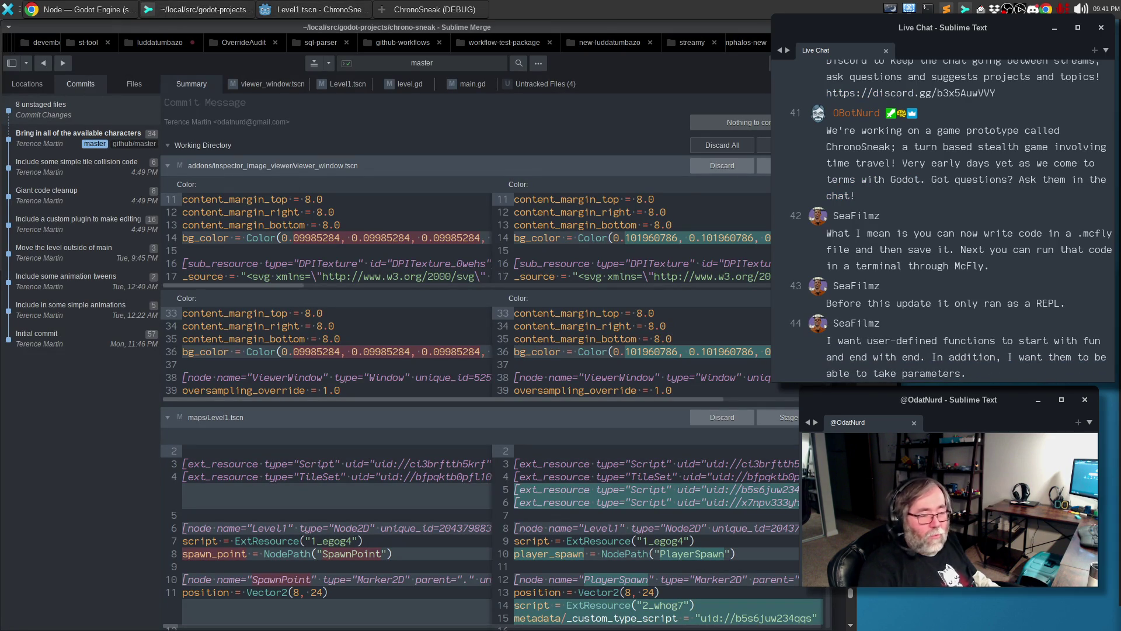
Filter Sublime Merge to the viewer_window.tscn diff and discard its changes
left_click(282, 92)
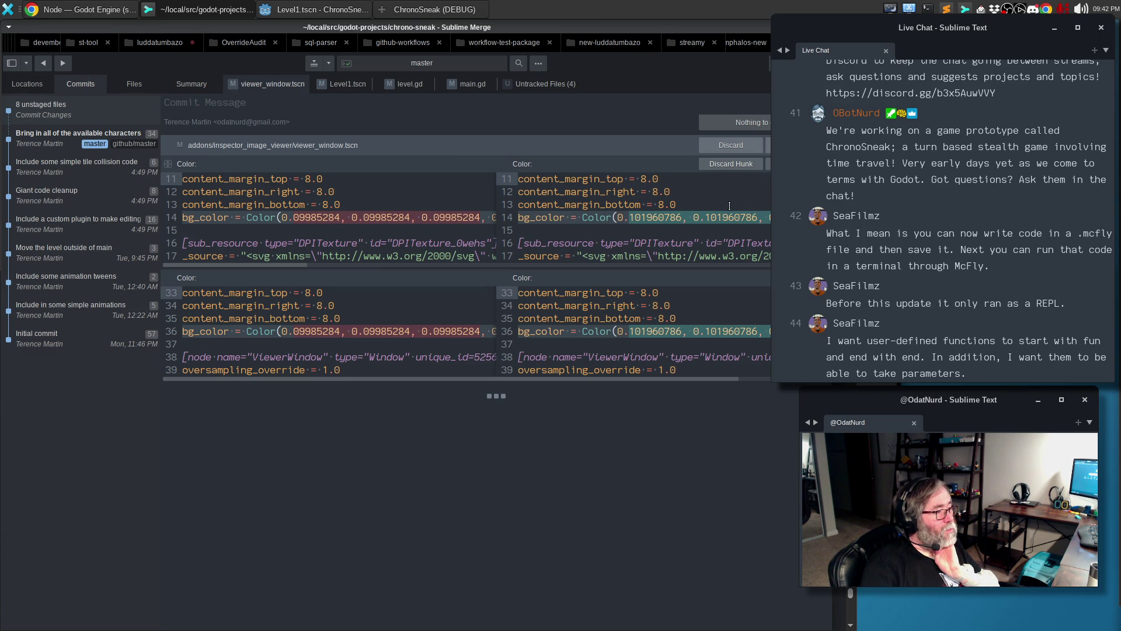
left_click(730, 144)
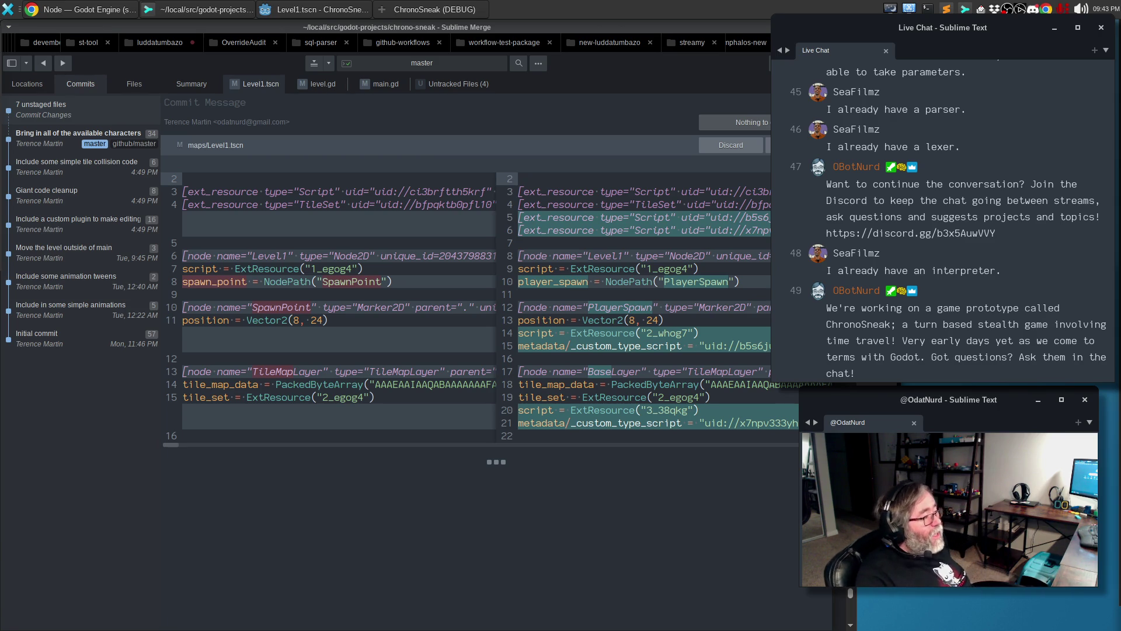
Review the Level1.tscn diff renaming spawn_point to player_spawn, then stage Level1.tscn
mouse_move(532, 214)
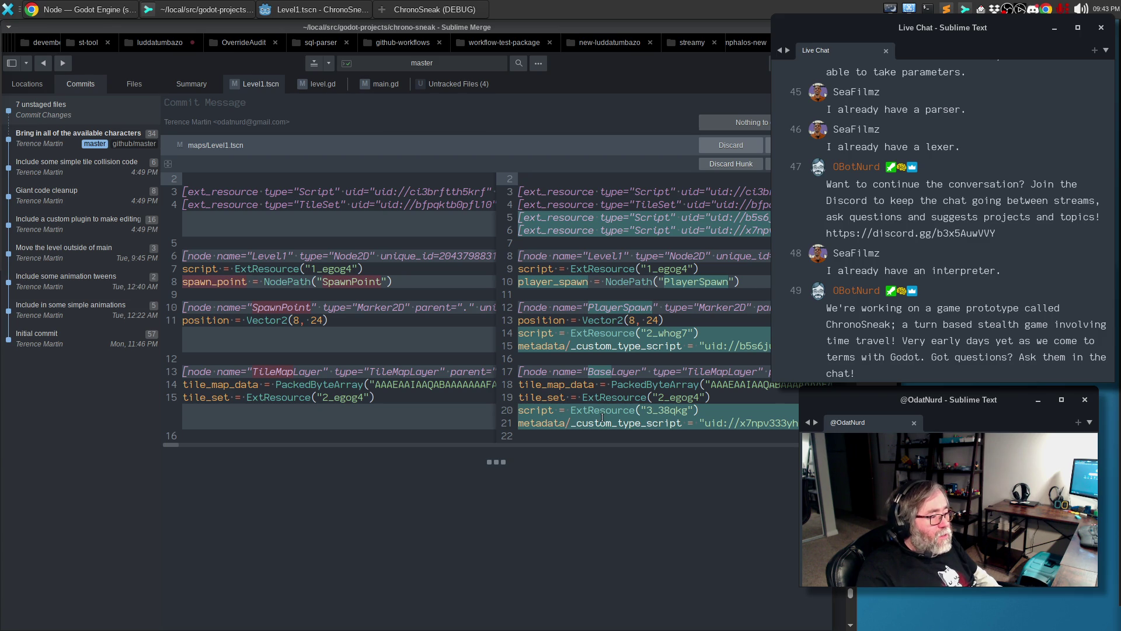
scroll(560, 445, "right", 10)
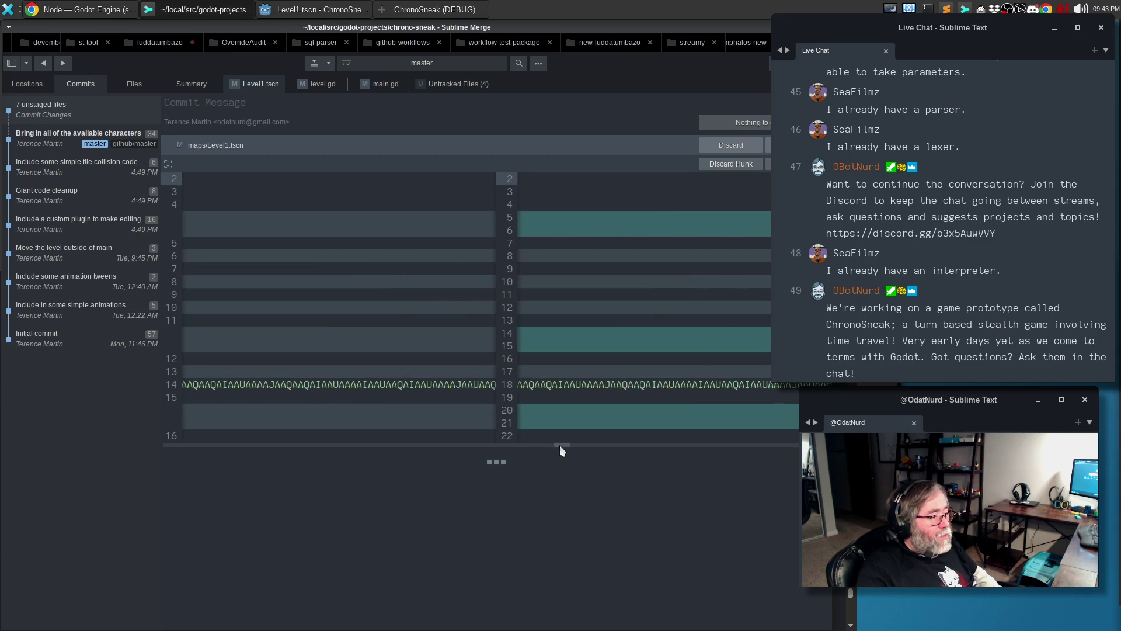
scroll(302, 435, "left", 10)
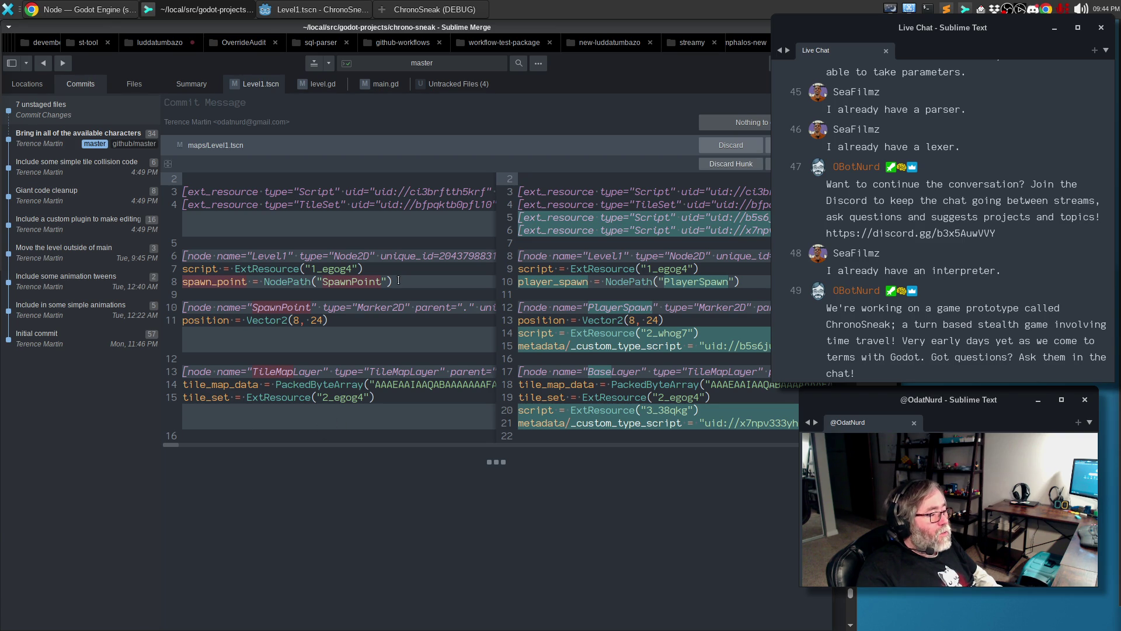
left_click(300, 10)
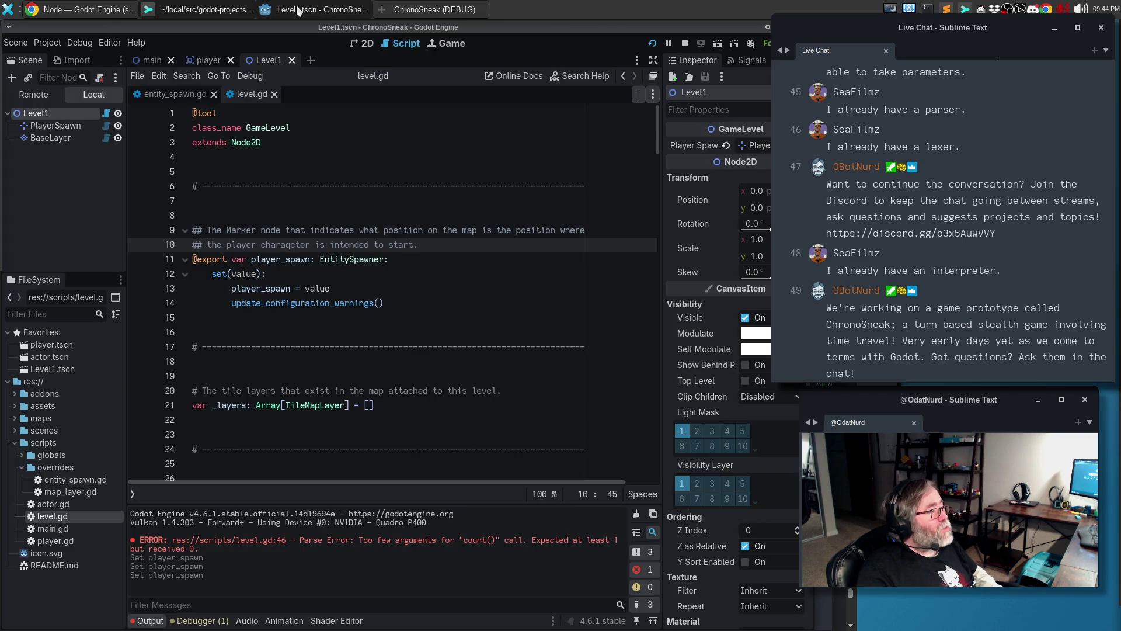
key("alt+Tab")
scroll(580, 356, "right", 3)
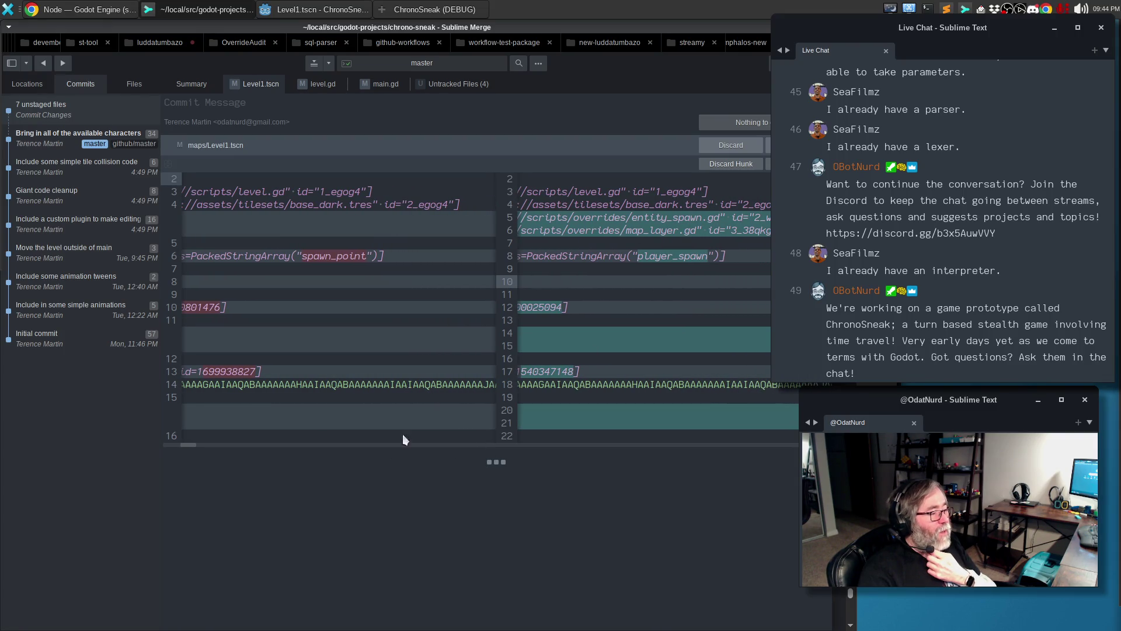
left_click_drag(190, 444, 170, 442)
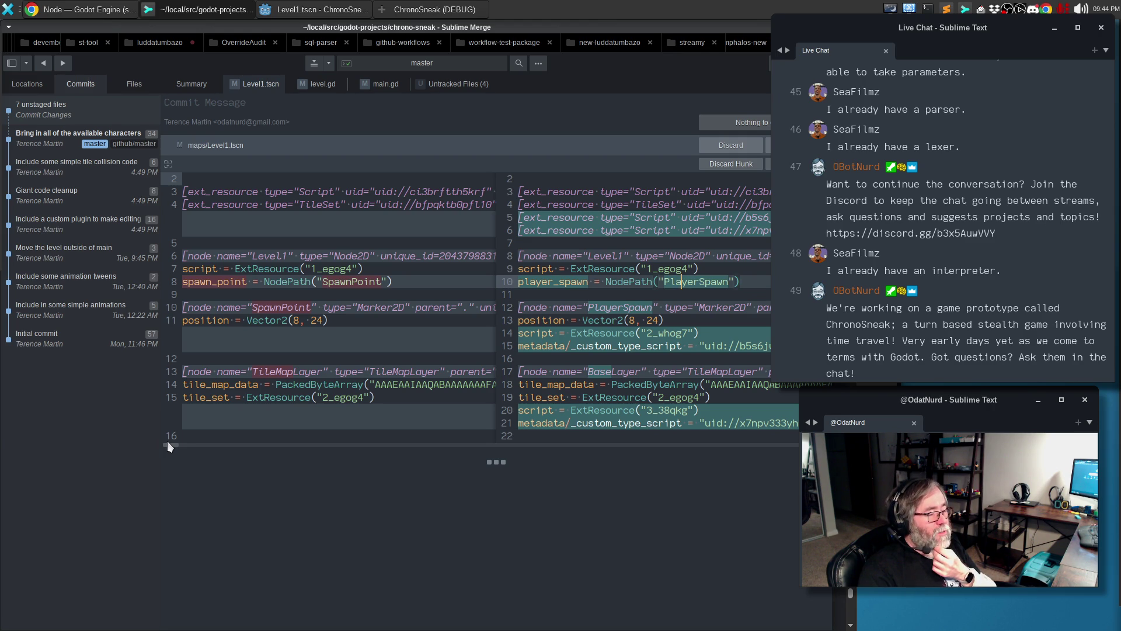
scroll(175, 435, "right", 5)
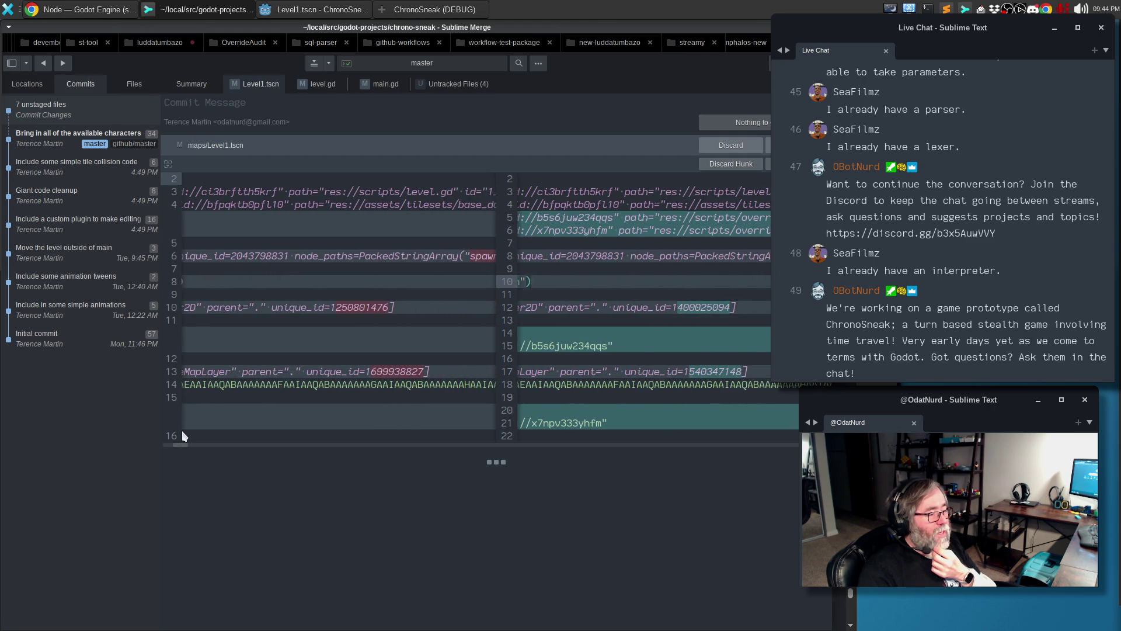
scroll(176, 430, "left", 5)
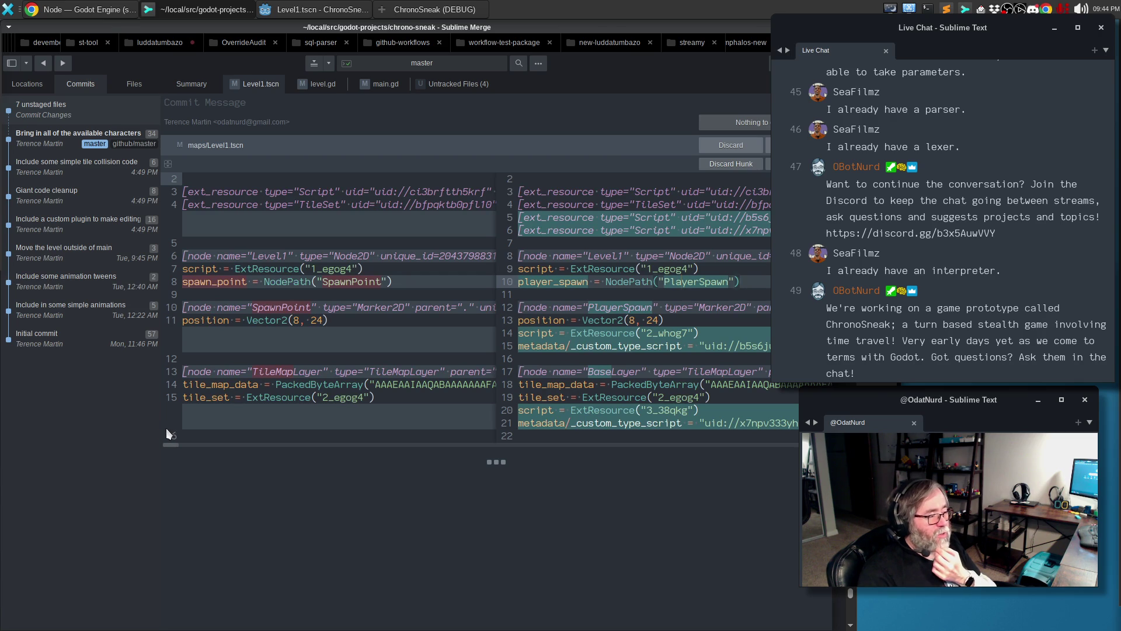
scroll(175, 430, "right", 4)
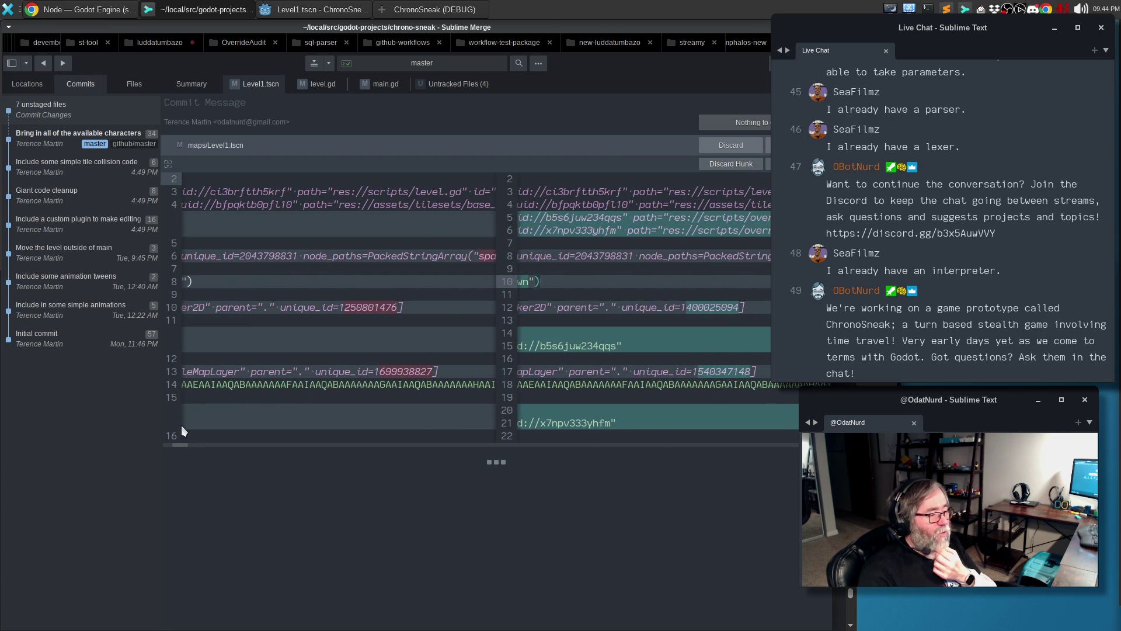
scroll(175, 425, "left", 4)
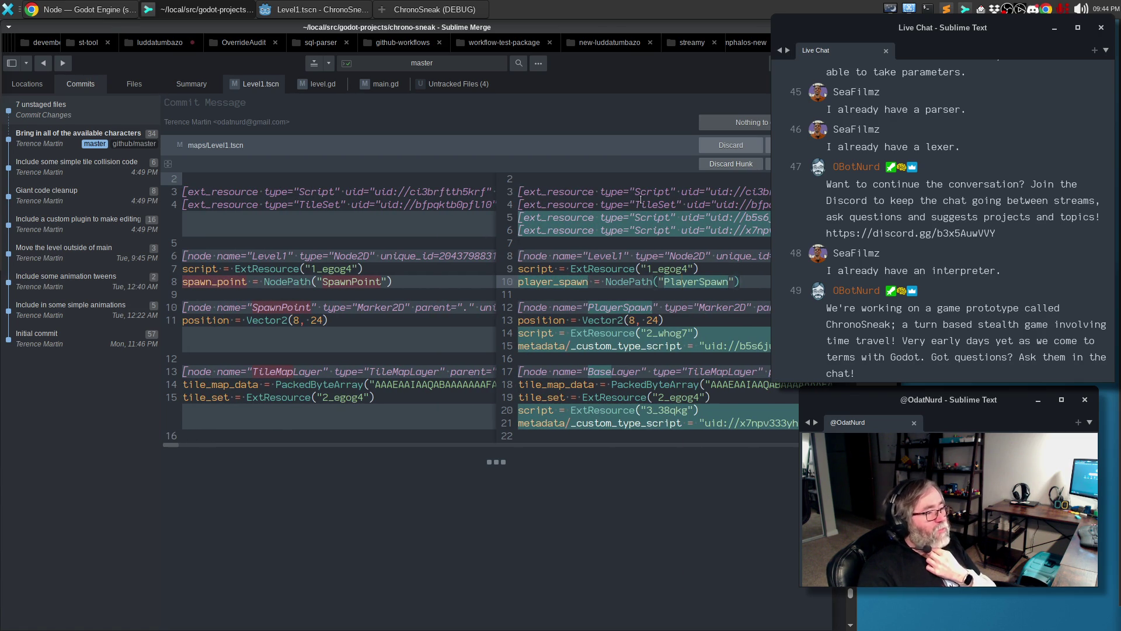
key("ctrl+shift+a")
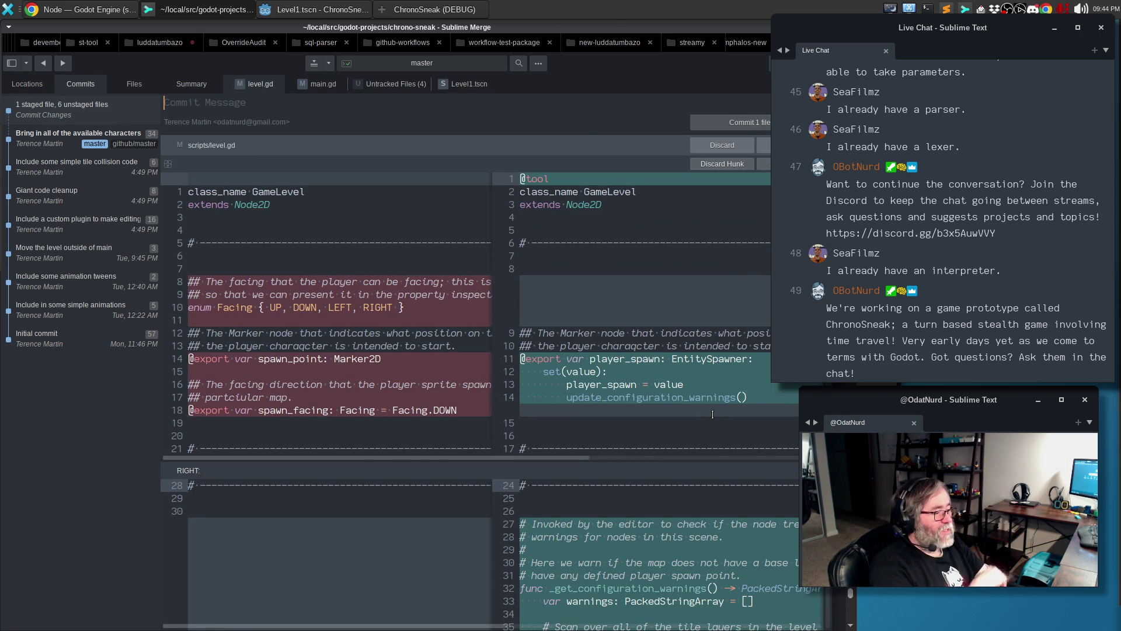
Read through the level.gd diff with its new player_spawn logic and stage level.gd
scroll(718, 444, "down", 5)
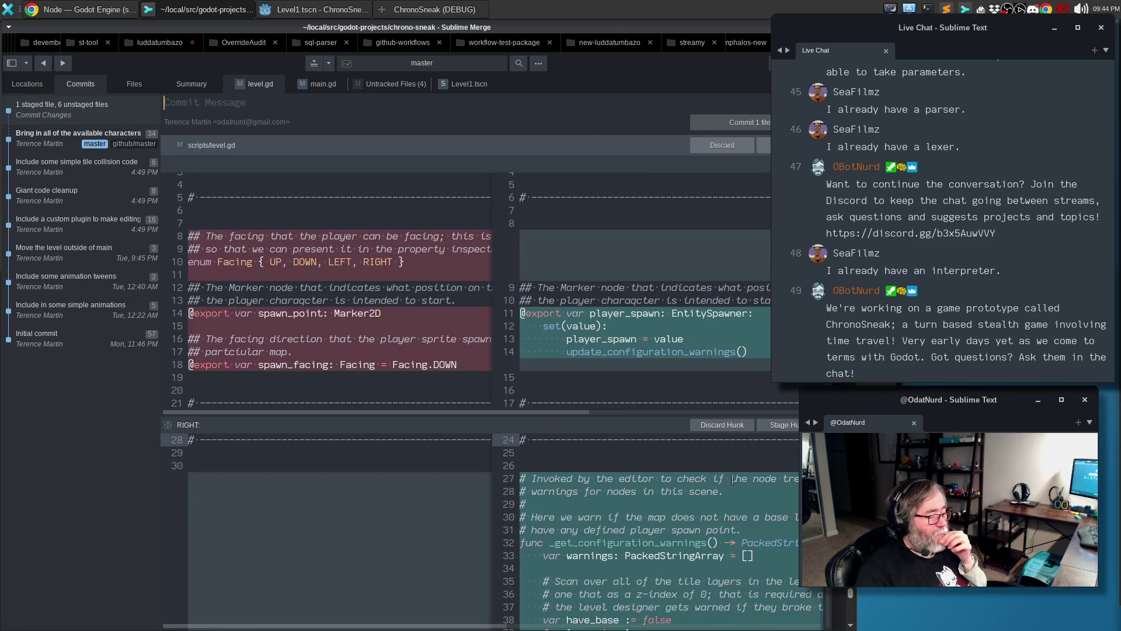
scroll(727, 478, "down", 8)
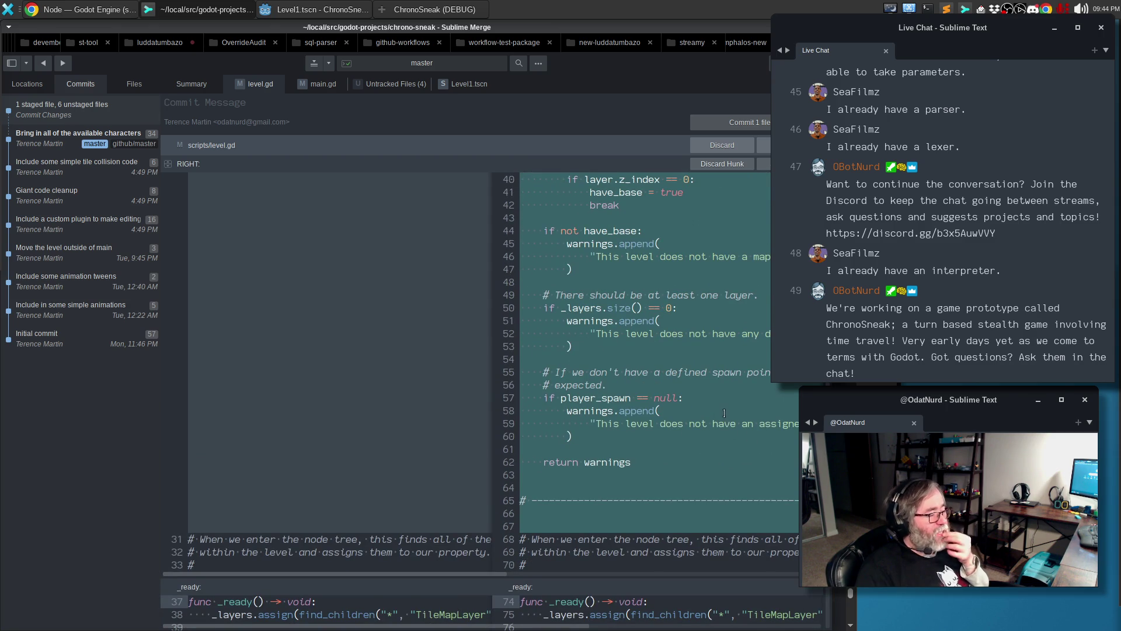
scroll(721, 417, "down", 6)
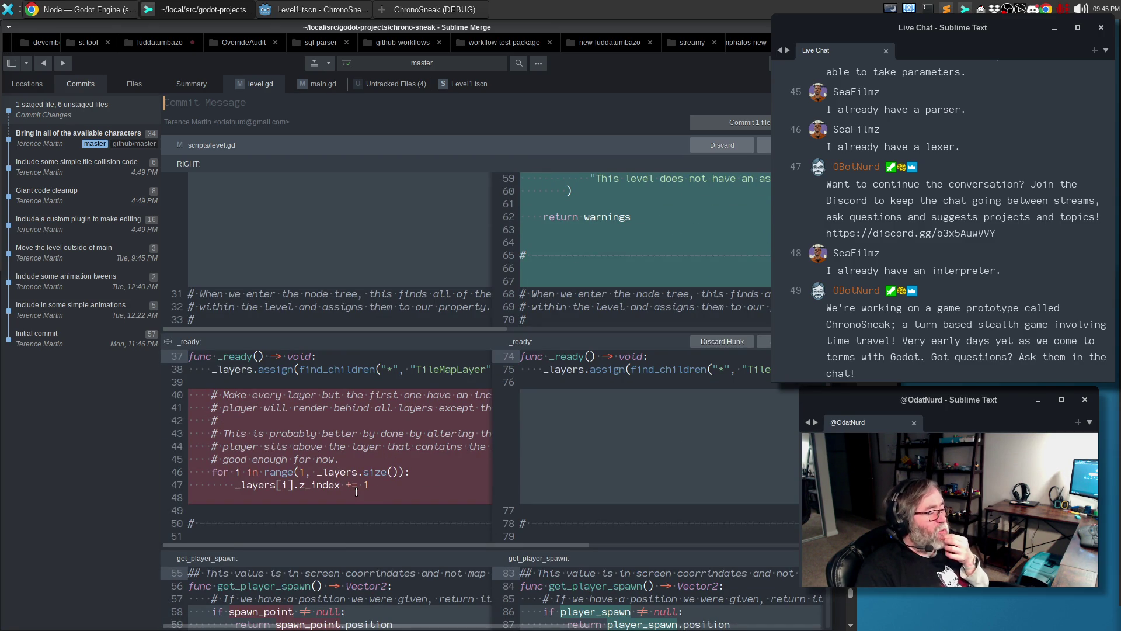
scroll(611, 423, "down", 4)
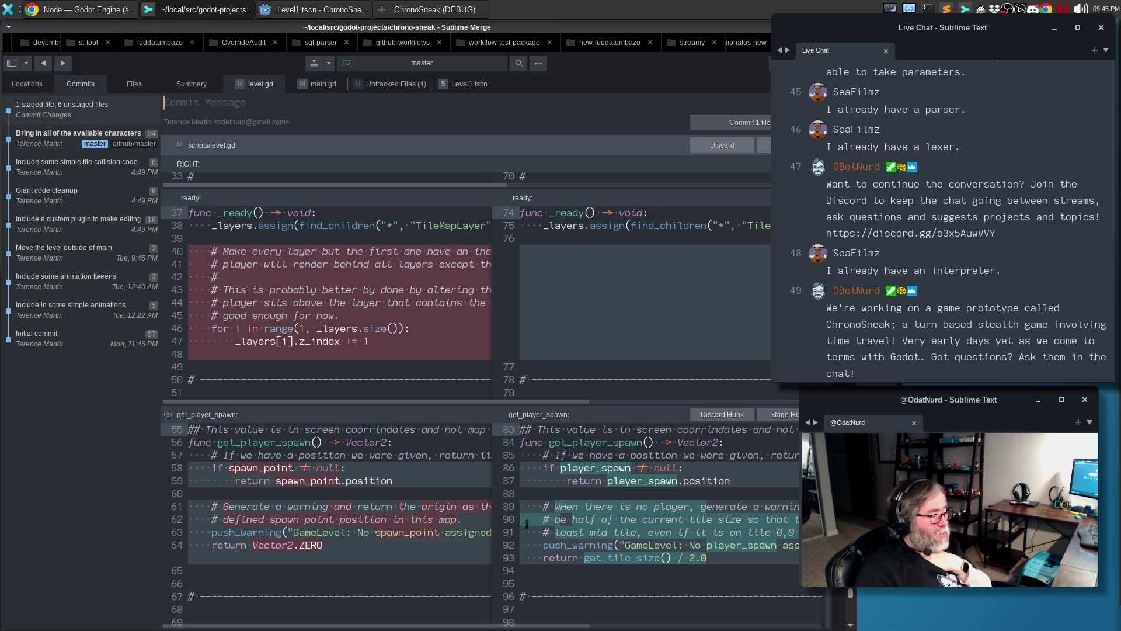
scroll(728, 560, "down", 5)
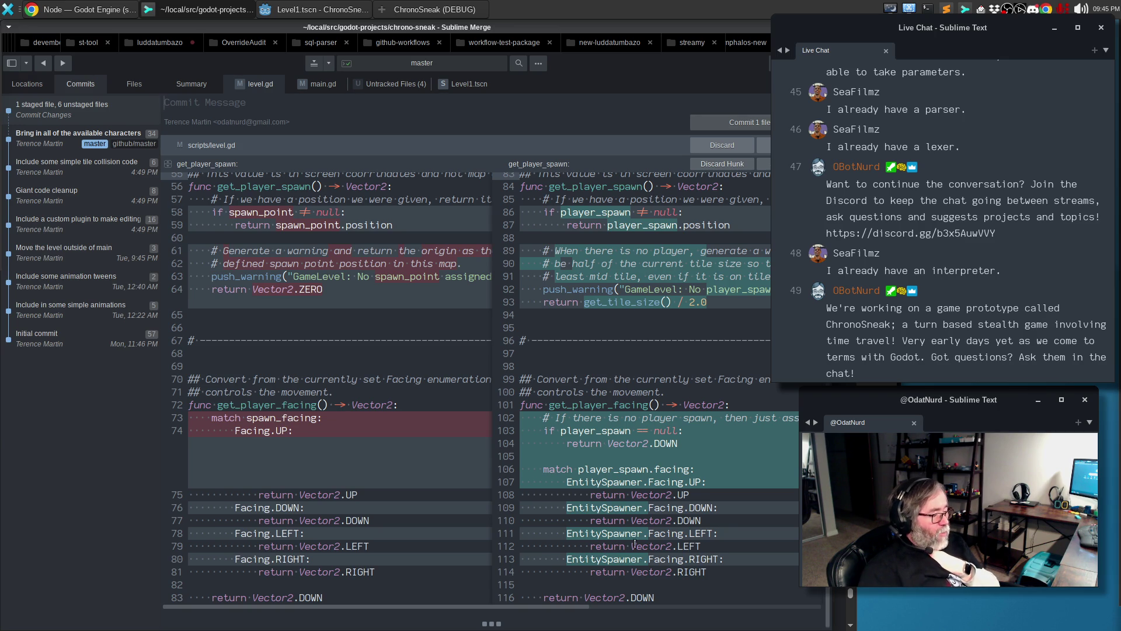
scroll(636, 540, "down", 1)
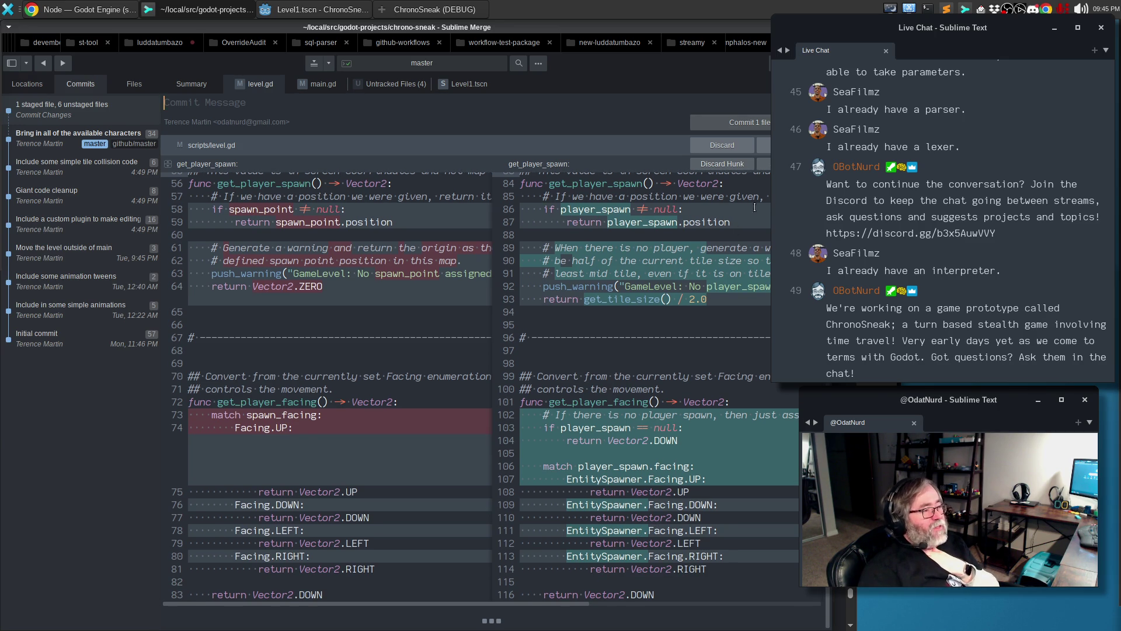
left_click(764, 145)
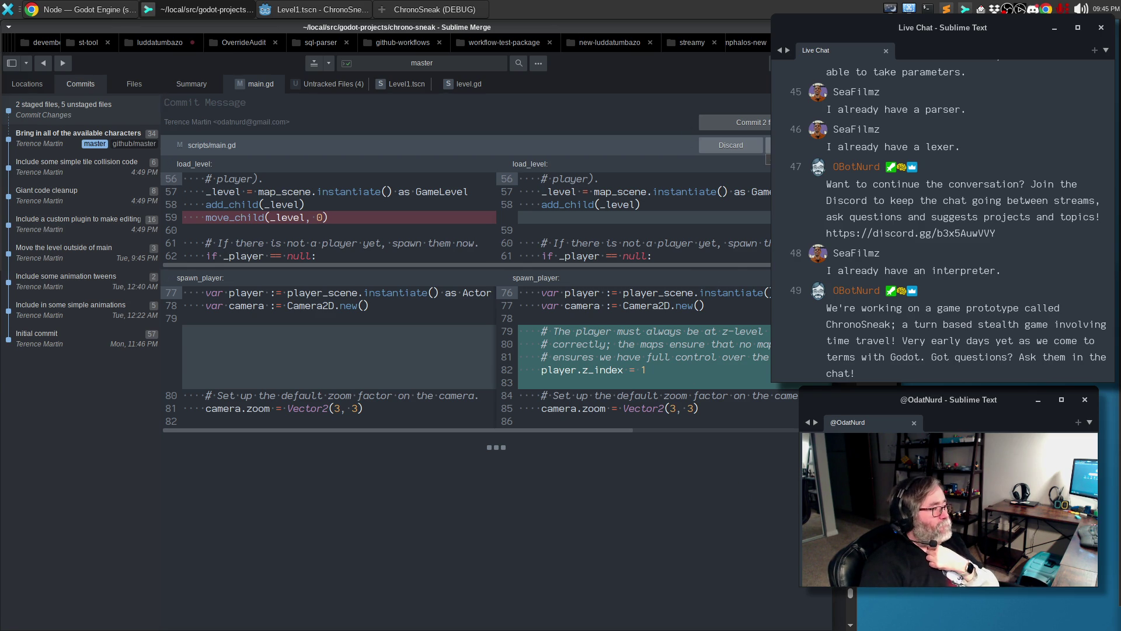
Stage main.gd and show the untracked files, starting with entity_spawn.gd
key("ctrl+shift+s")
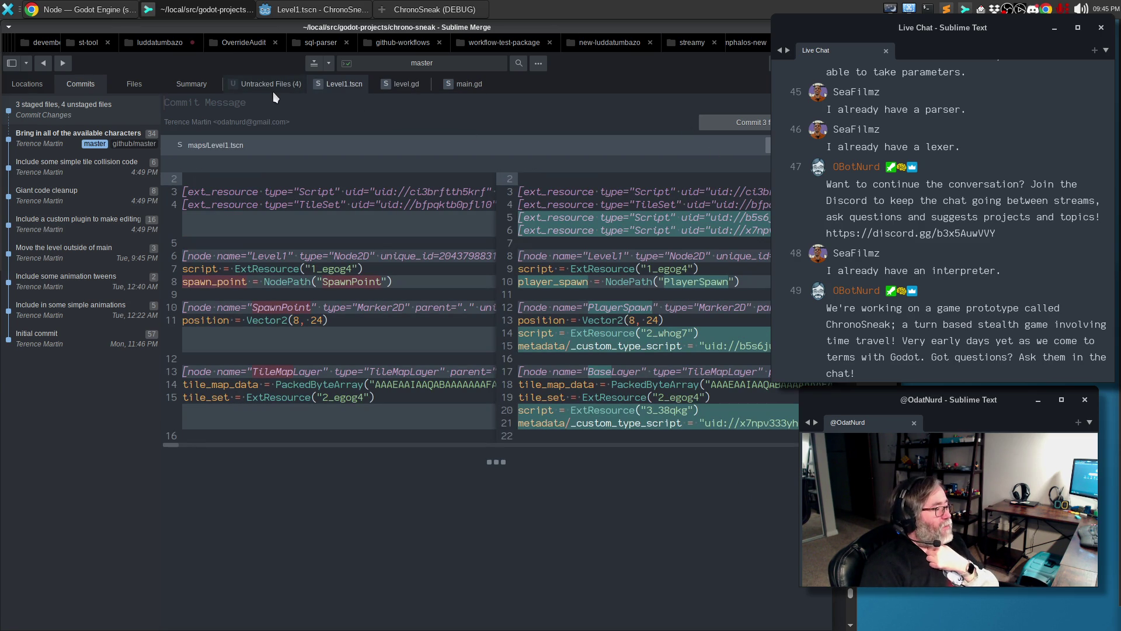
left_click(272, 92)
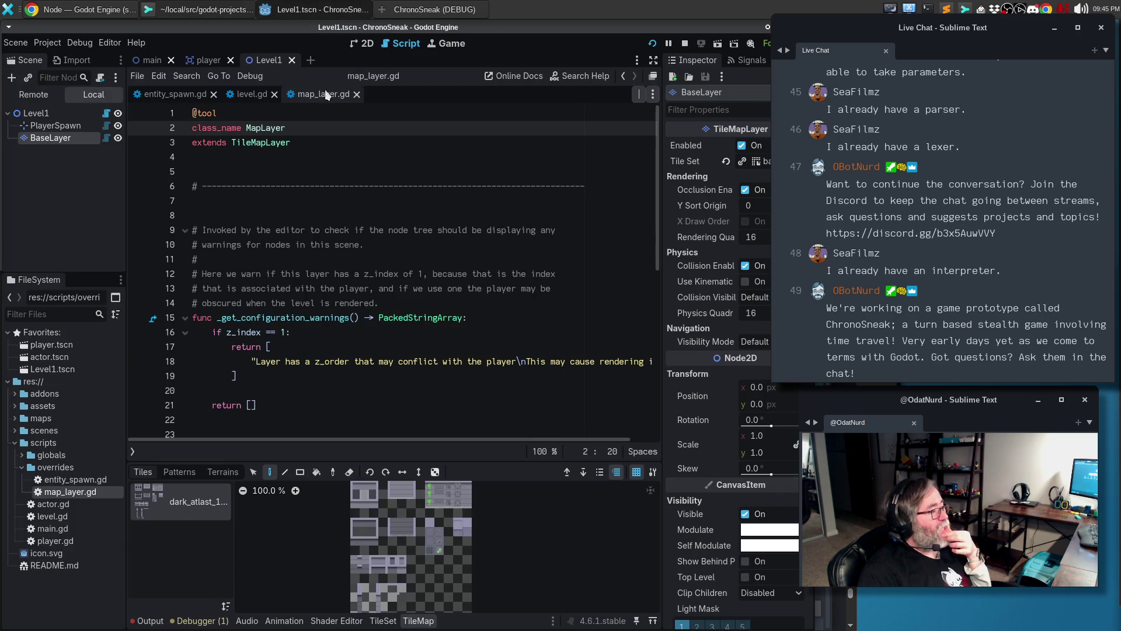
In Godot's entity_spawn.gd, paste a copied separator block above the facing export and save
left_click(307, 14)
left_click(177, 95)
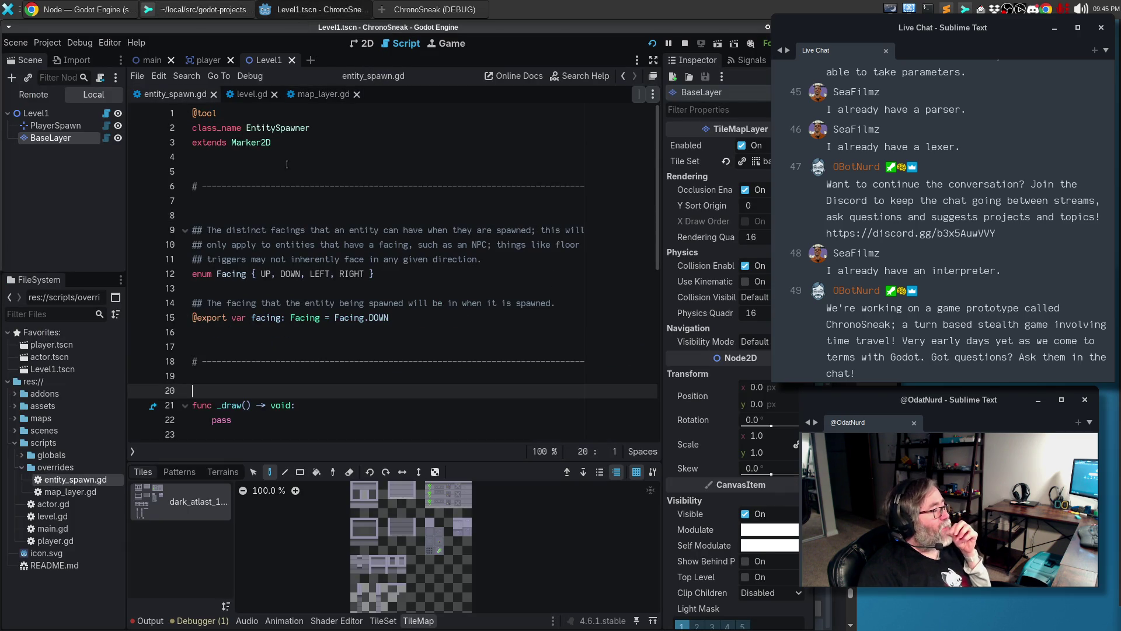
left_click(290, 186)
key("Down")
key("Down")
key("Down")
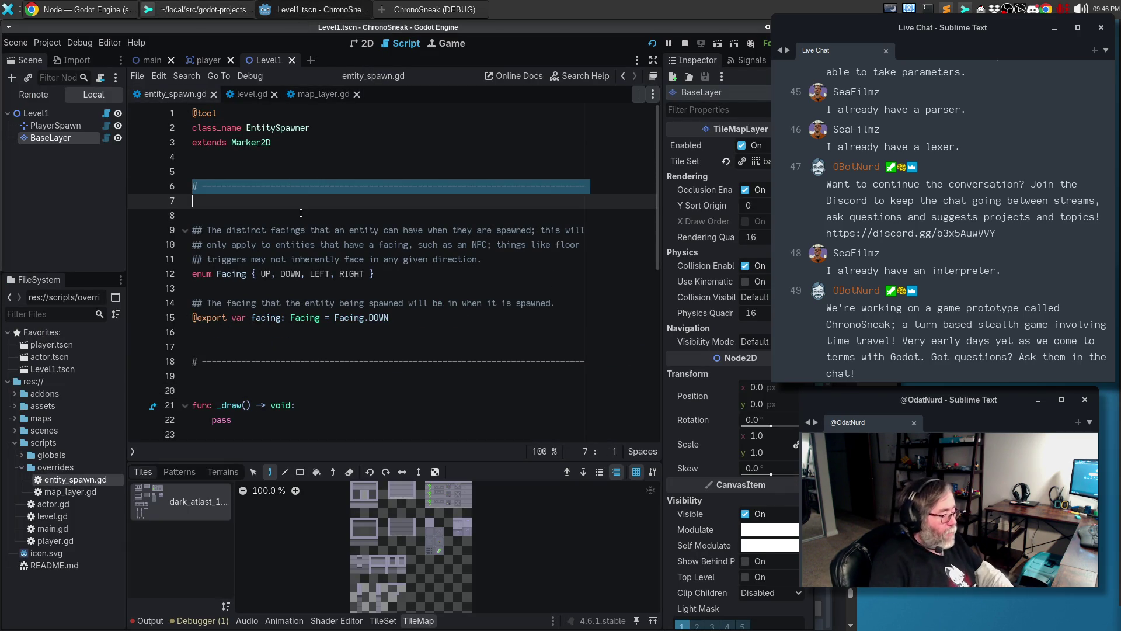
key("Down")
key("Down")
key("Down")
key("Return")
key("Return")
type("# ------------------------------------------------------------------------------")
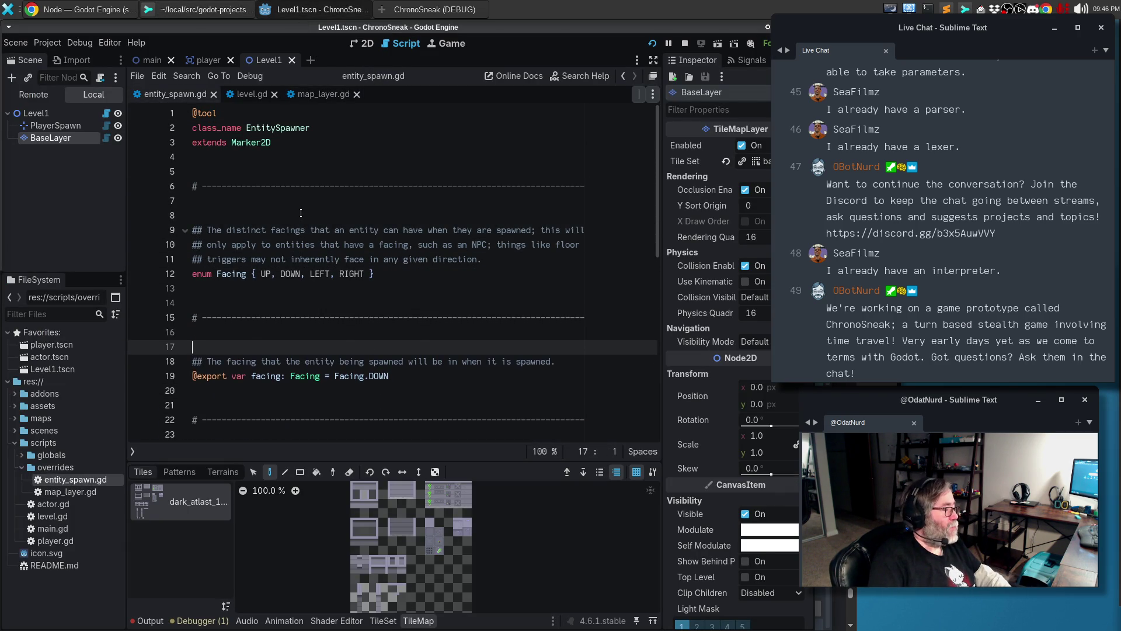
scroll(301, 212, "down", 3)
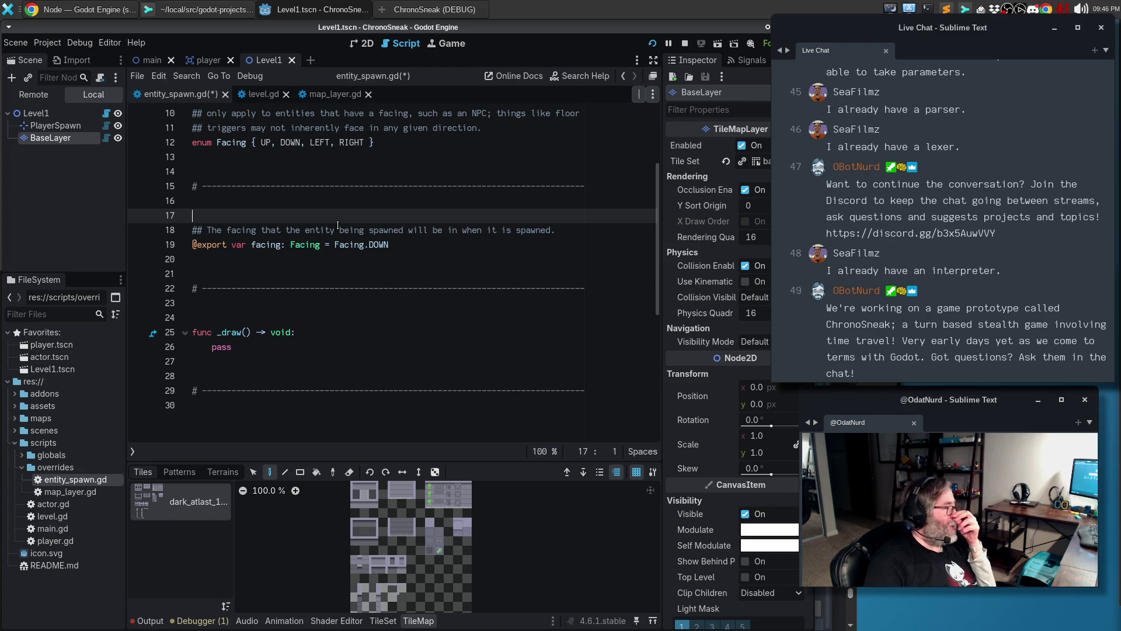
key("ctrl+s")
Place the cursor on the blank line above func _draw()
scroll(345, 245, "up", 2)
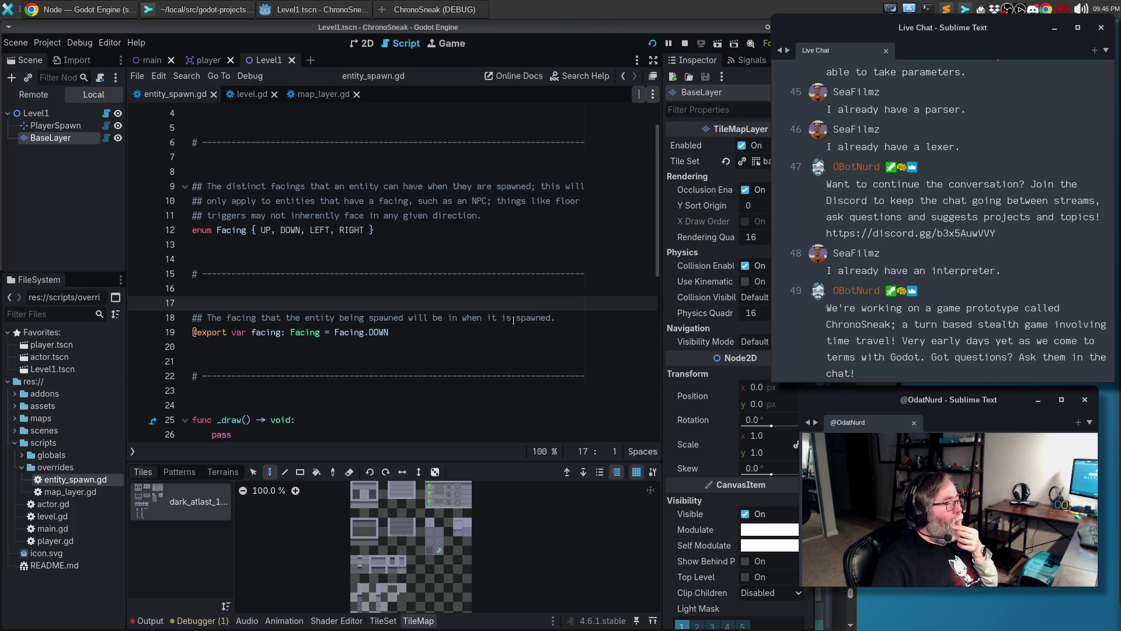
scroll(513, 320, "down", 4)
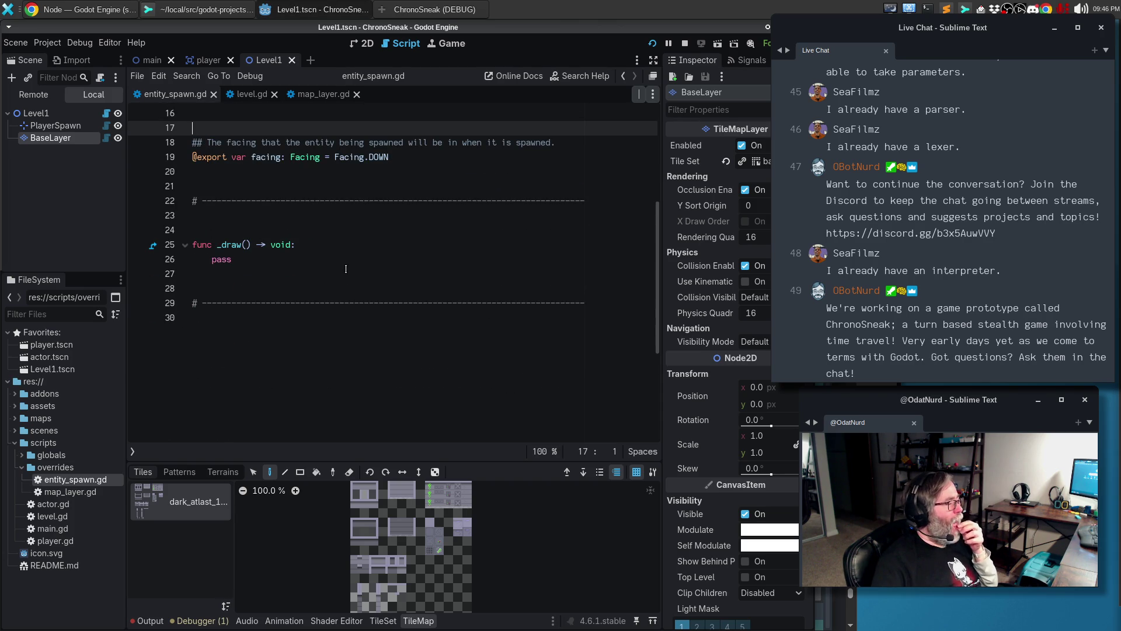
left_click(344, 229)
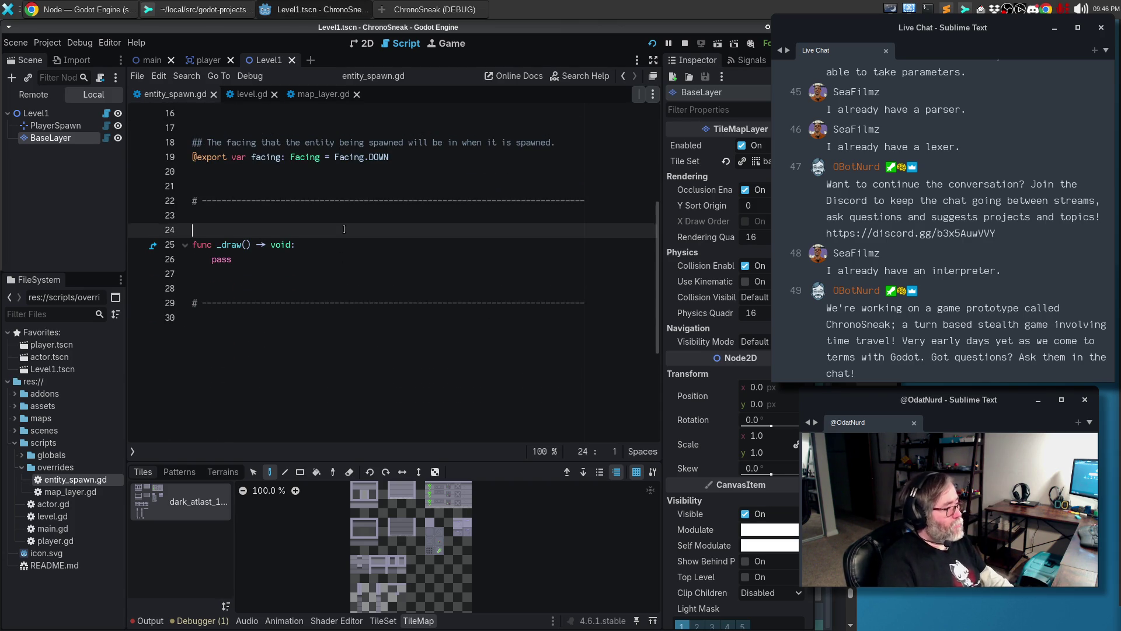
Draft a ## doc comment above _draw reading 'Render the marker, but only whe'
key("Return")
type("## Render ")
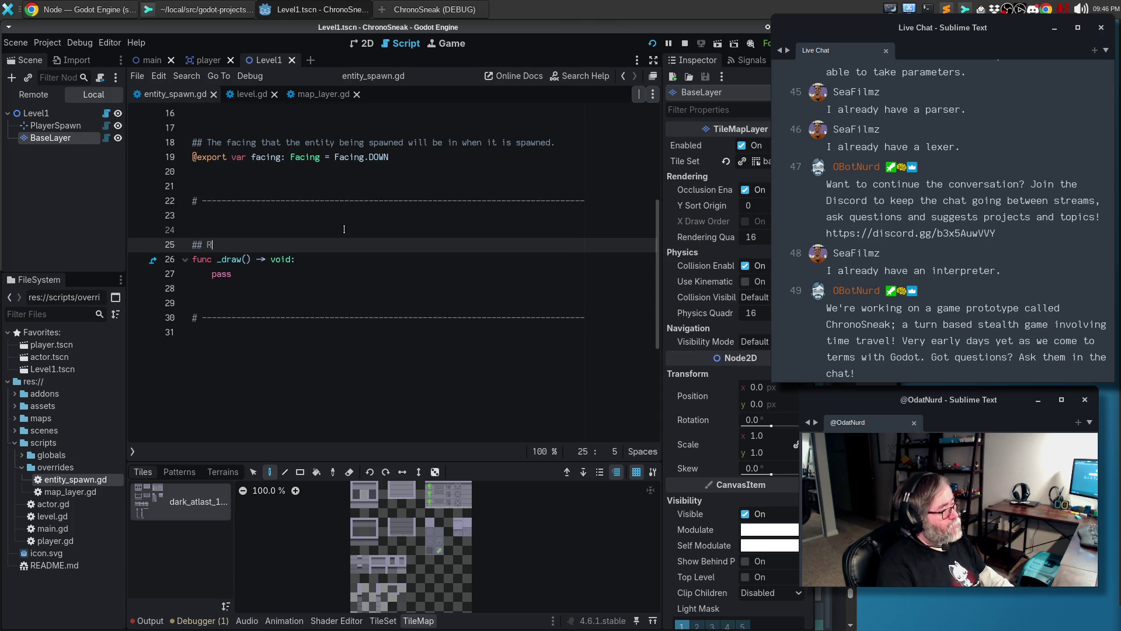
type("our")
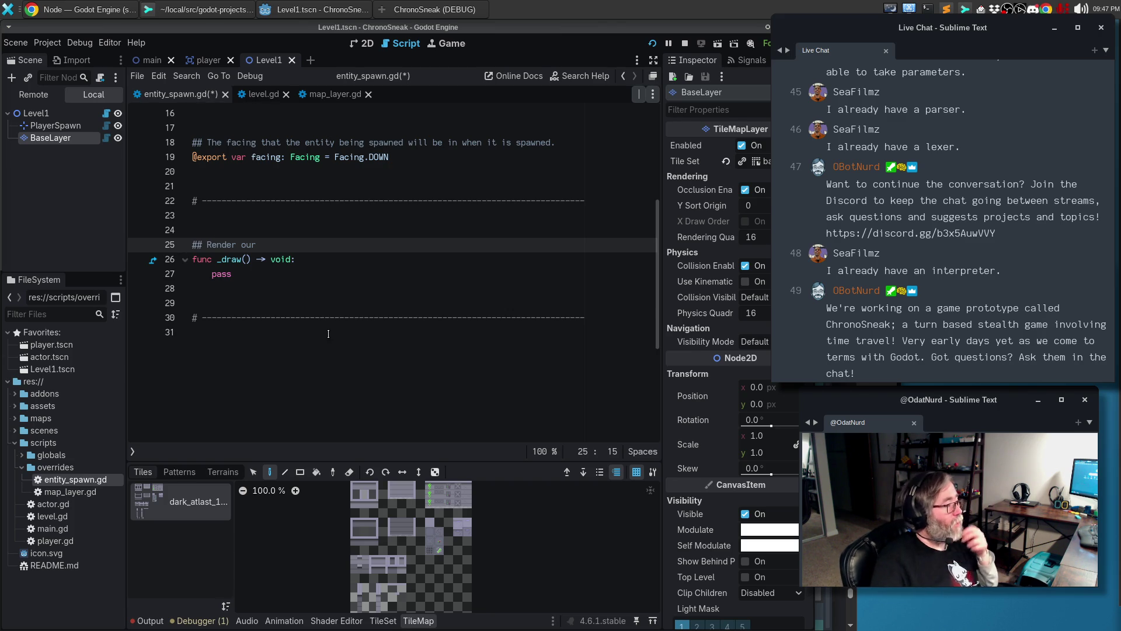
left_click(316, 303)
left_click(306, 246)
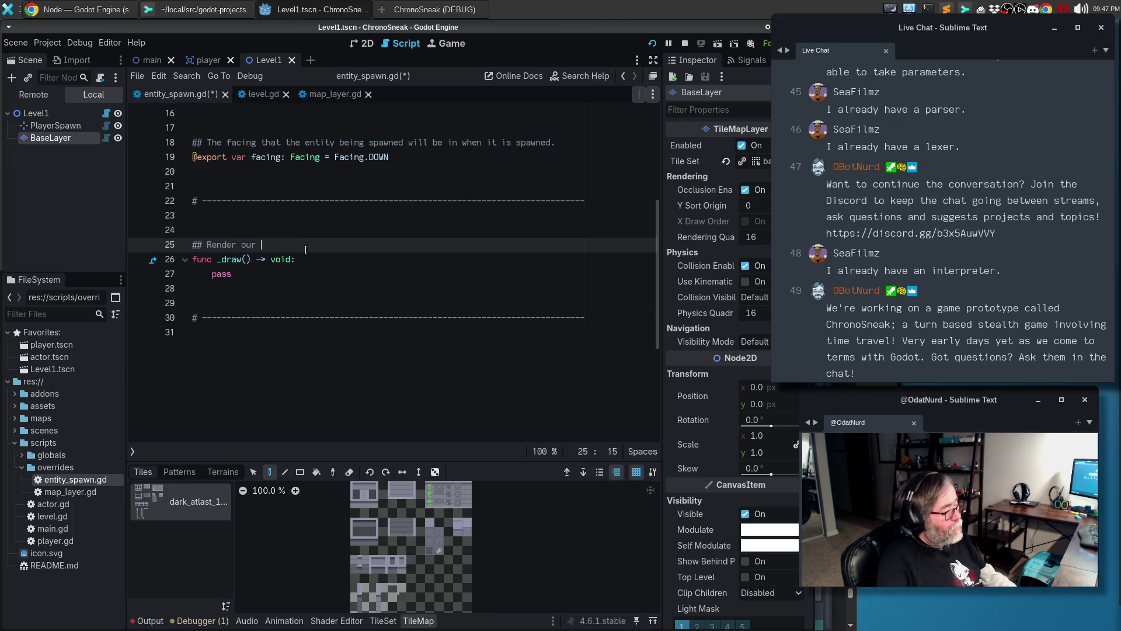
key("BackSpace")
key("BackSpace")
key("BackSpace")
type("the maker,")
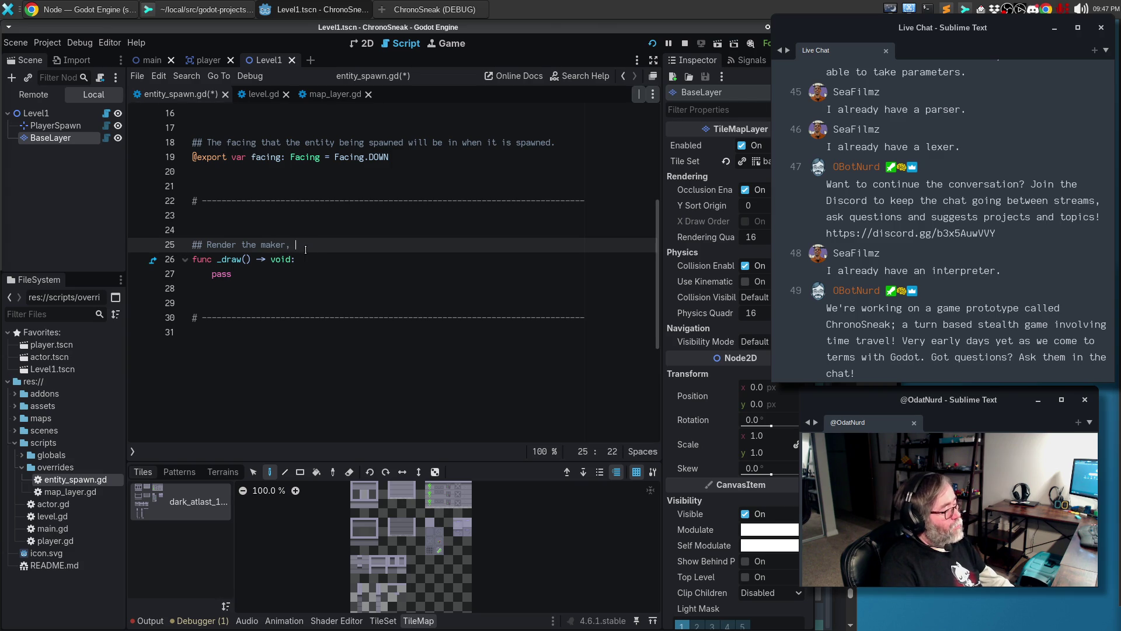
key("BackSpace")
key("BackSpace")
type("rker, but only whe")
Rewrite the comment as 'When in the editor, this renders a graphic'
key("ctrl+BackSpace")
key("ctrl+BackSpace")
key("ctrl+BackSpace")
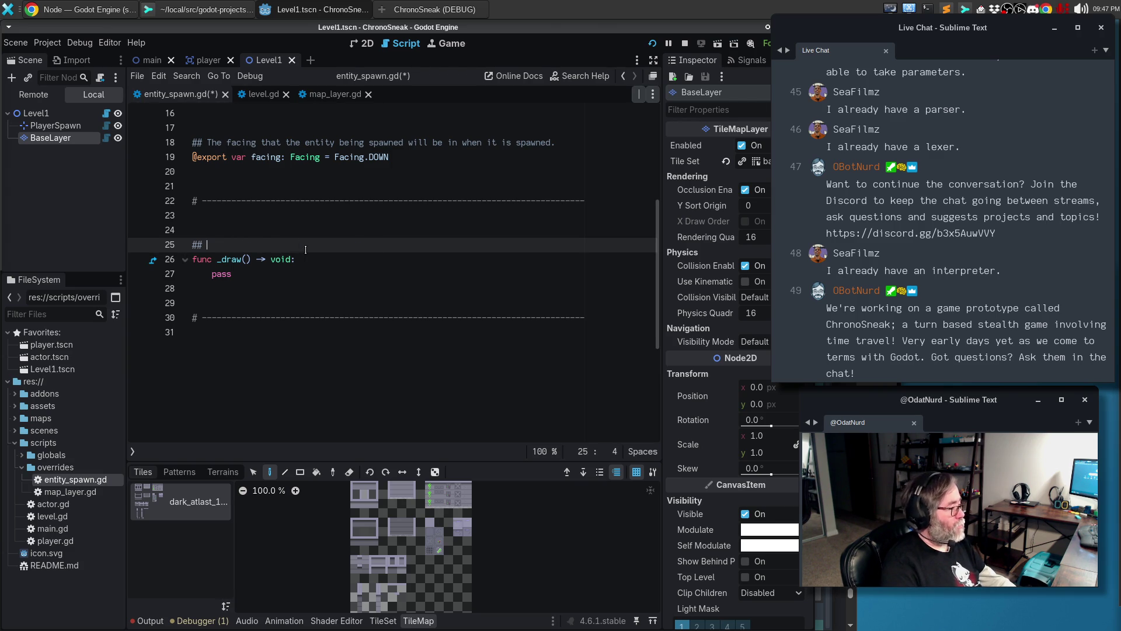
type("WHen in")
key("BackSpace")
key("BackSpace")
key("BackSpace")
type("When in the editor, this will")
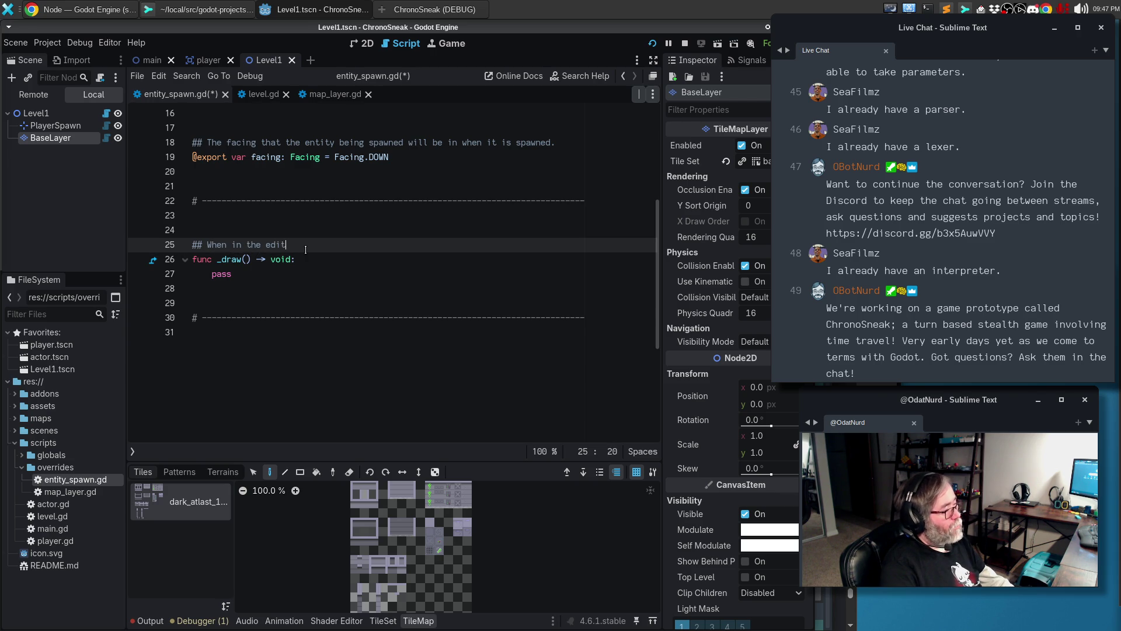
key("BackSpace")
key("BackSpace")
key("BackSpace")
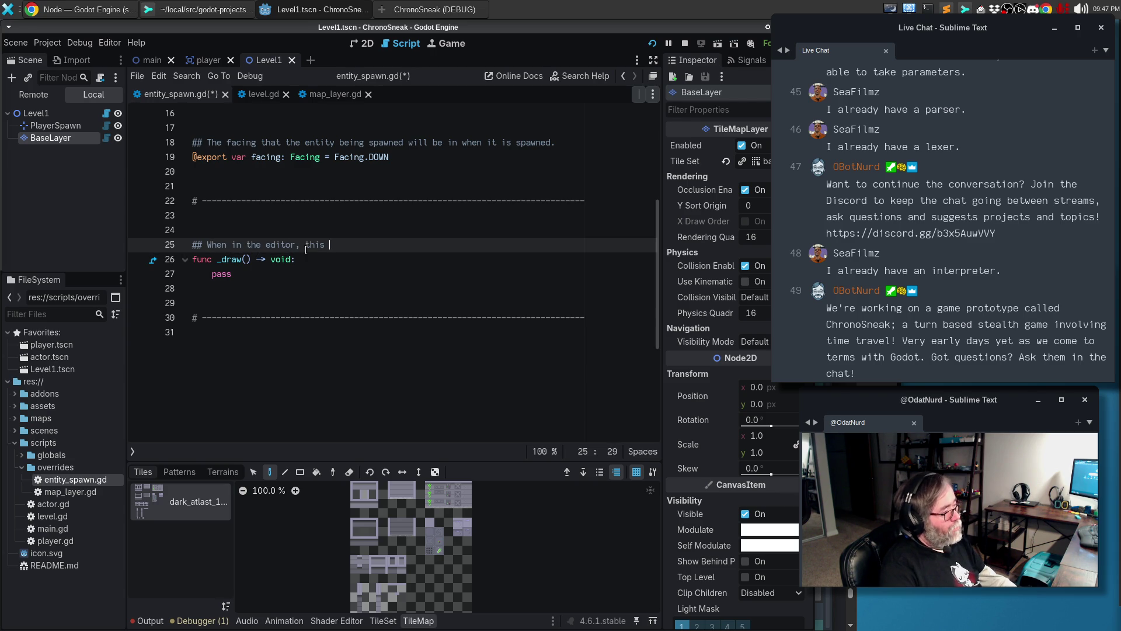
type("this renders a grap")
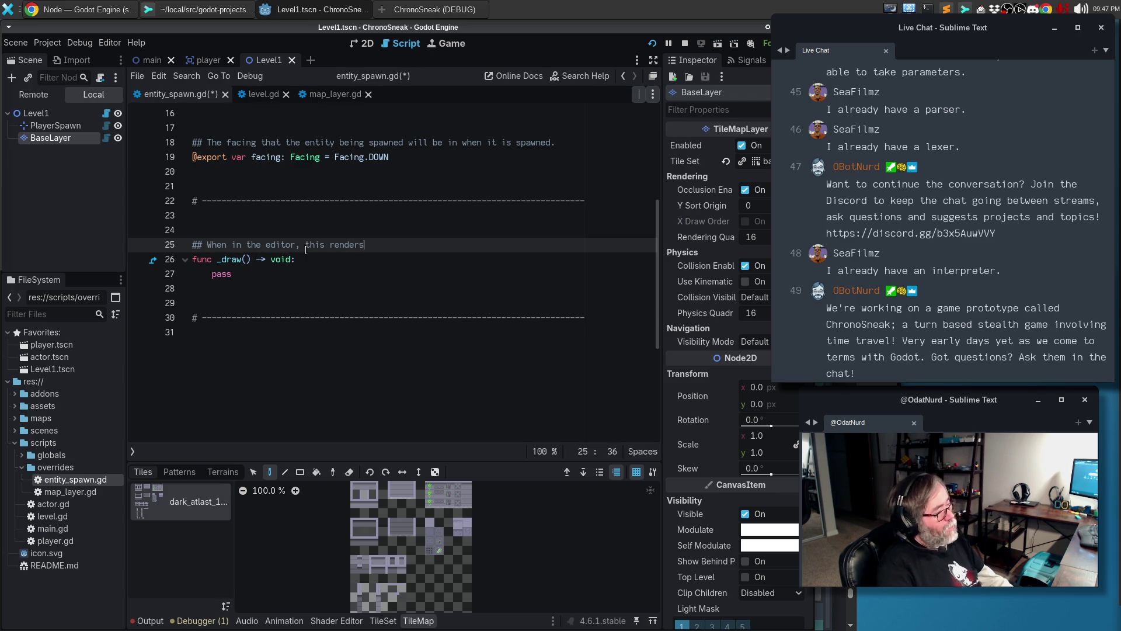
type("hic")
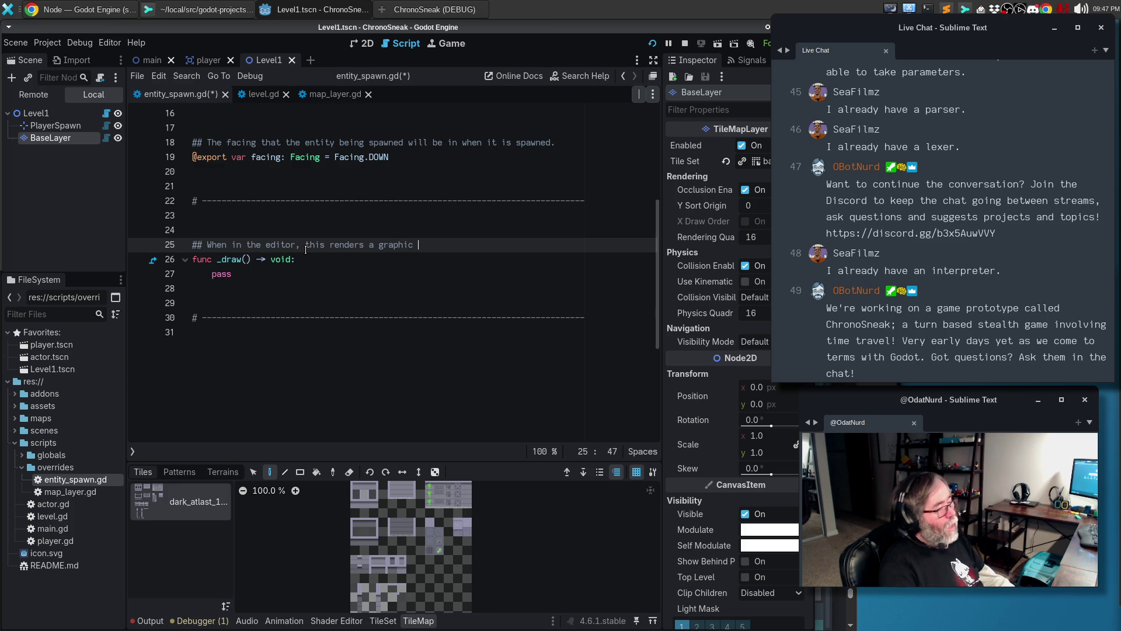
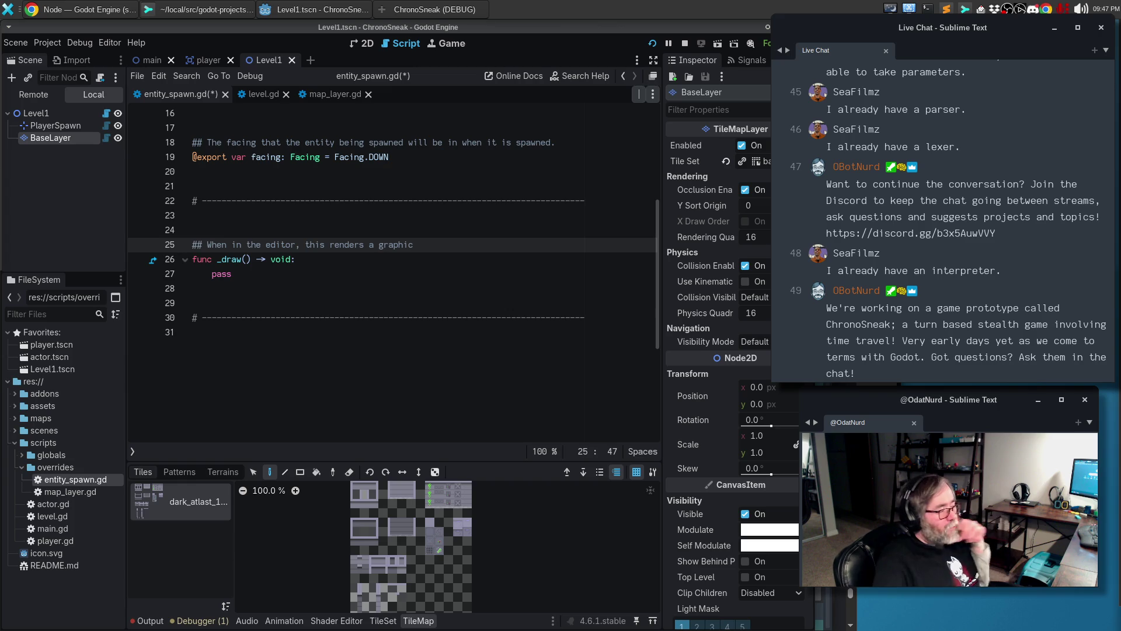
Extend the _draw doc comment to describe drawing the spawn point and its facing
left_click(447, 243)
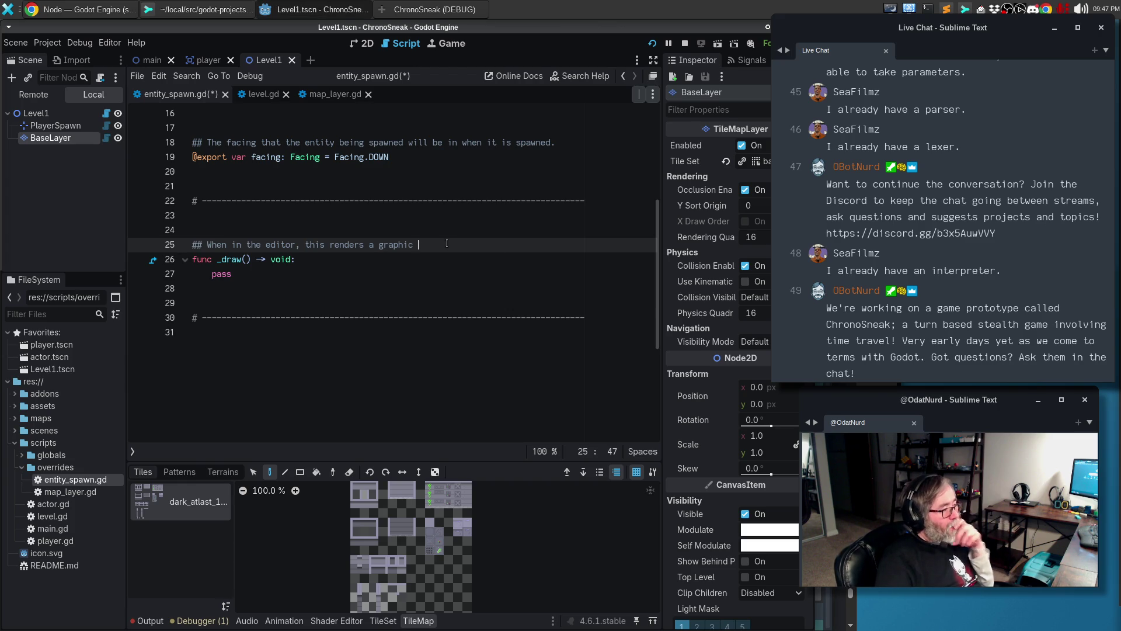
type("re")
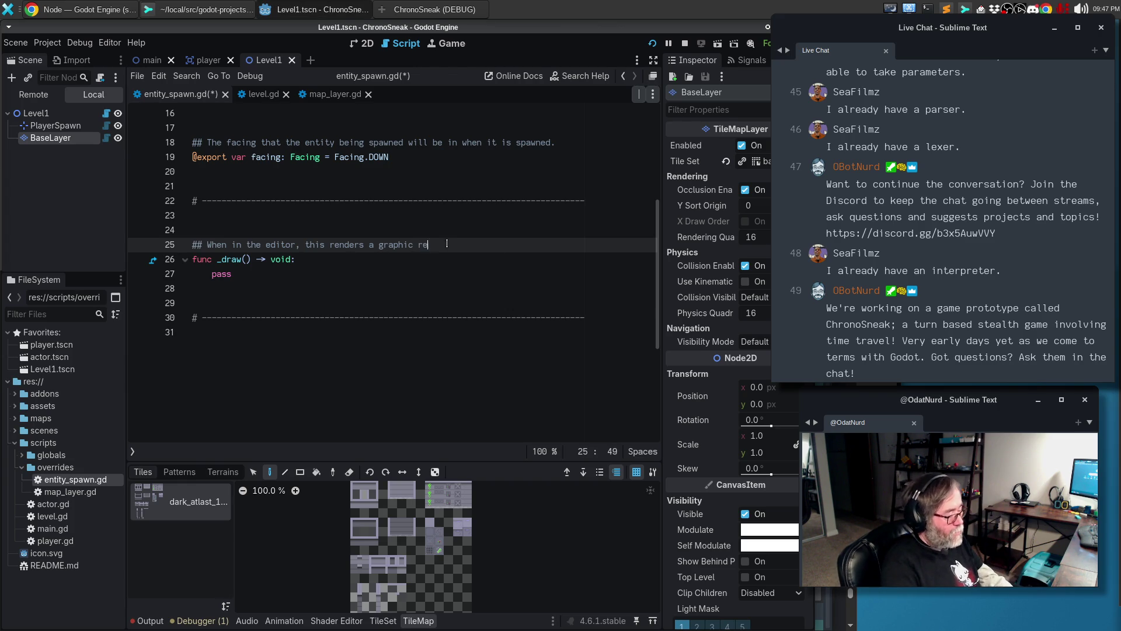
type("presentation of the ")
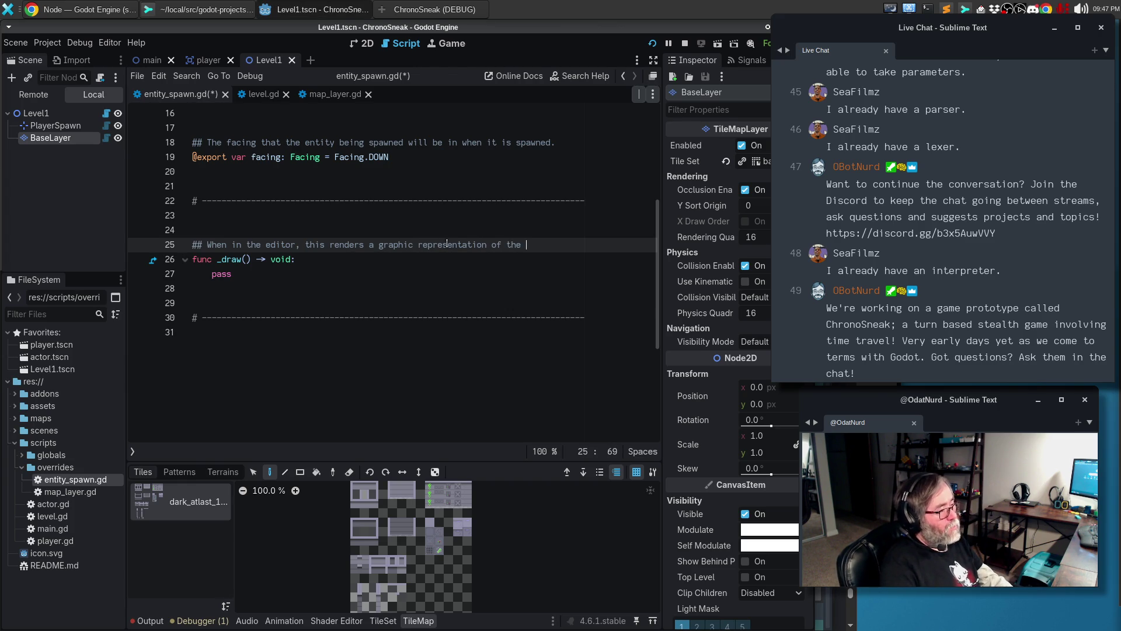
type("spawn point,")
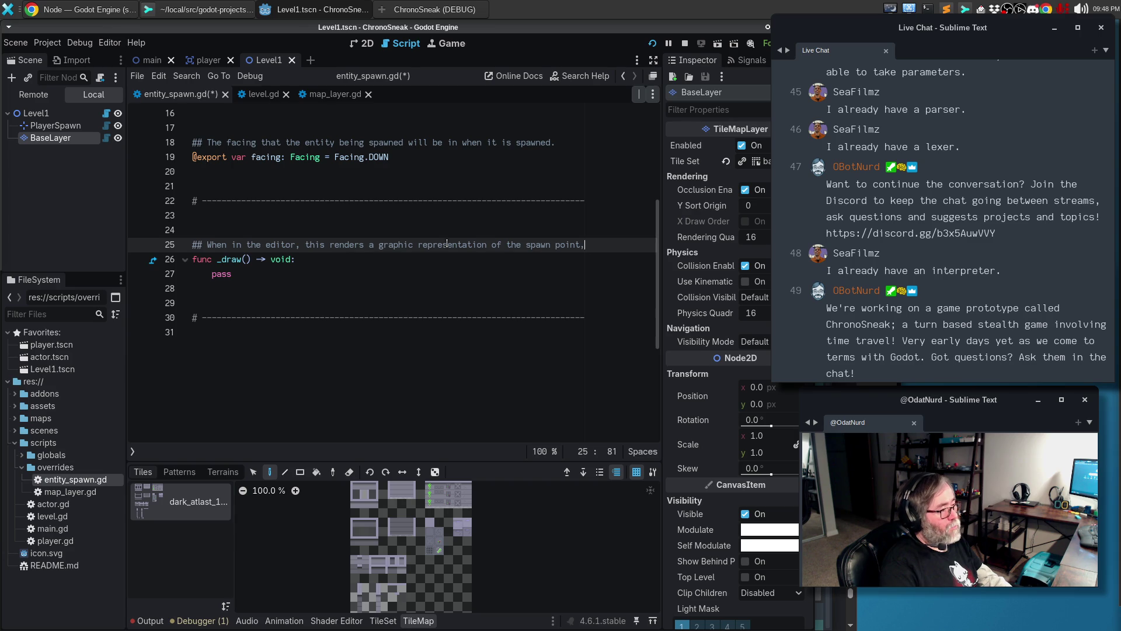
key("Return")
type("## showing th")
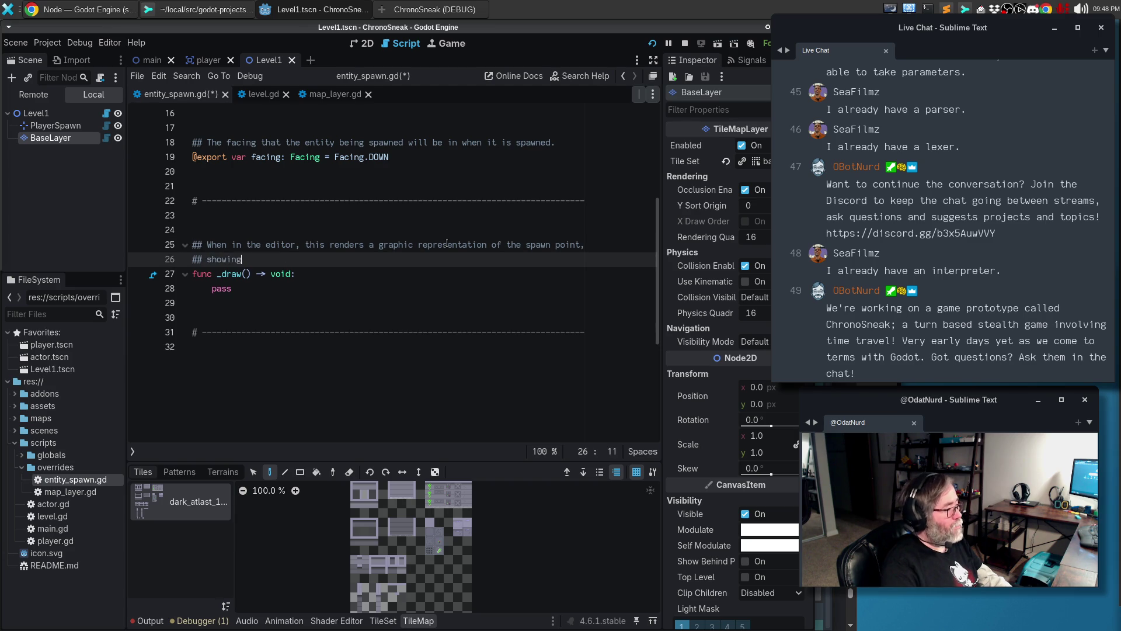
type("e direction that it will")
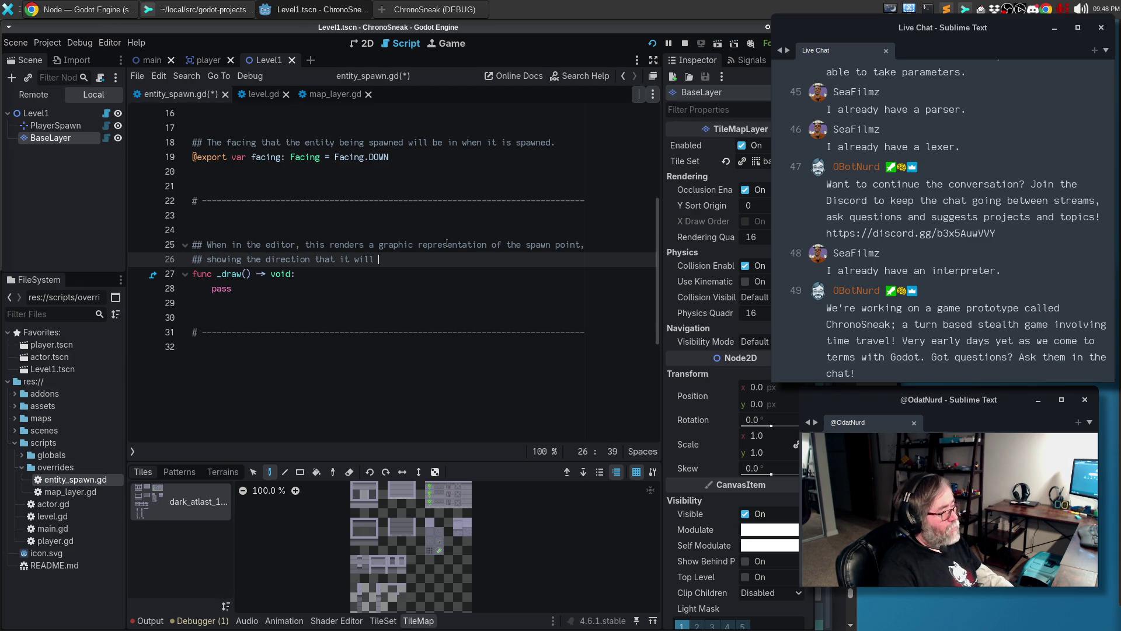
key("ctrl+BackSpace")
key("ctrl+BackSpace")
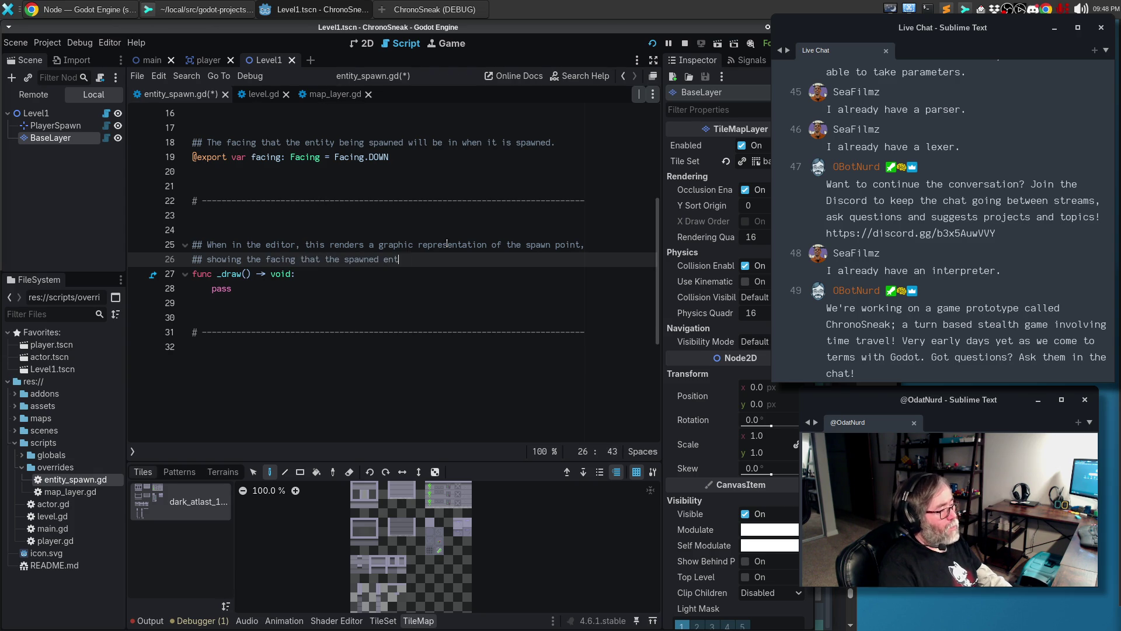
type("in.")
Save entity_spawn.gd and view the untracked file in Sublime Merge
key("ctrl+s")
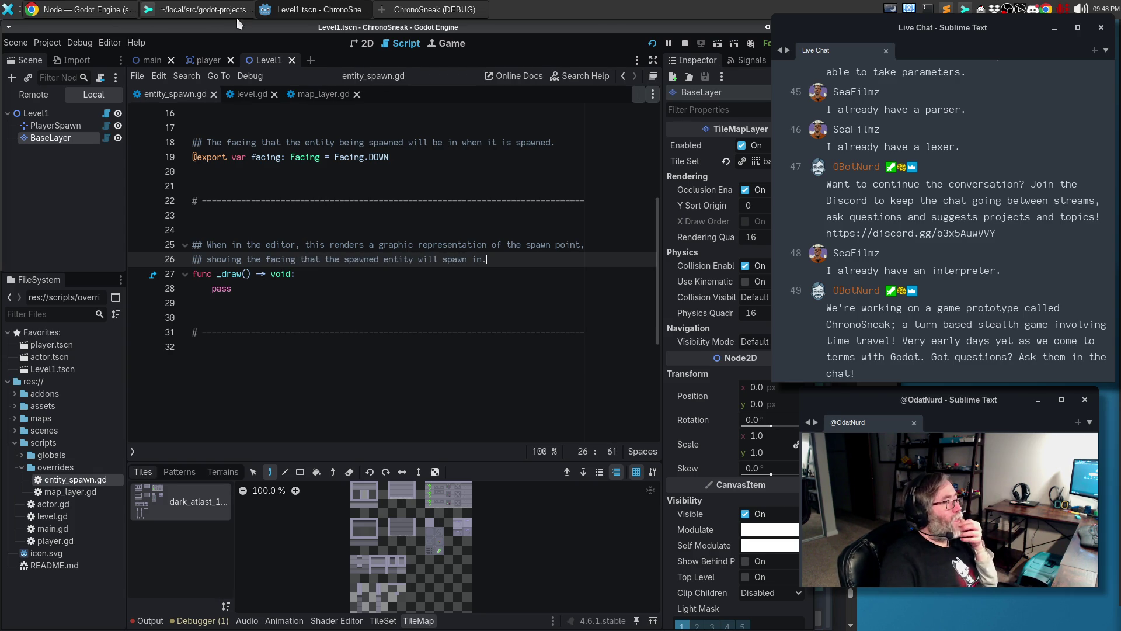
left_click(216, 12)
scroll(599, 274, "down", 5)
Stage entity_spawn.gd, entity_spawn.gd.uid and map_layer.gd, then open the ChronoSneak Vikunja board
scroll(599, 275, "up", 7)
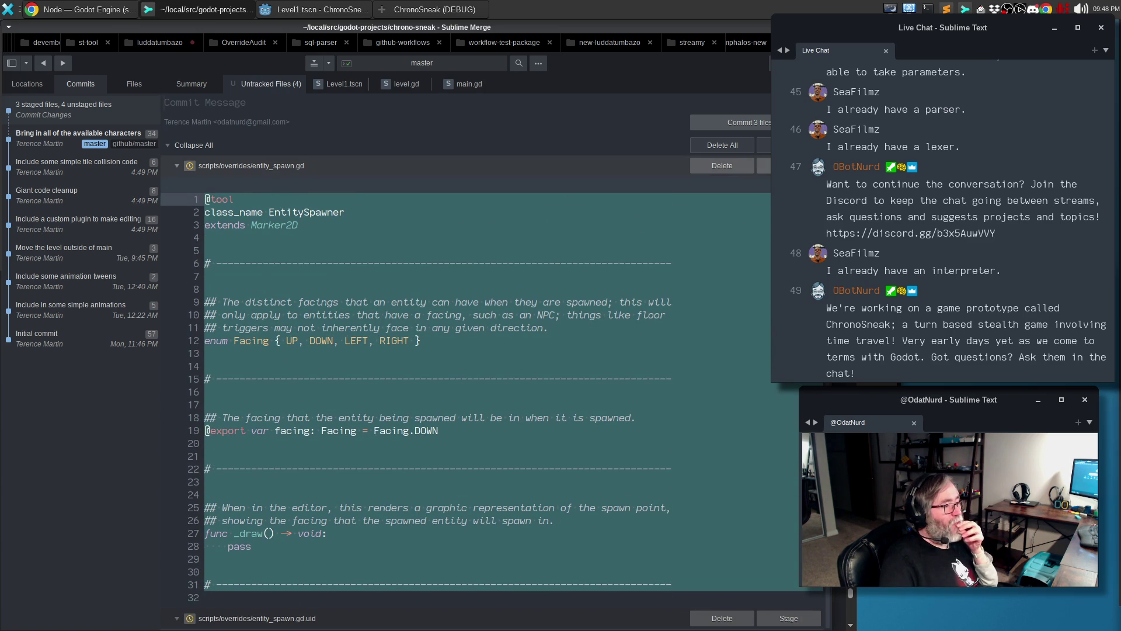
left_click(764, 166)
left_click(764, 166)
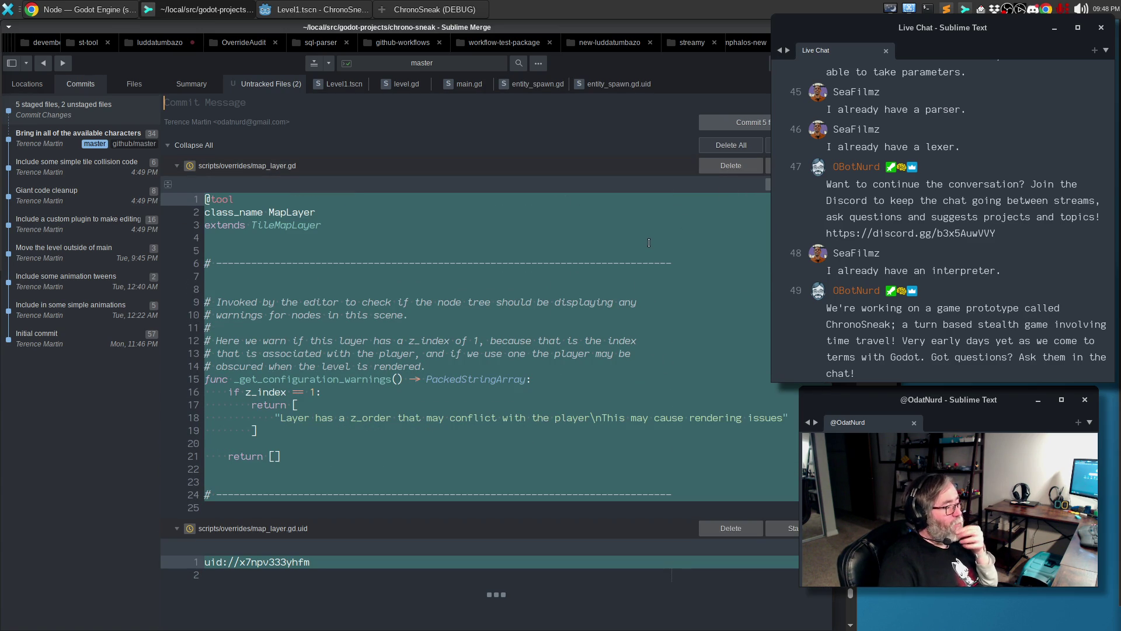
left_click(768, 166)
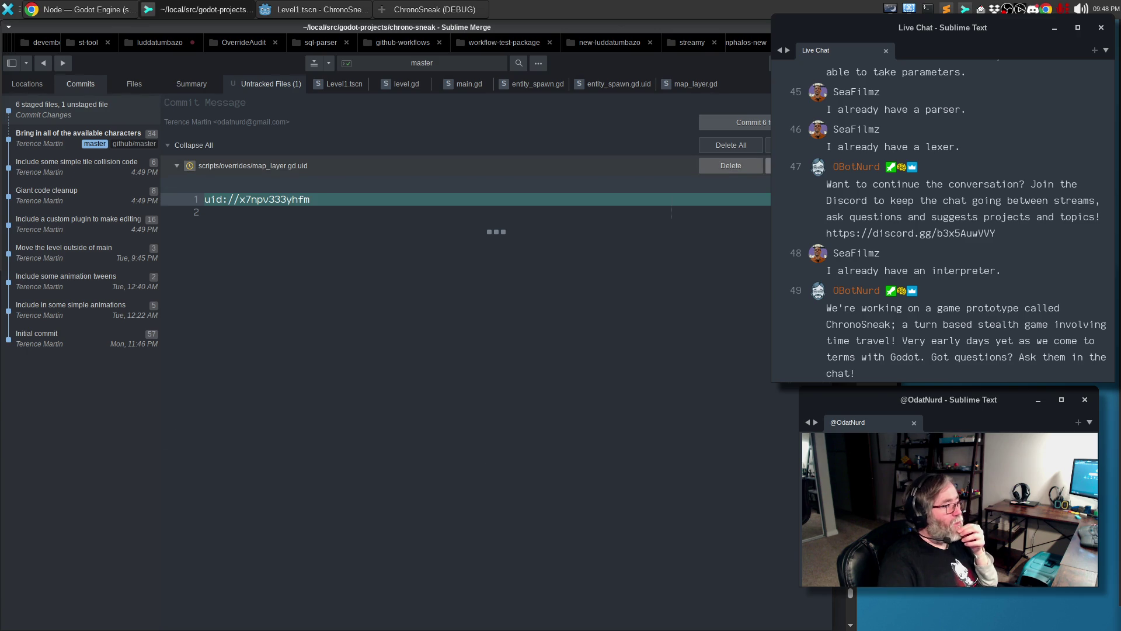
left_click(82, 9)
left_click(35, 32)
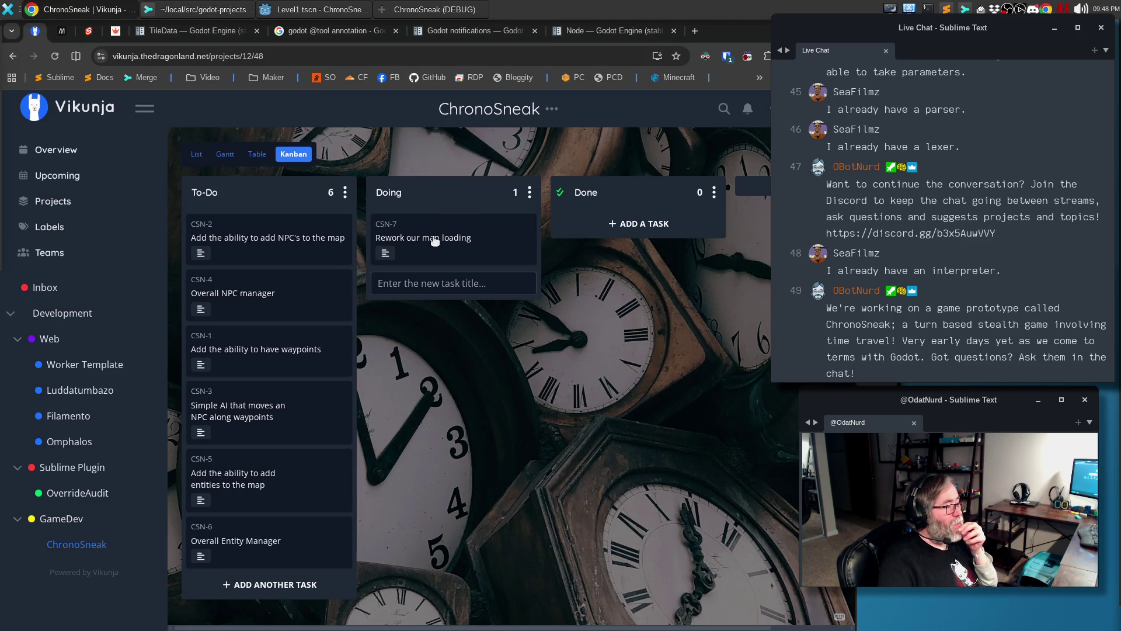
Open the CSN-7 'Rework our map loading' card and review it, leaving the title unchanged
left_click(435, 240)
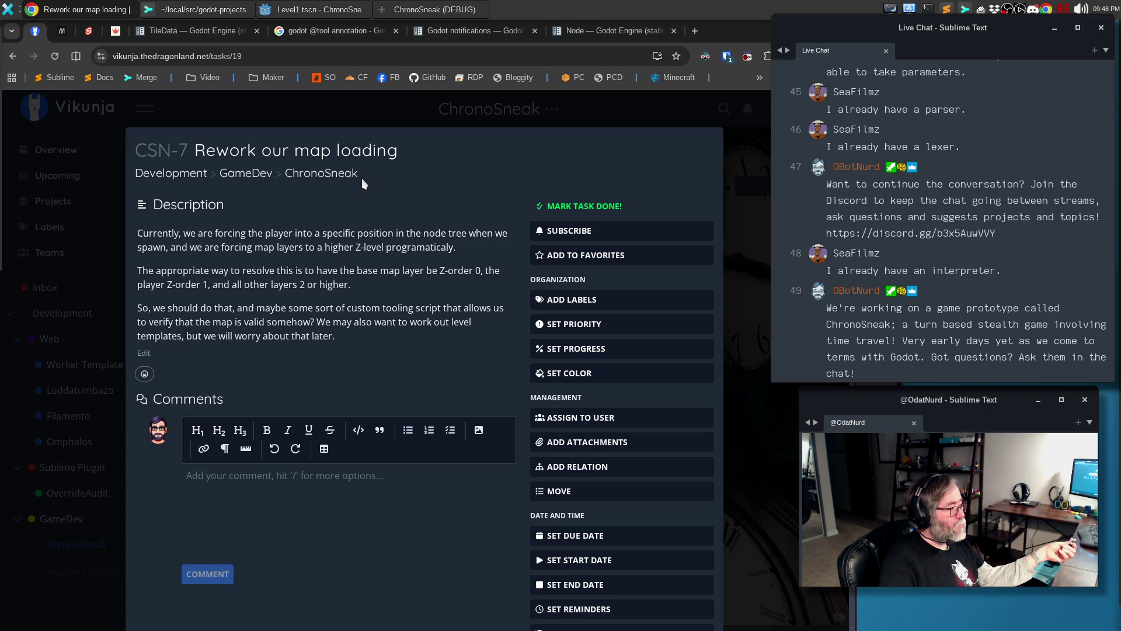
left_click(193, 156)
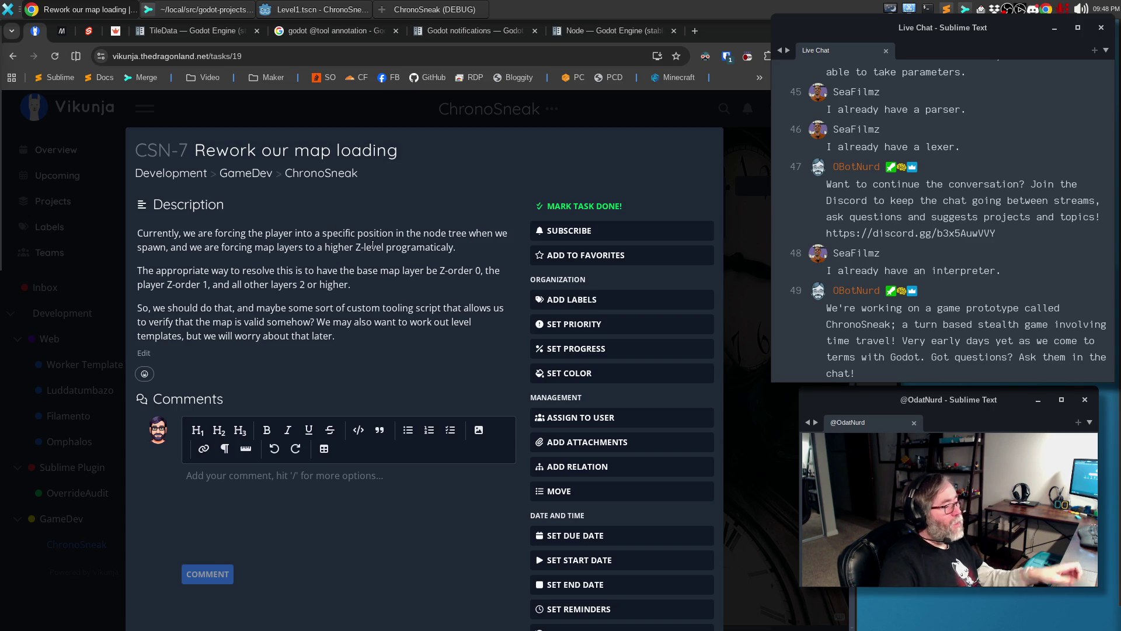
left_click(158, 154)
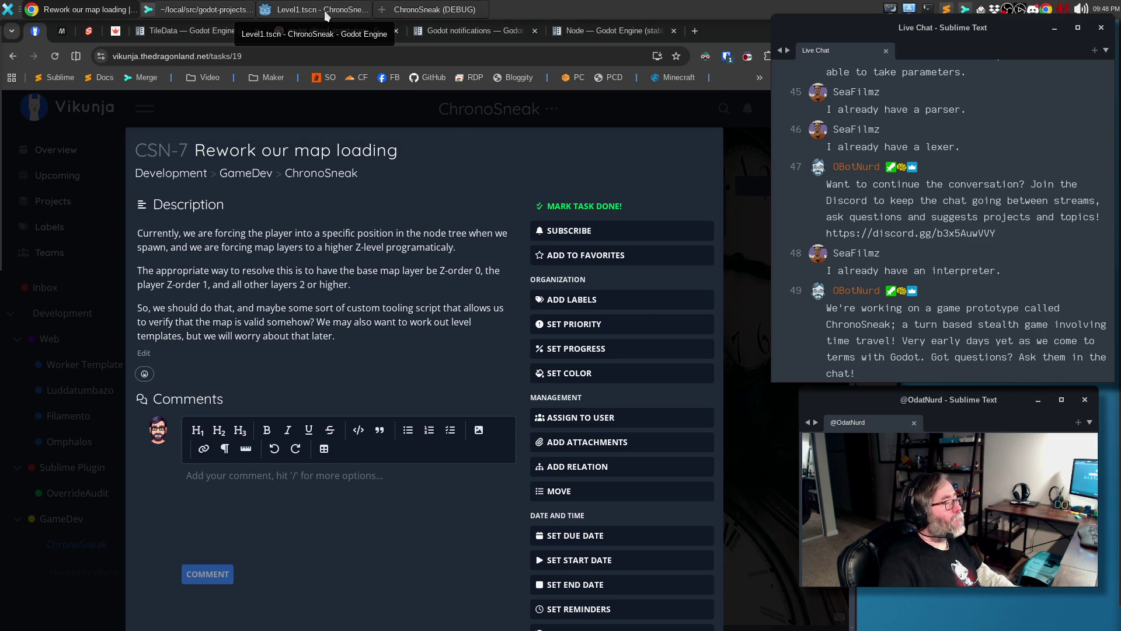
left_click(199, 9)
Enter '[CSN-7] Update how we do map loading to be smarter' as the commit summary
type("[CSN-")
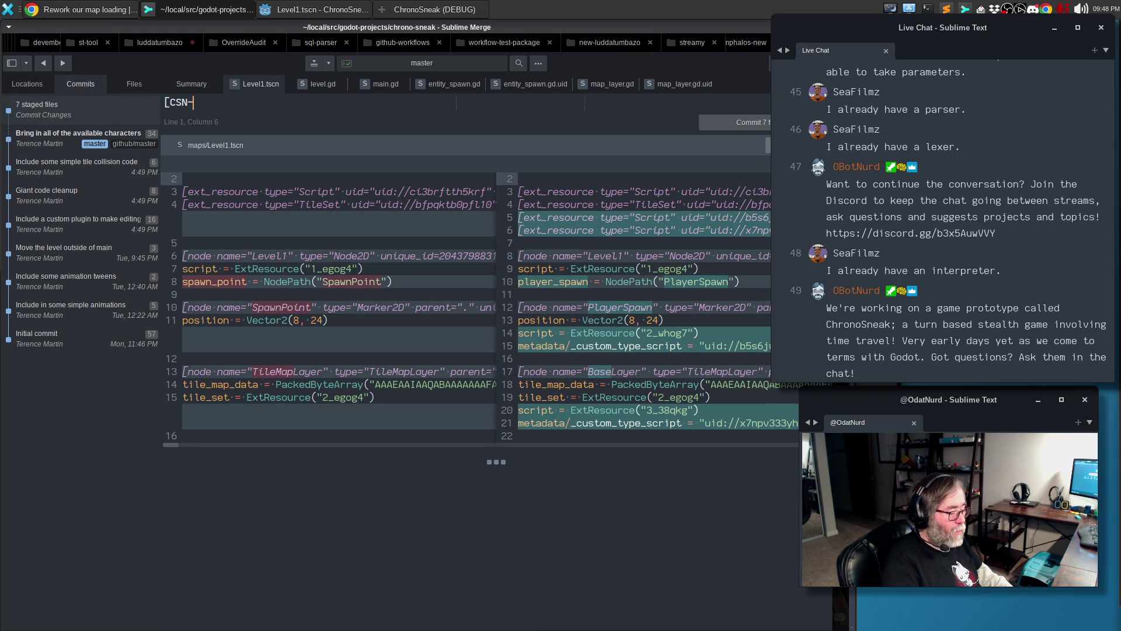
type("7] Upd")
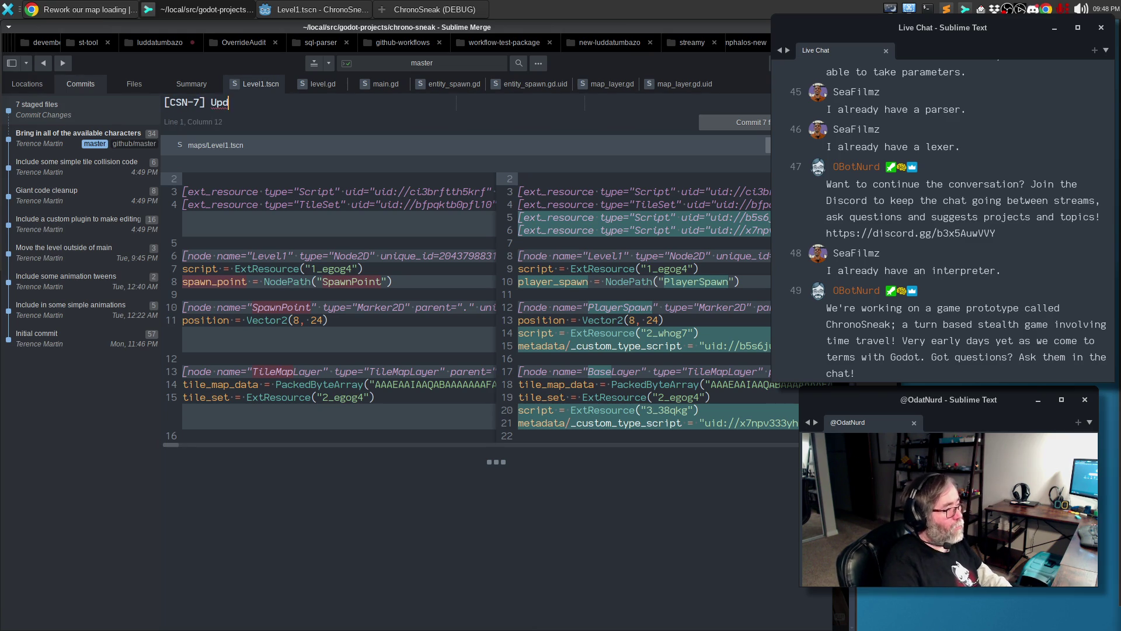
type("ate how we do map lopa")
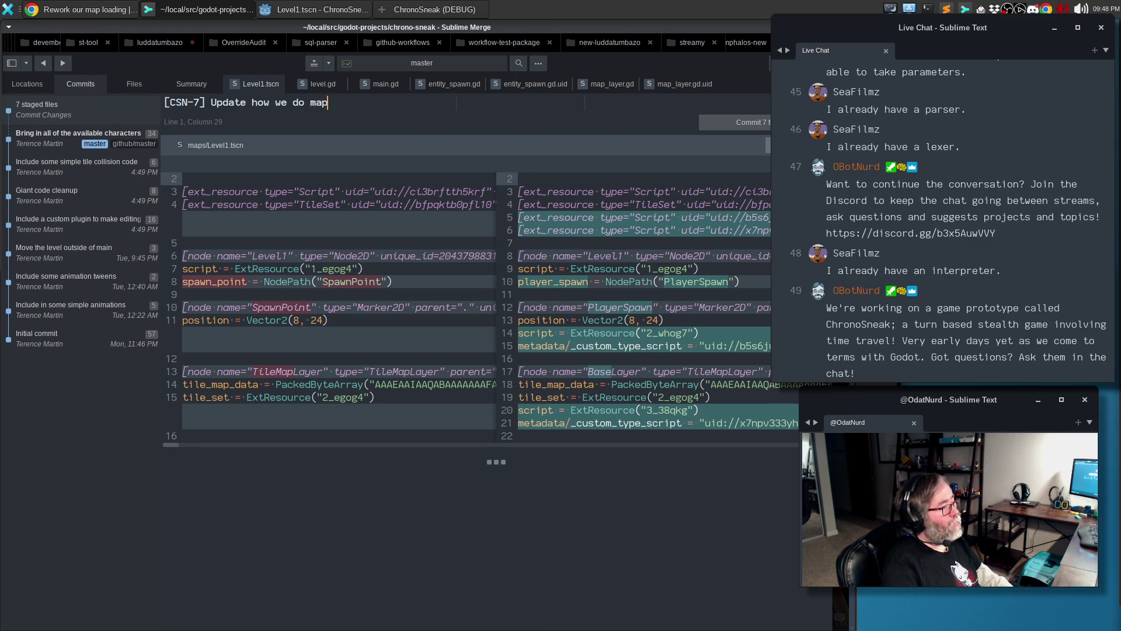
key("BackSpace")
key("BackSpace")
type("ading to")
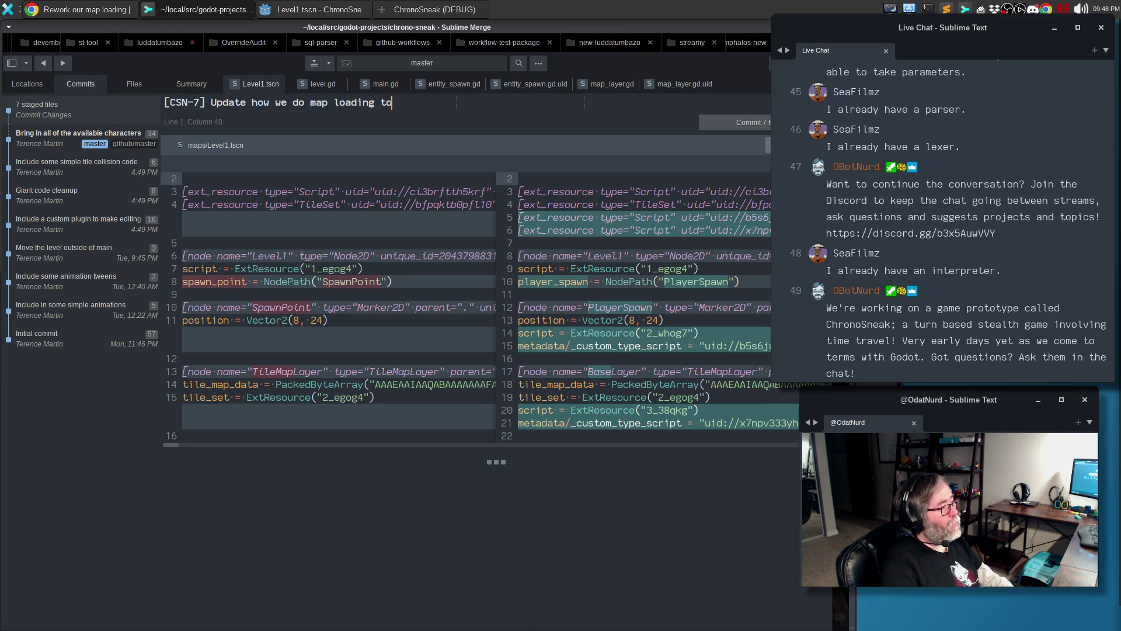
type(" be smarter")
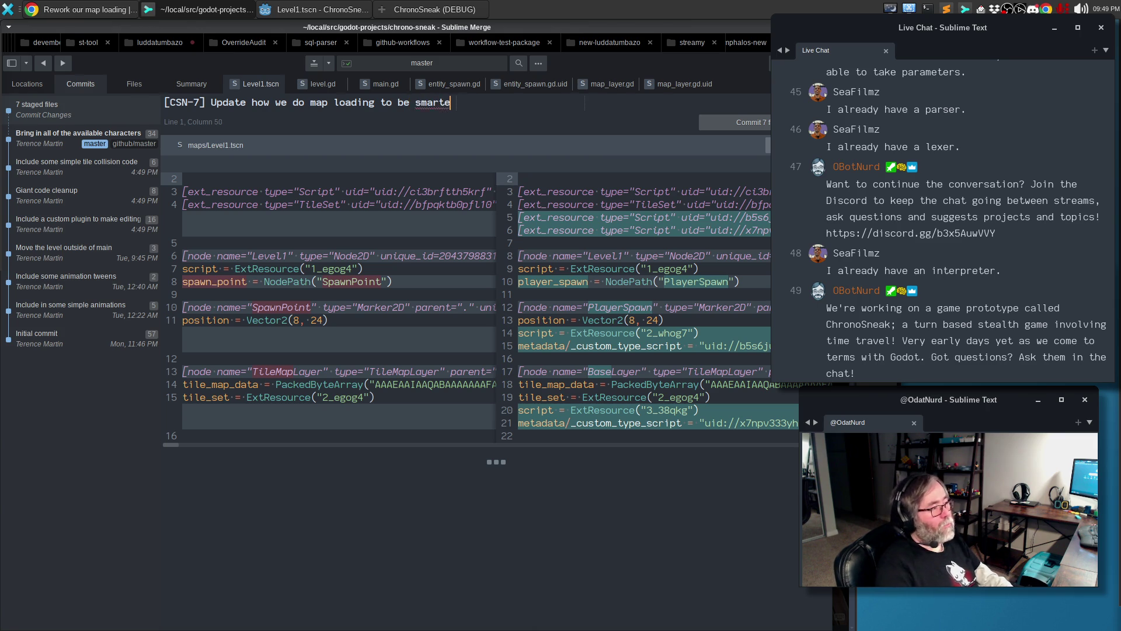
key("Return")
key("Return")
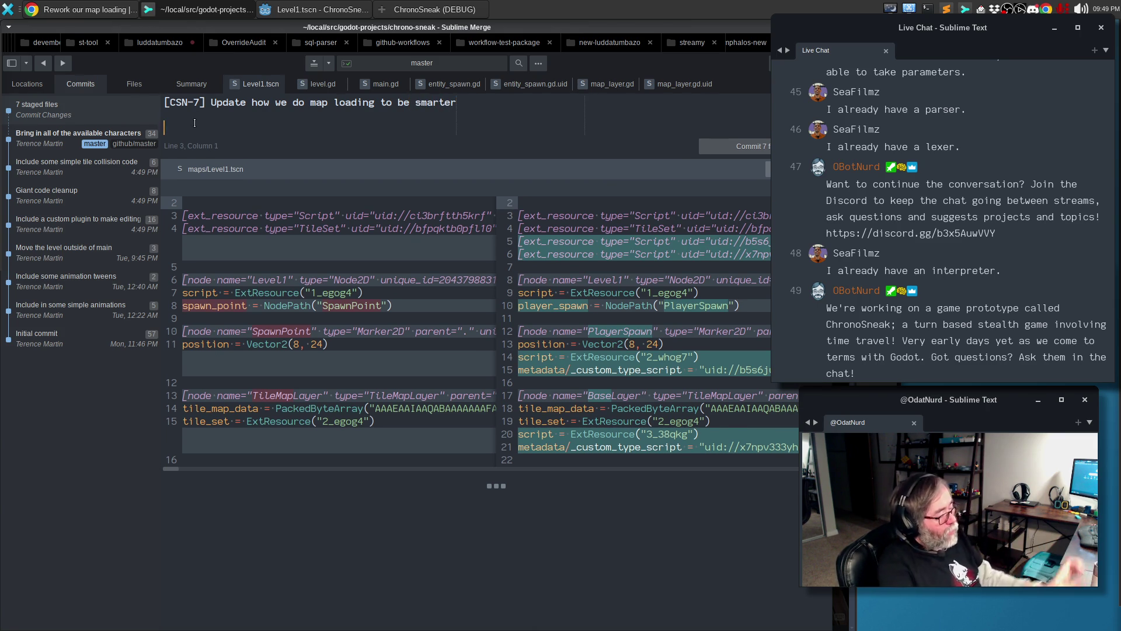
Begin the description: make the naive level loader use edit-time warnings instead of forcing runtime indexes
type("This ")
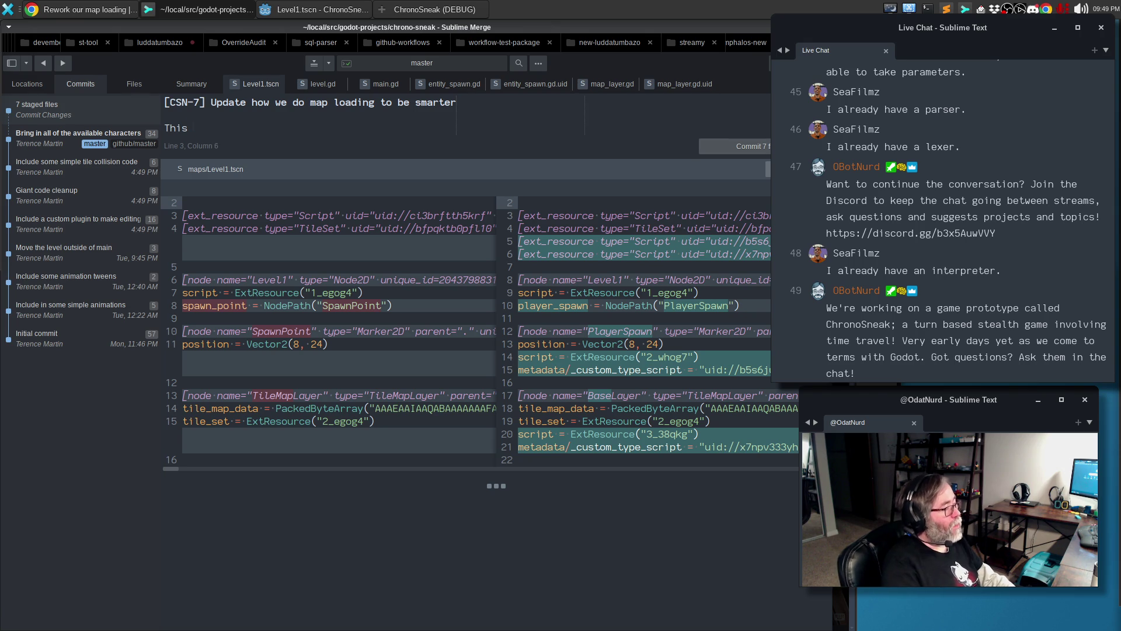
type("Augment our ")
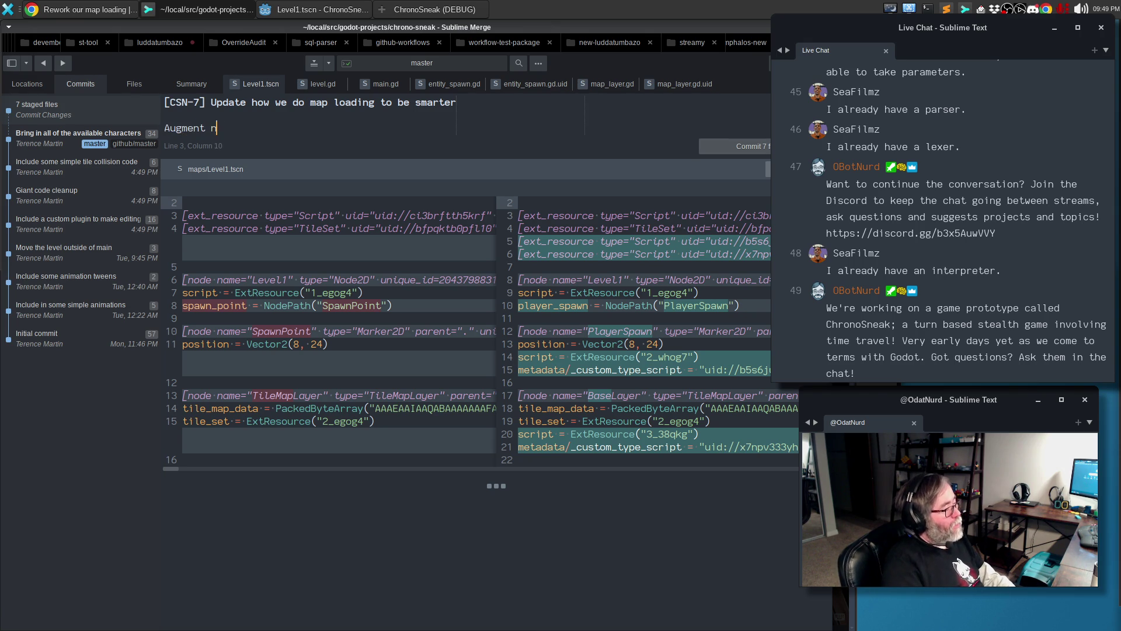
type("nascent ")
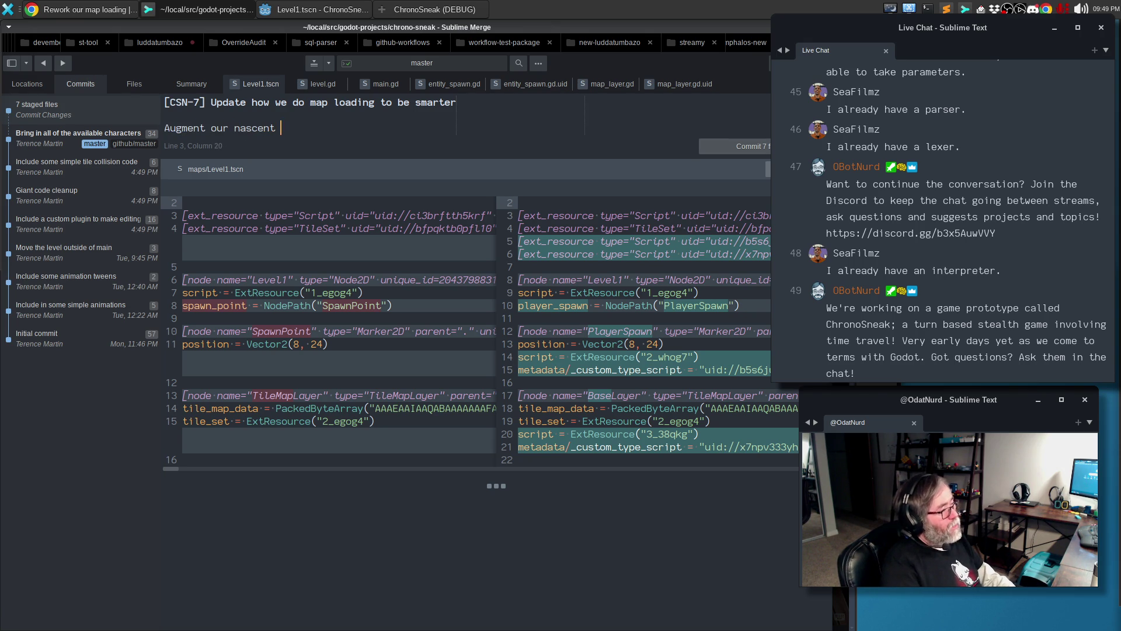
type("level loader to")
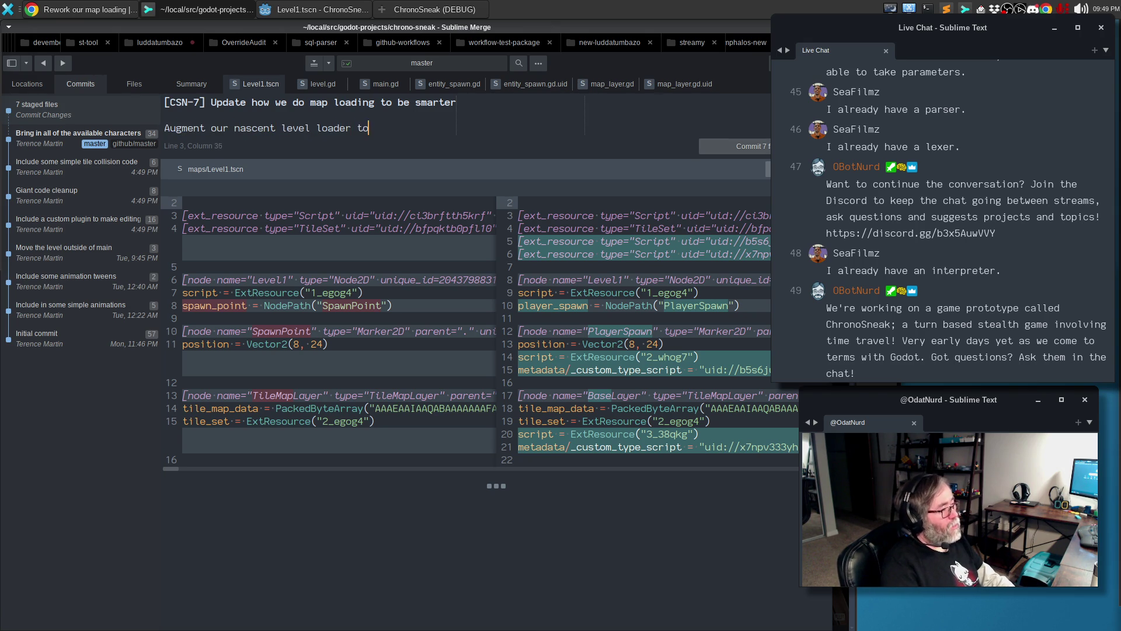
type(" make it less naive. ")
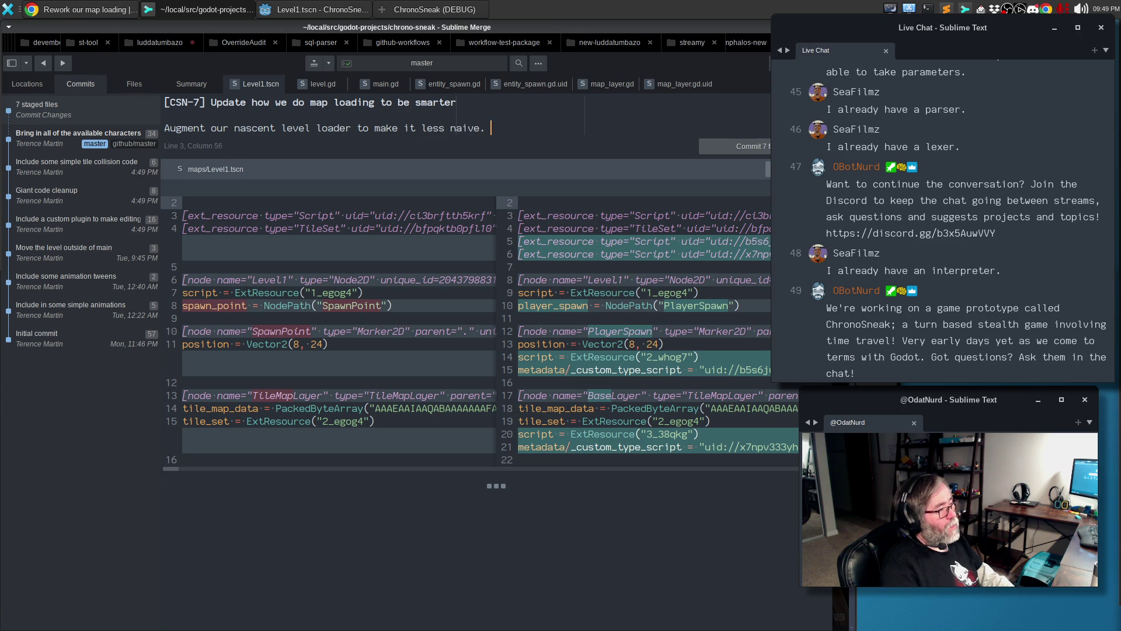
type("Here")
key("BackSpace")
key("BackSpace")
key("BackSpace")
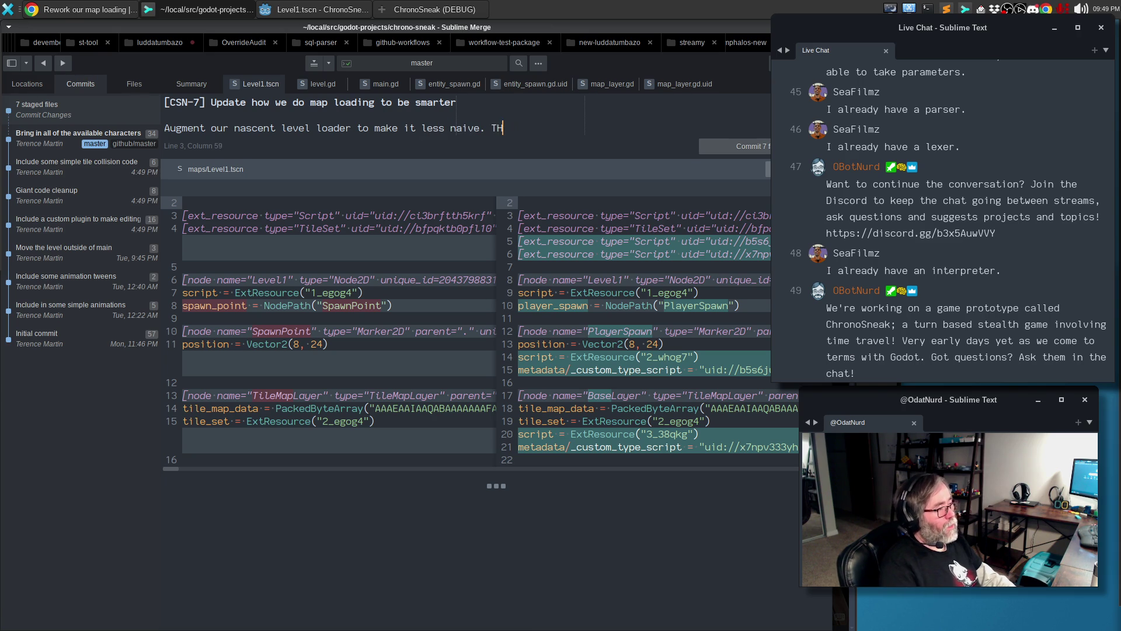
type("Essentialy we")
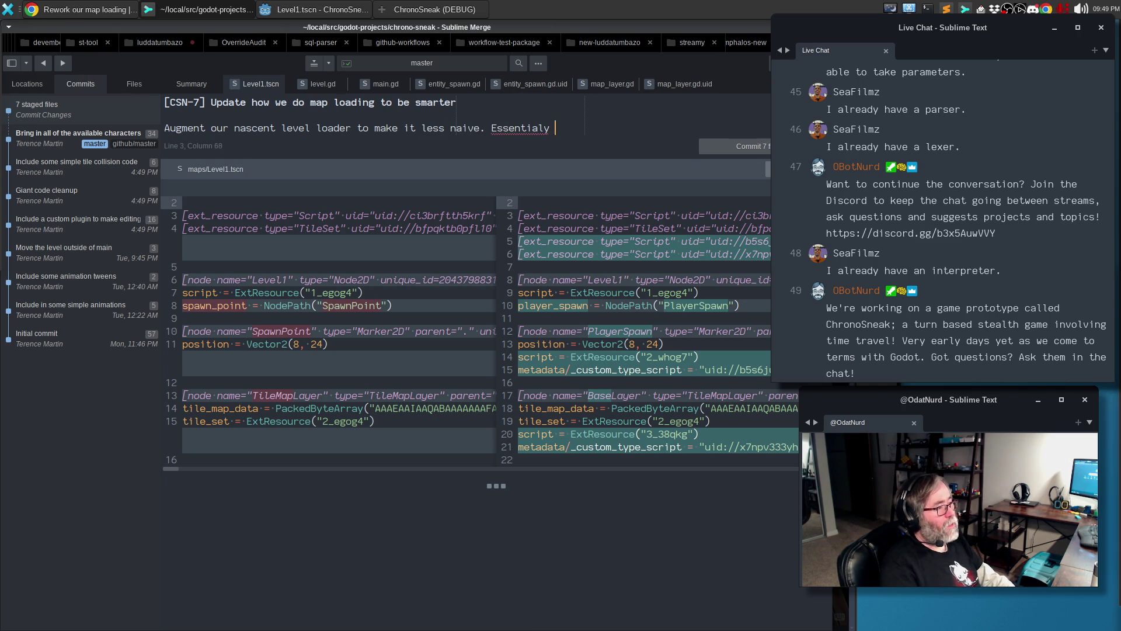
key("BackSpace")
type("ly")
key("Return")
type("instead ")
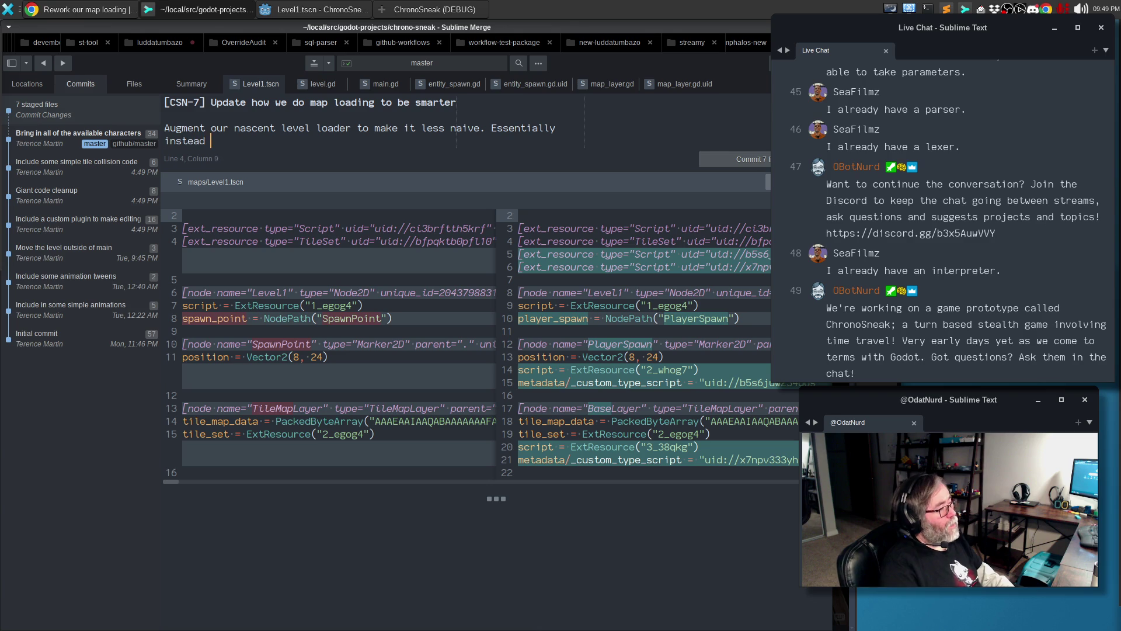
type("of trying to fr")
type("orce the player")
type(" and")
type("loaded map entitty i")
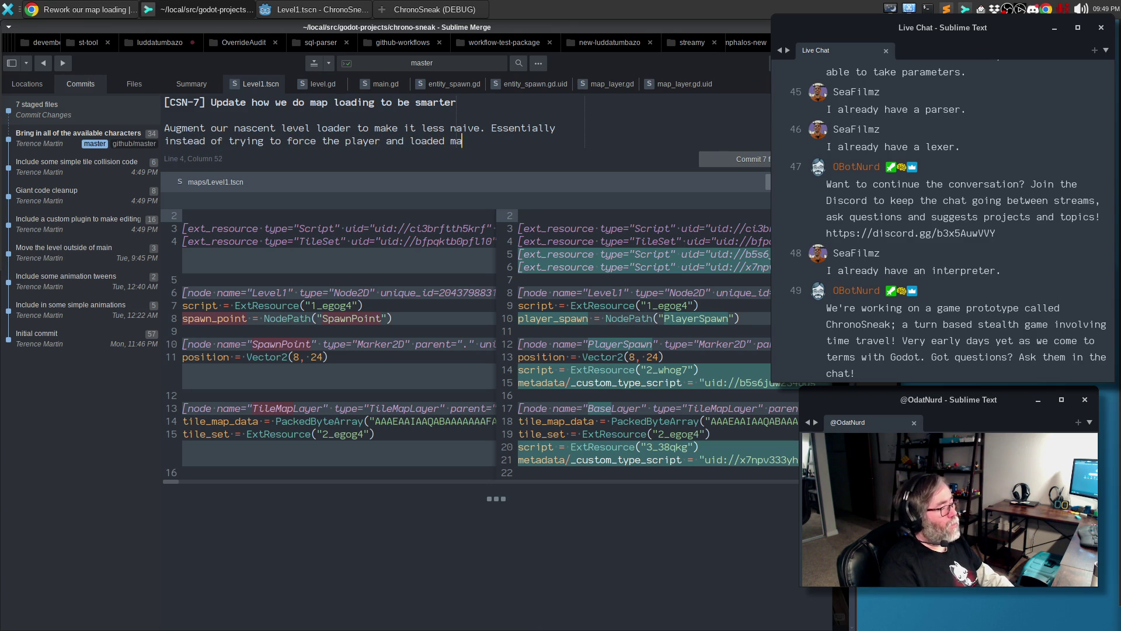
key("BackSpace")
key("BackSpace")
key("BackSpace")
type("entity")
key("BackSpace")
key("BackSpace")
key("BackSpace")
type("into specific z")
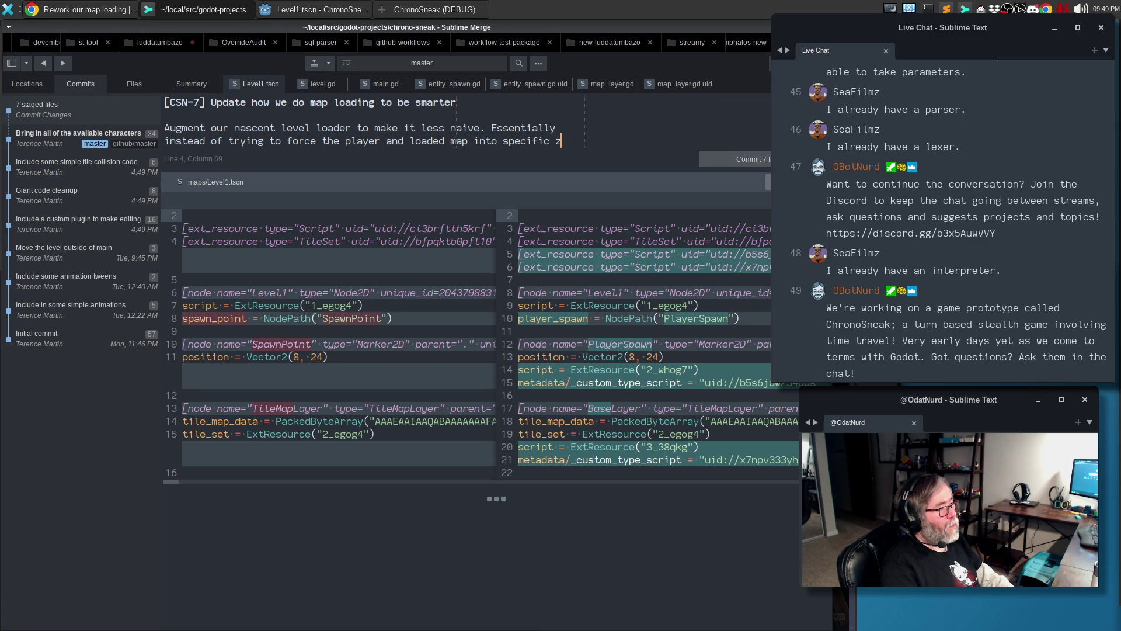
key("Return")
type("ind")
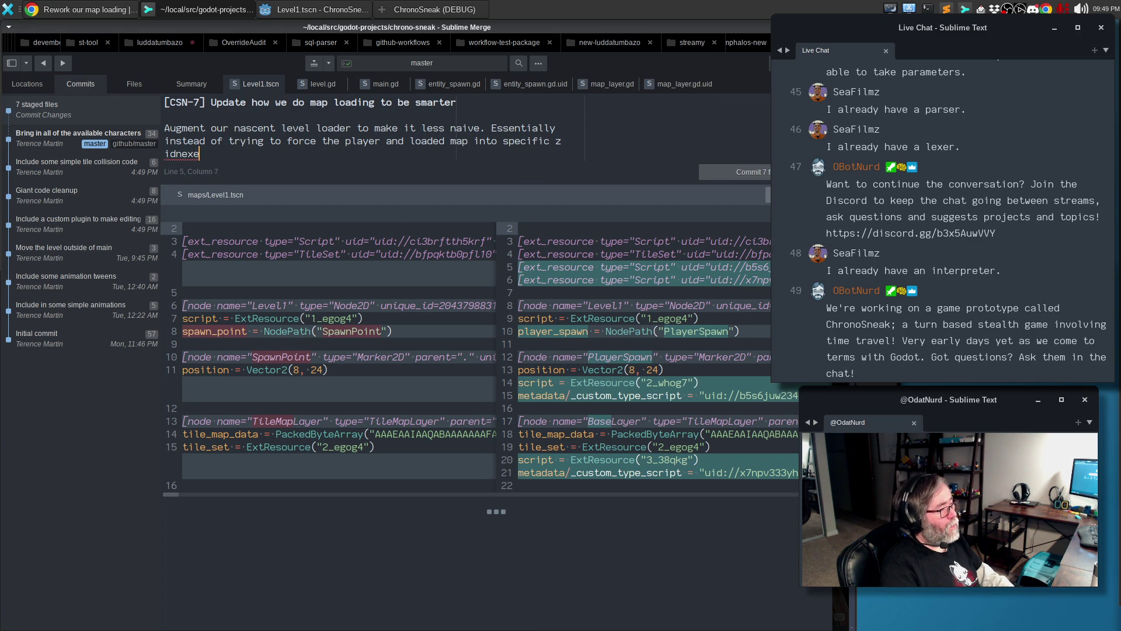
type("exes at t")
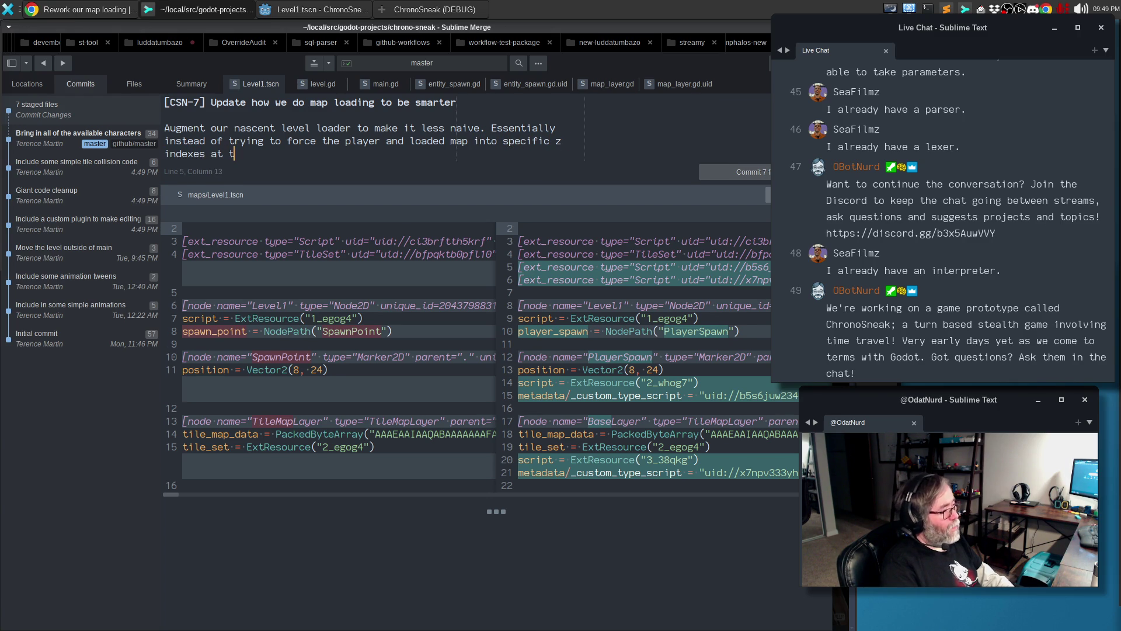
key("BackSpace")
type("runtime, we instead use editor time")
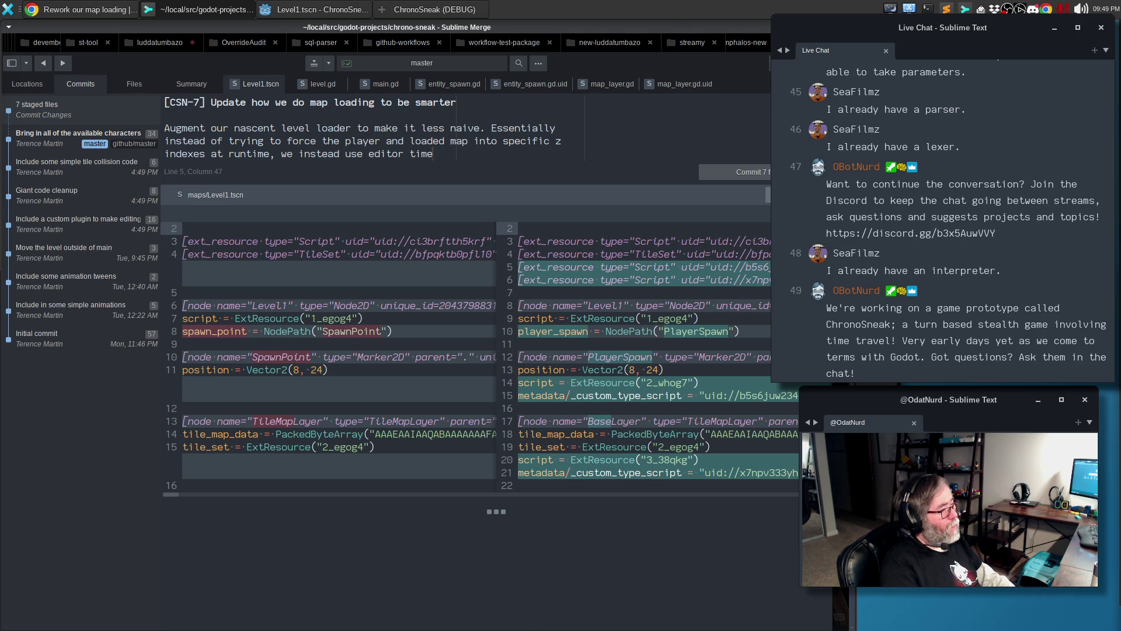
key("BackSpace")
key("BackSpace")
key("BackSpace")
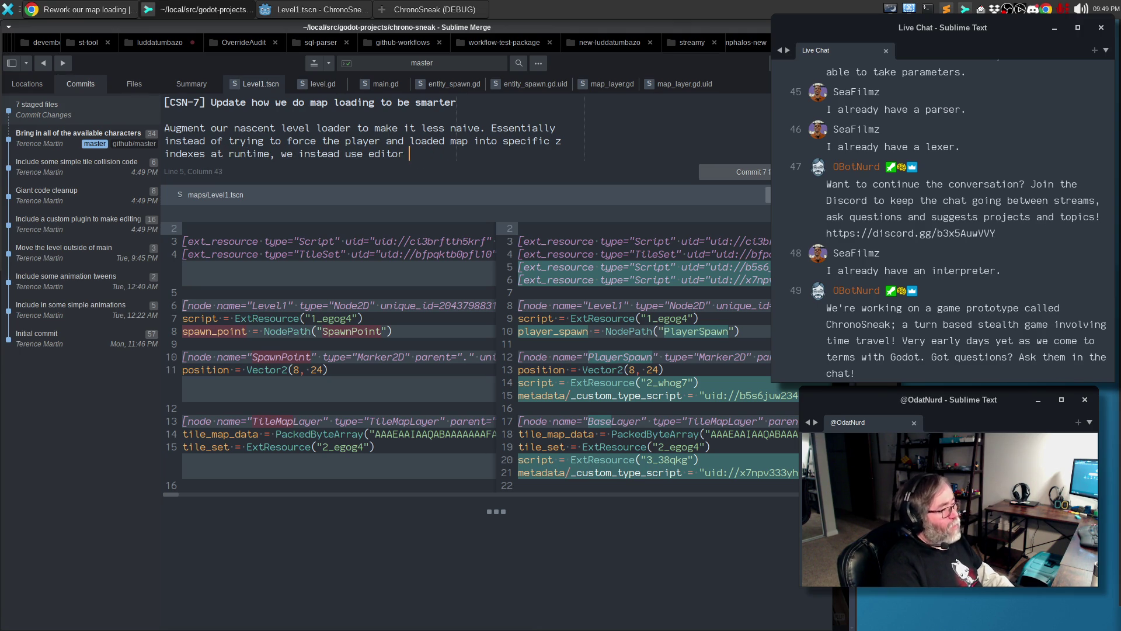
type("-time warnings ")
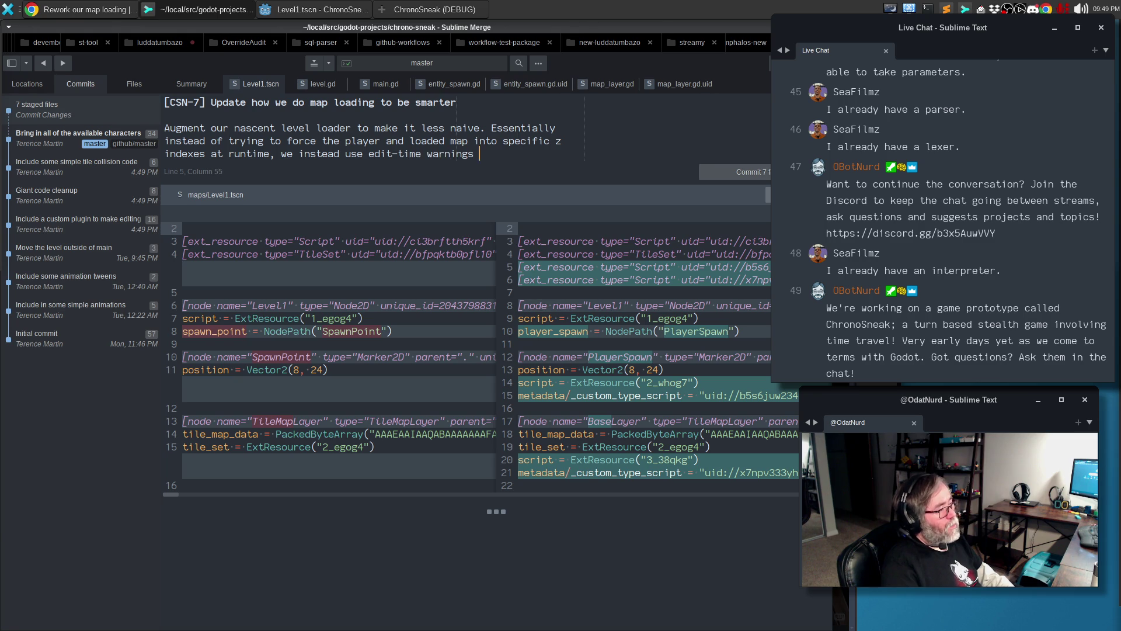
type("to warn the user")
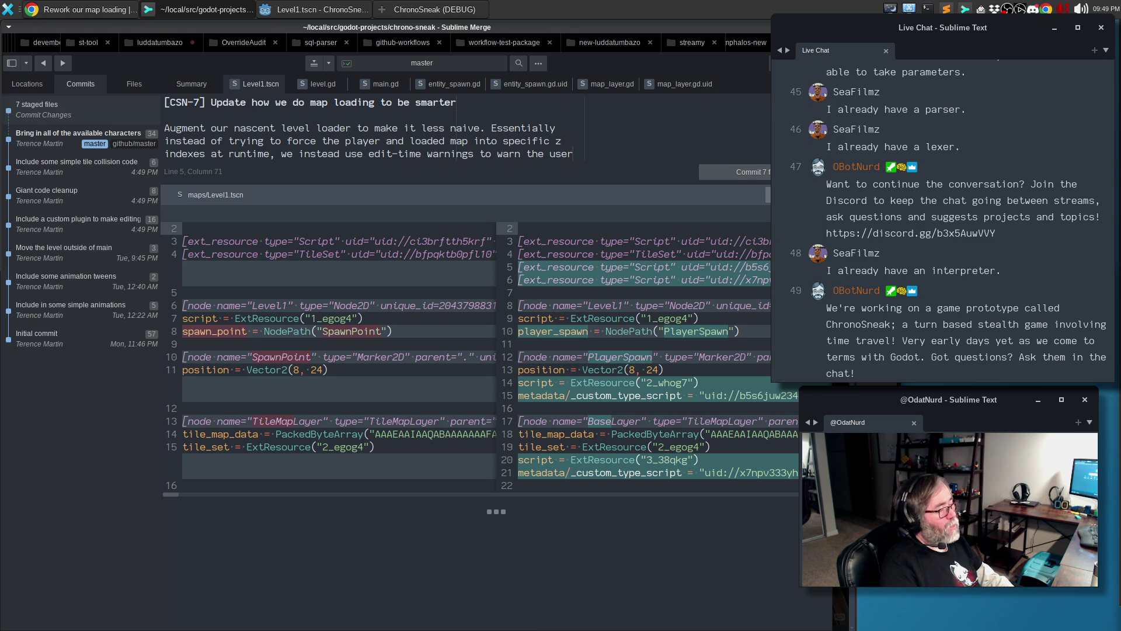
Explain that the player gets z-index 1, with level warnings if something is wrong
key("Return")
type("if the")
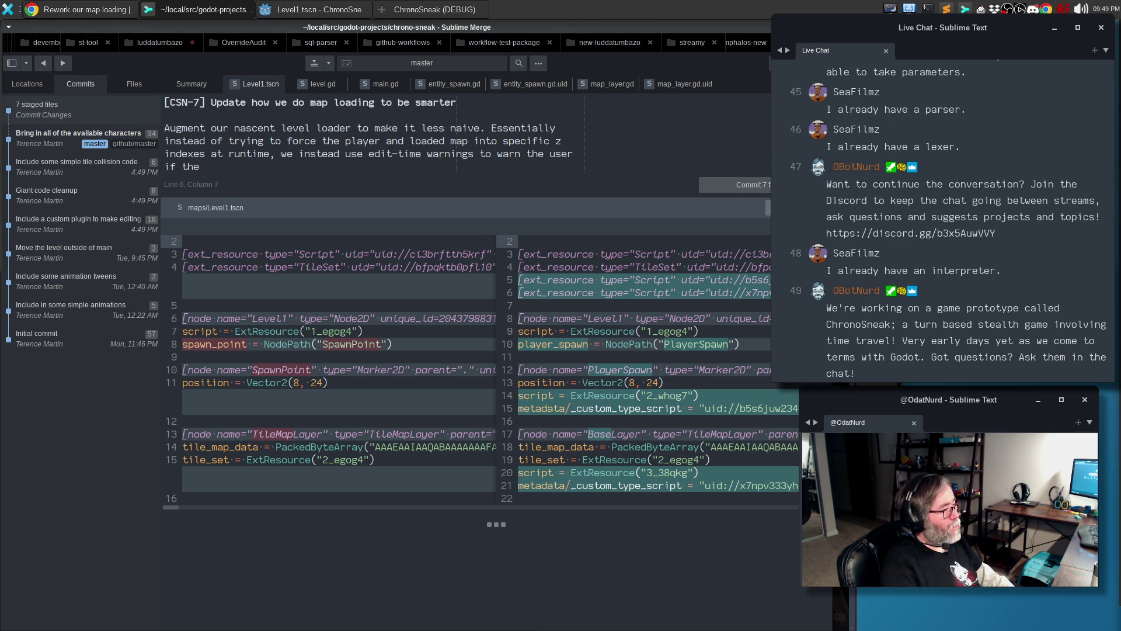
key("ctrl+BackSpace")
key("ctrl+BackSpace")
key("ctrl+BackSpace")
key("ctrl+BackSpace")
type("ke the pl ayer")
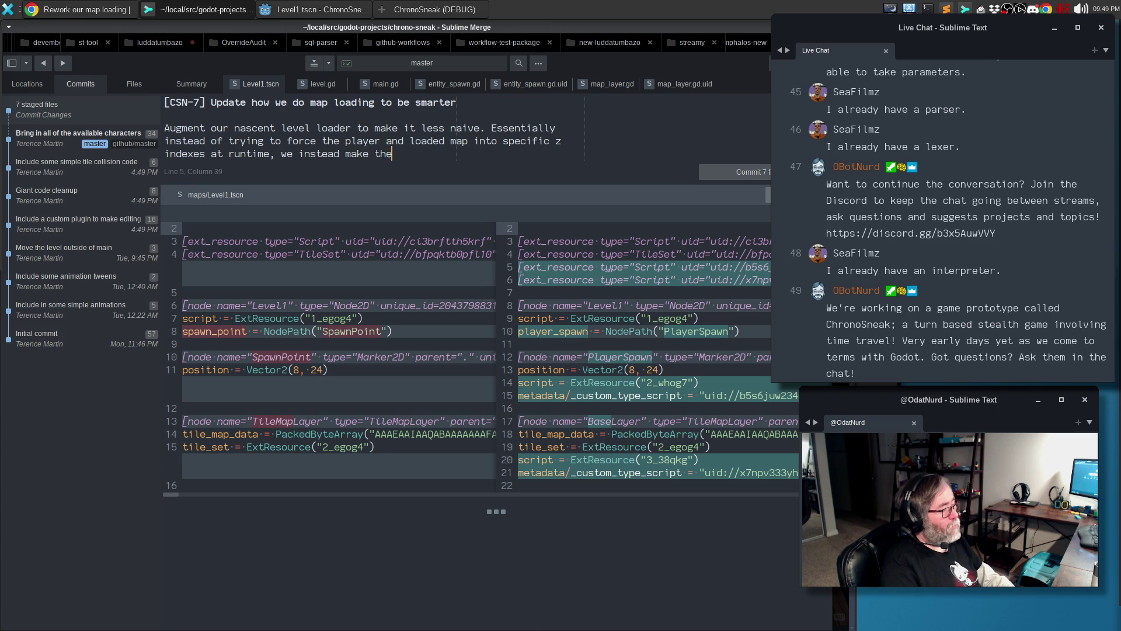
key("BackSpace")
key("BackSpace")
key("BackSpace")
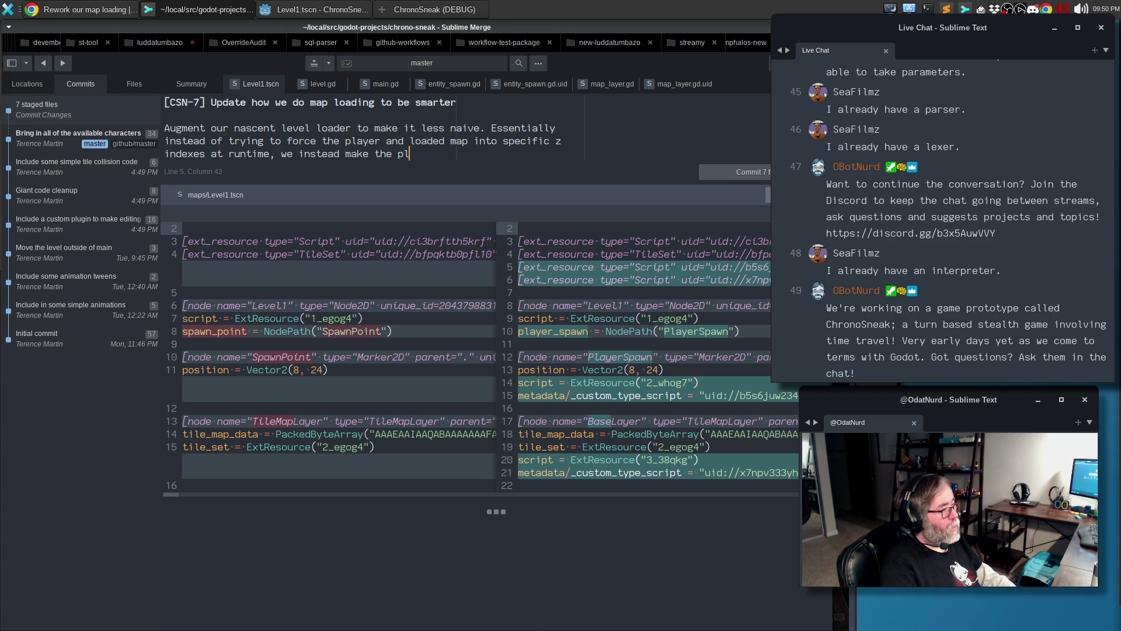
type("ayer z-inde")
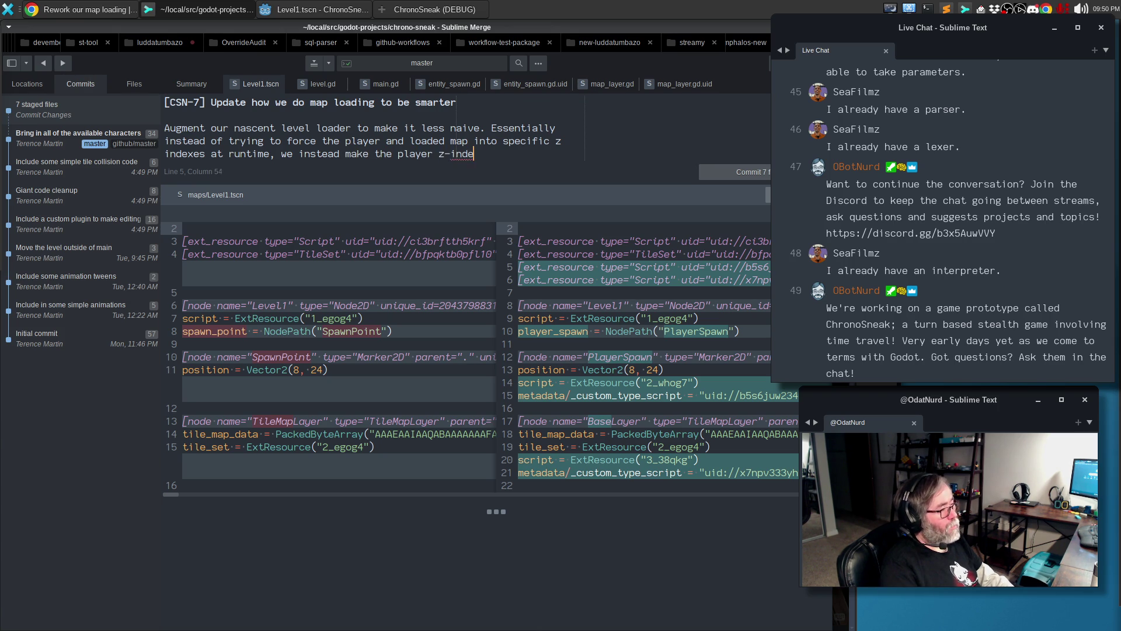
type("x 1 and then have")
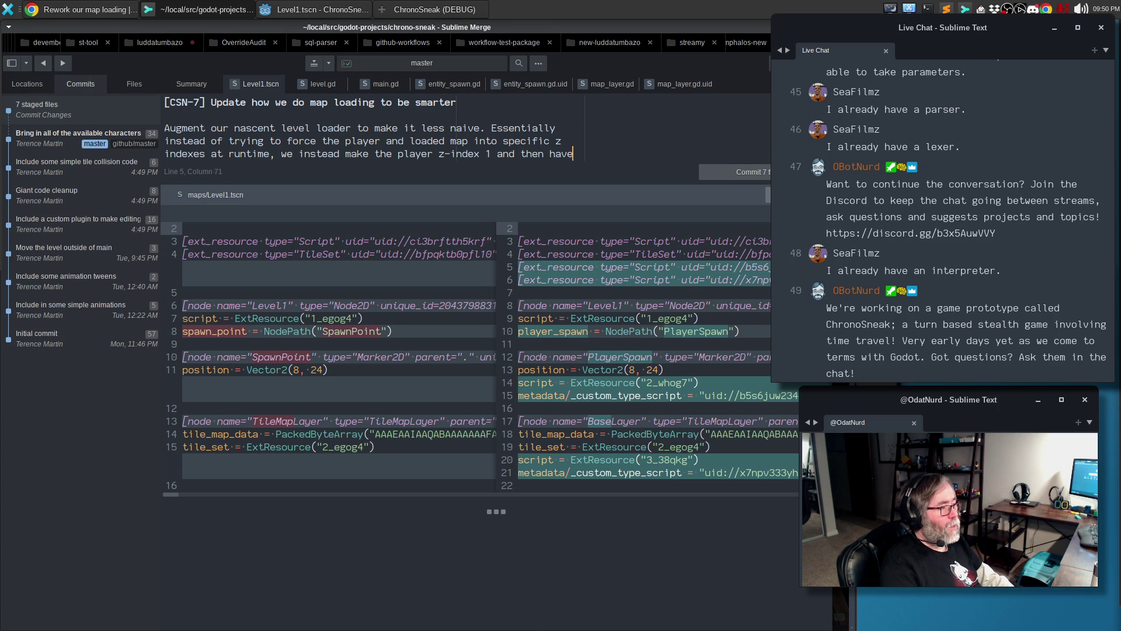
key("Return")
type("varoius")
key("BackSpace")
key("BackSpace")
key("BackSpace")
type("ious wanrings o")
key("ctrl+BackSpace")
key("ctrl+BackSpace")
type("warnings")
type(" on the lev")
type("ve")
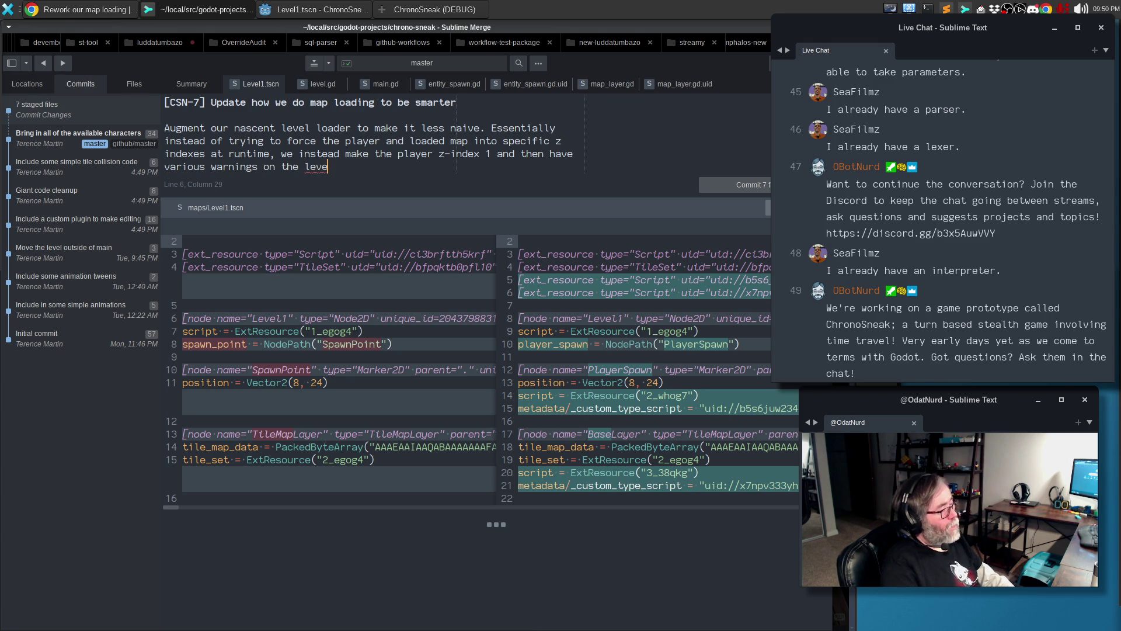
type("l that ap nmaking if th")
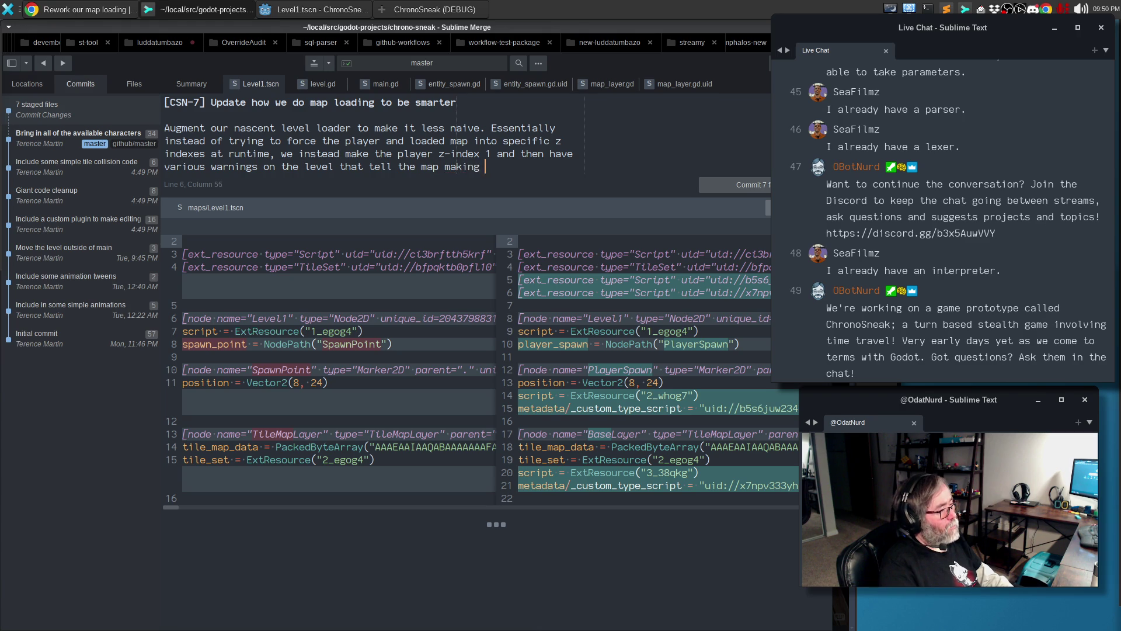
type("ve")
key("Return")
type("done some")
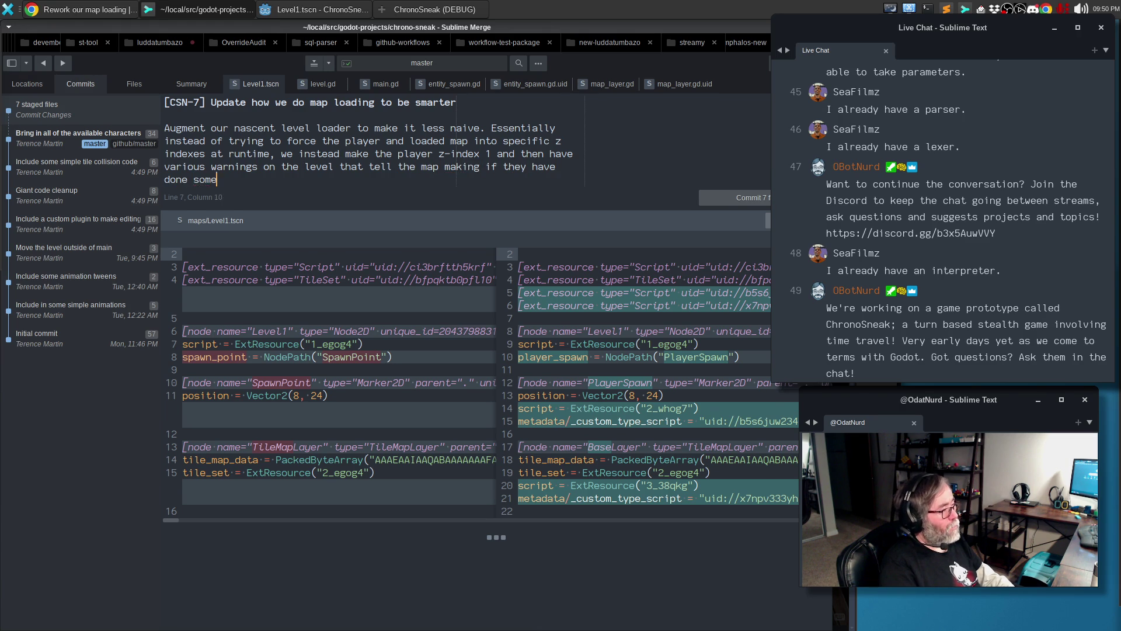
type("thing wrong:")
Add bullet points on map layers needing z-index 0 and z-index 1 relative to the player
key("Return")
key("Return")
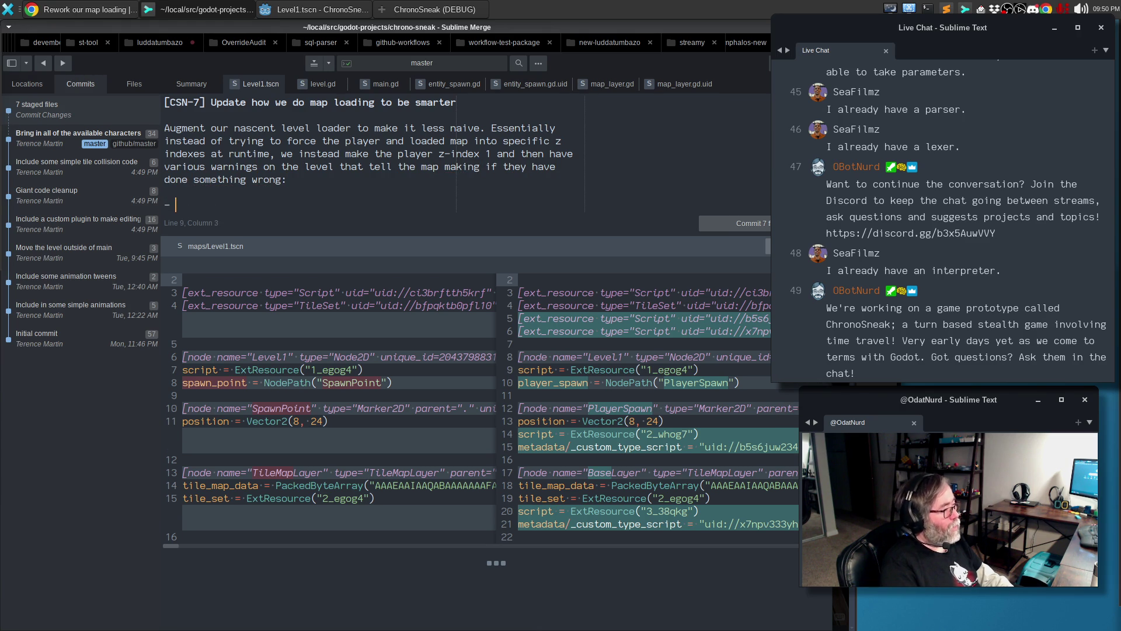
type("At least one maop")
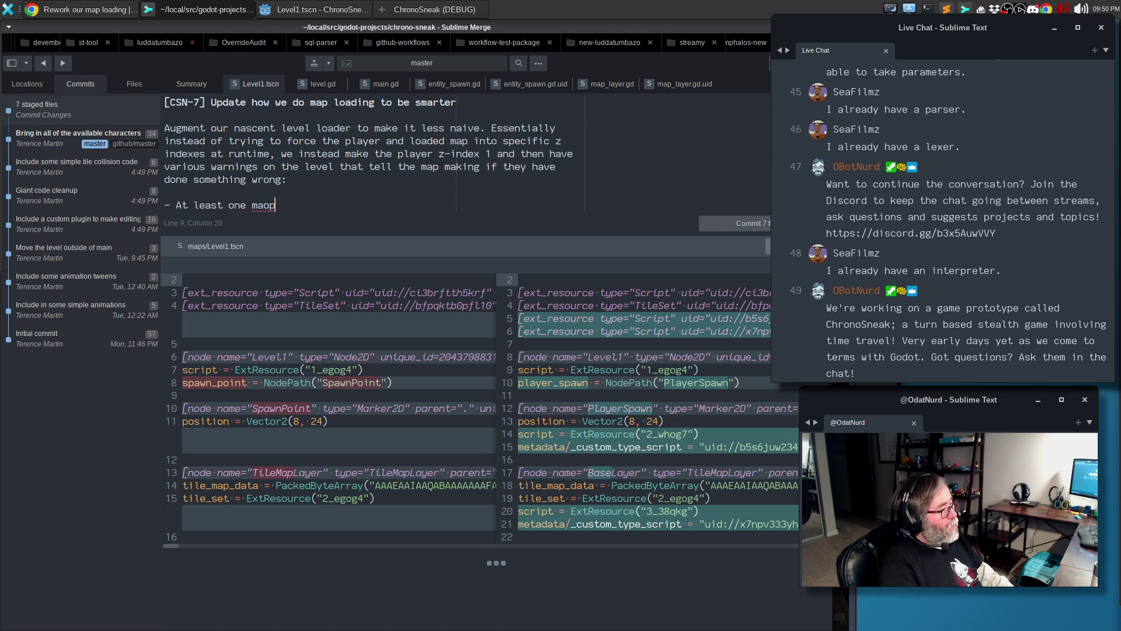
key("BackSpace")
key("BackSpace")
type("p")
key("BackSpace")
type("lay")
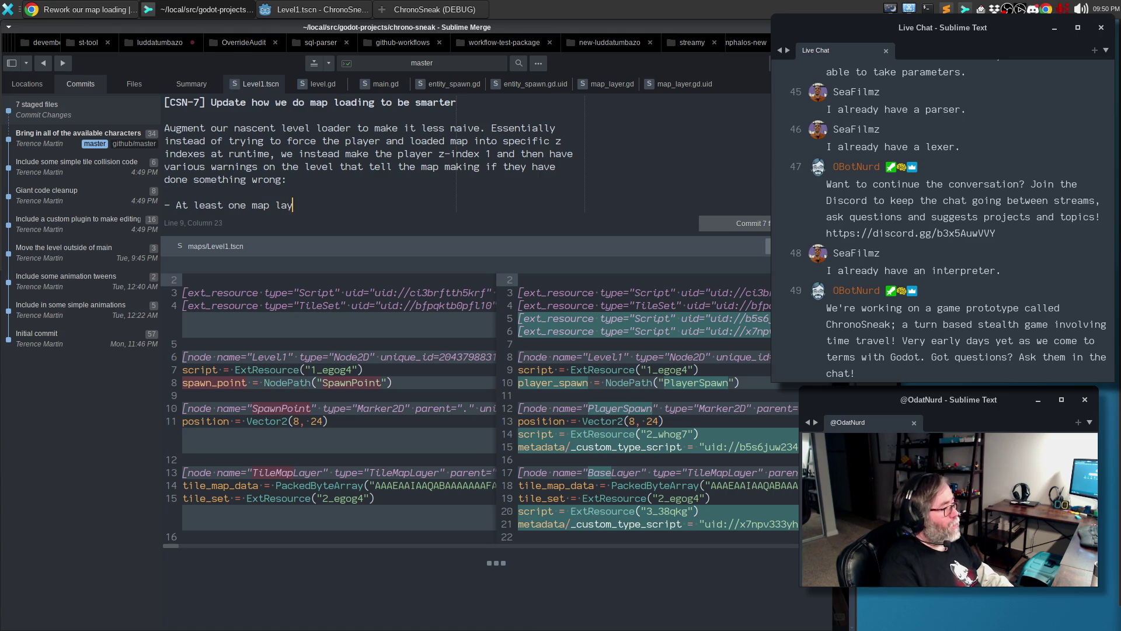
type("er should be z-inde")
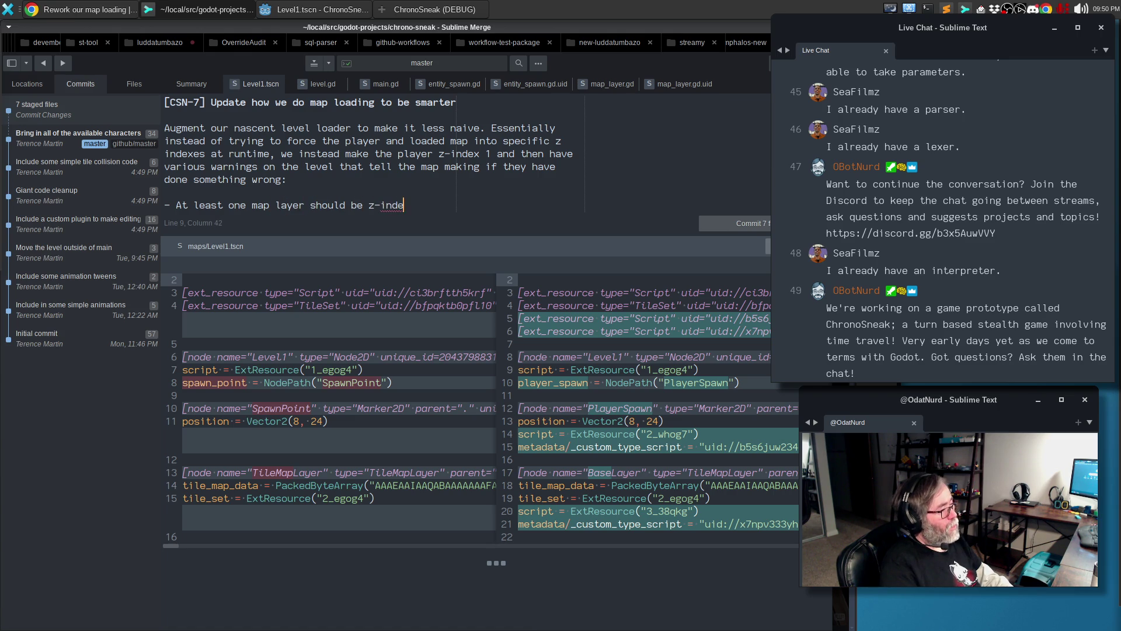
type("x 0 so that there is something")
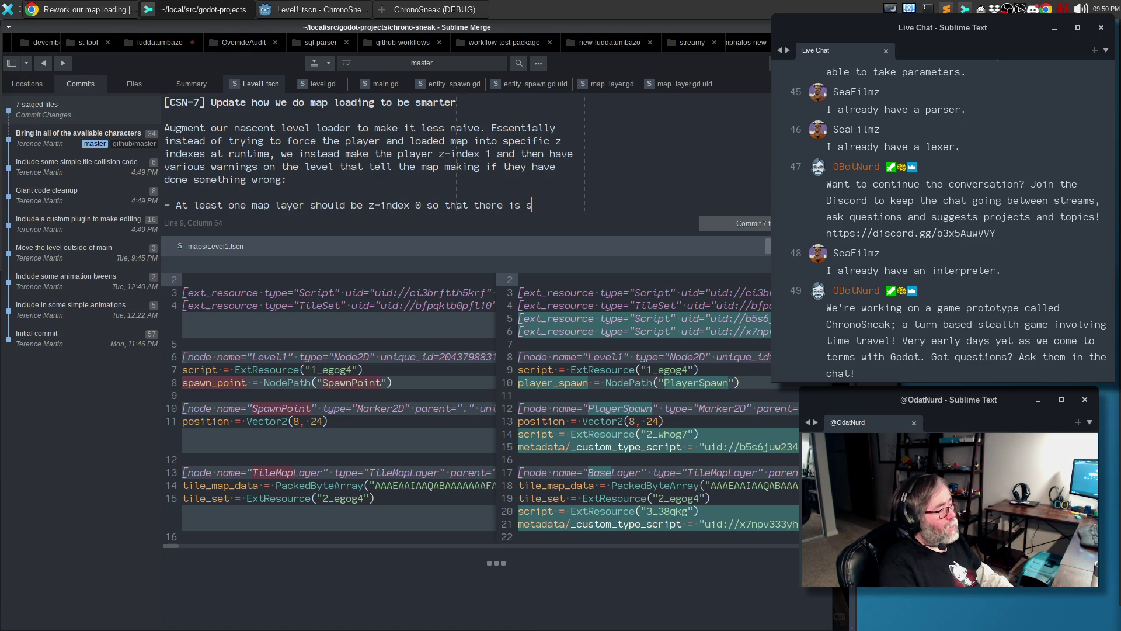
key("Return")
type("behind the player; ")
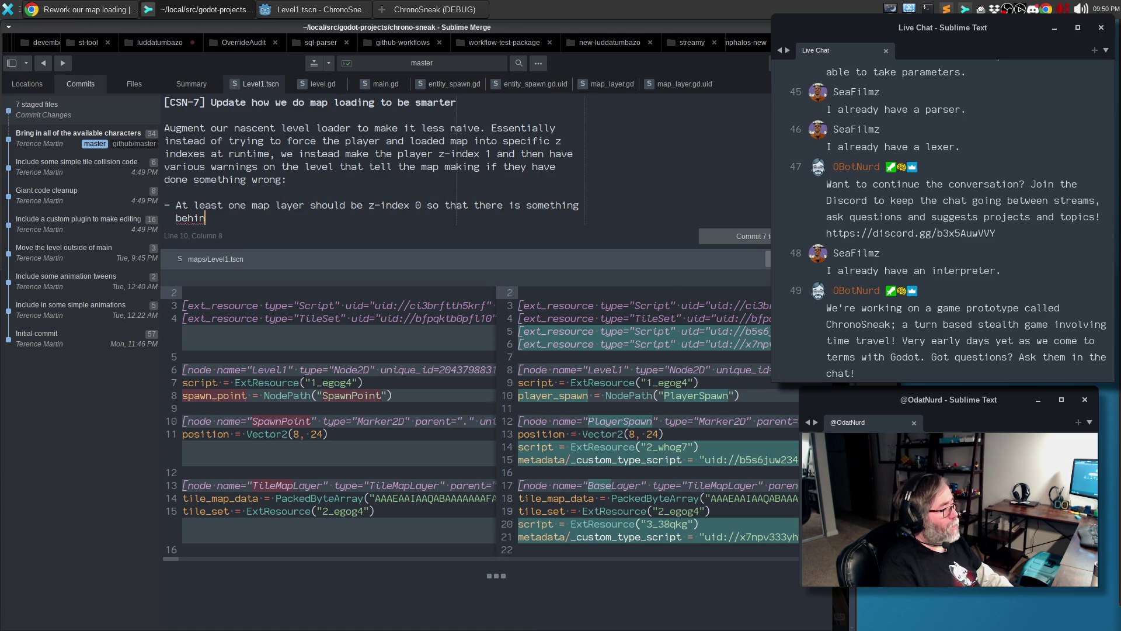
type("t")
key("BackSpace")
key("Return")
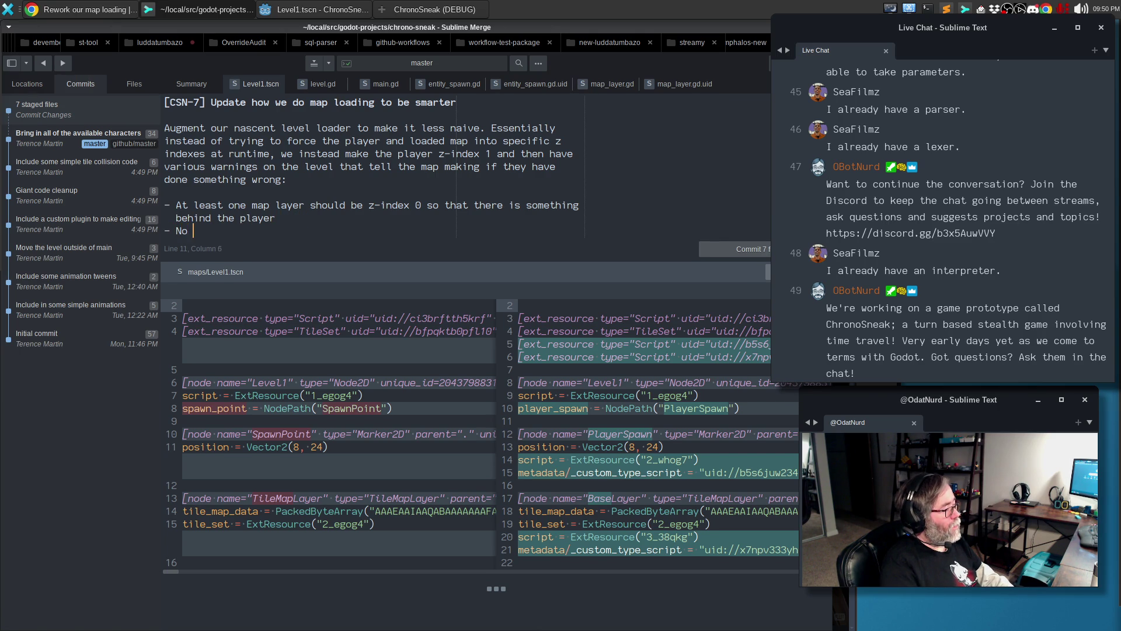
type("map layer should ha")
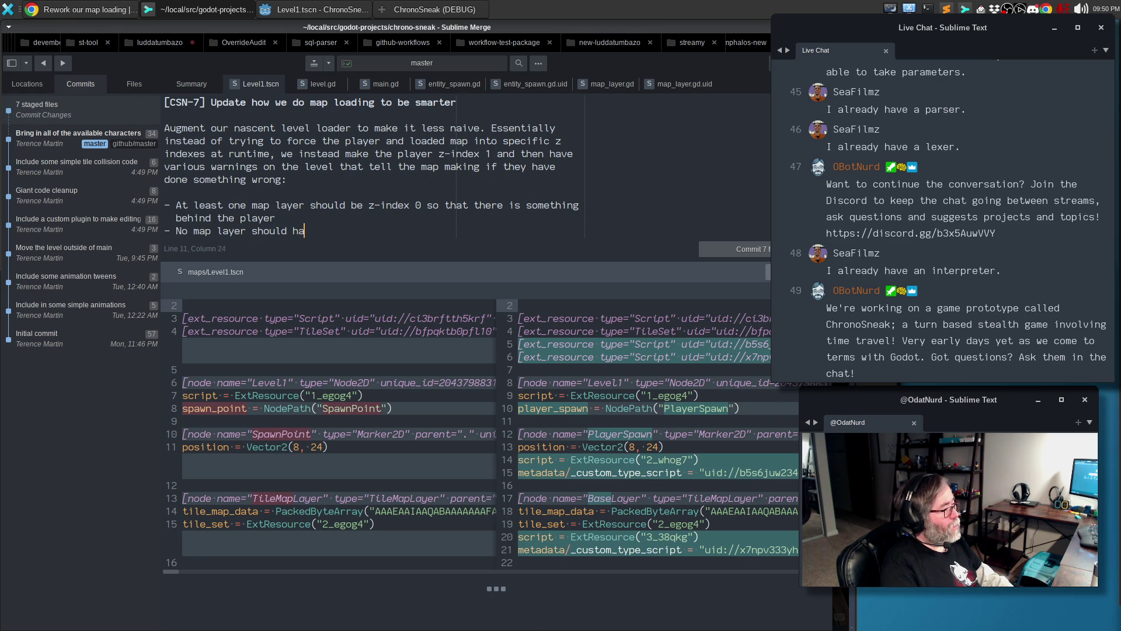
type("ve z-index 1 ")
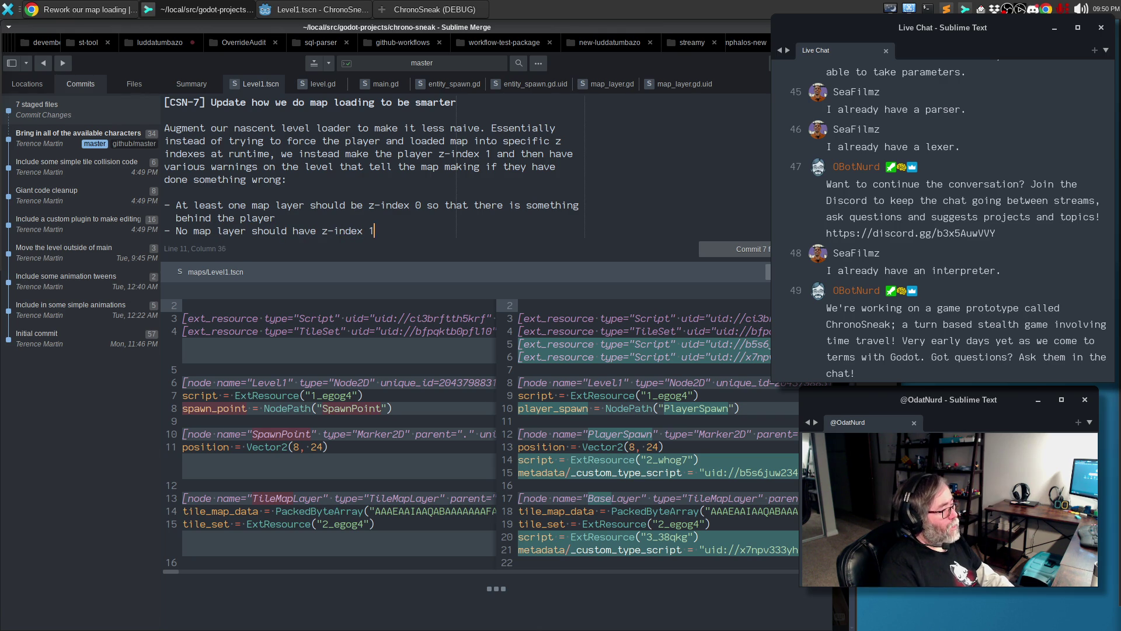
type("or they ")
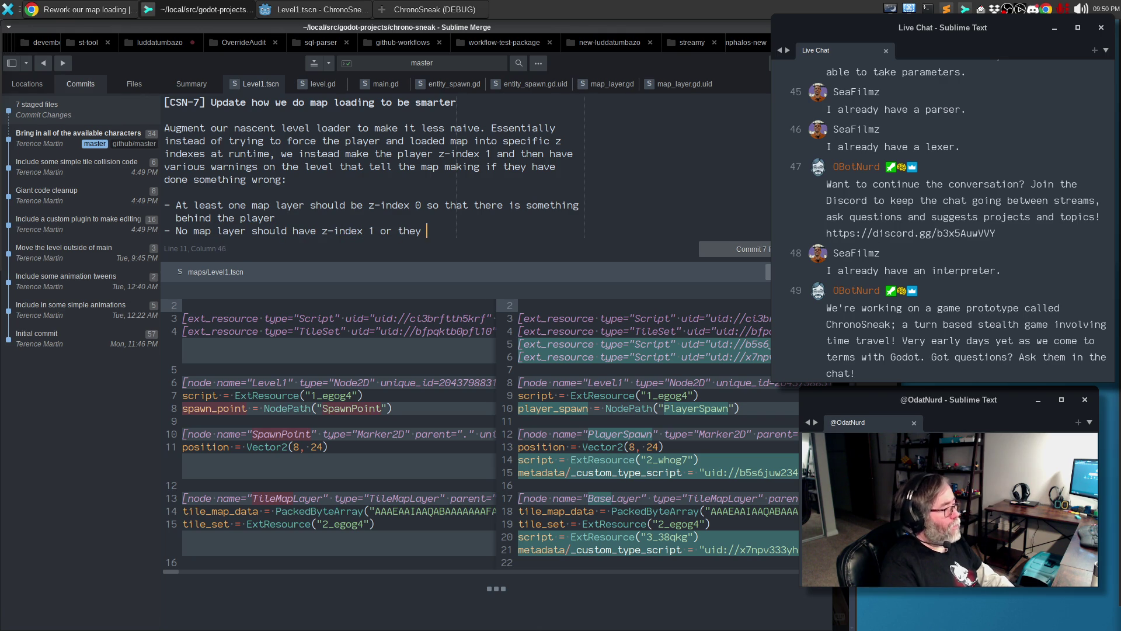
type("will collide with the pkayer")
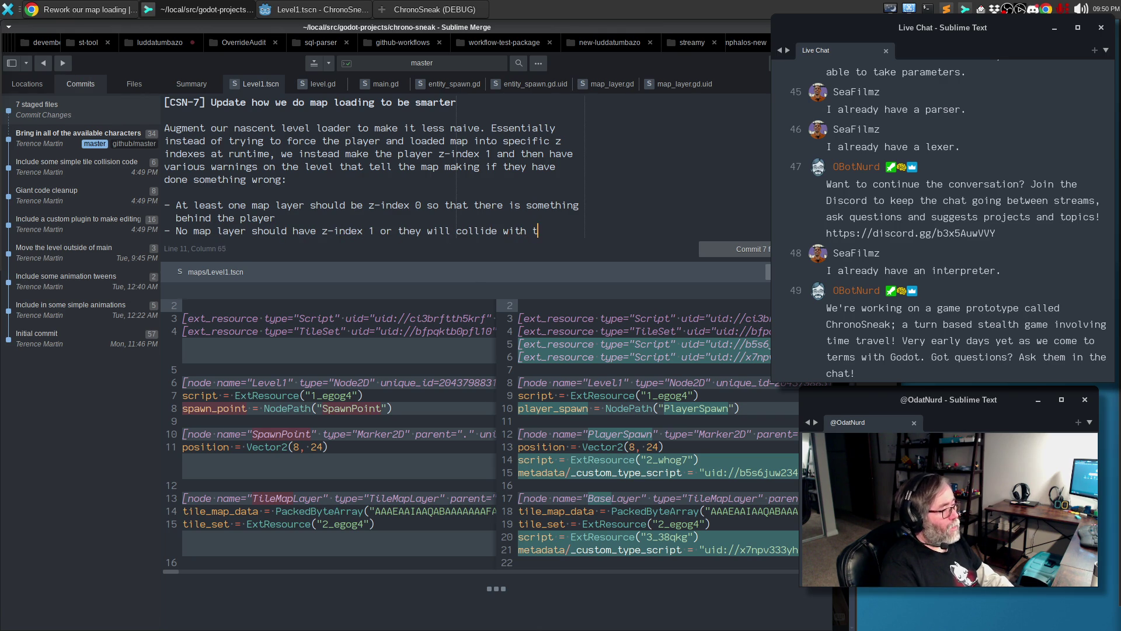
key("BackSpace")
key("BackSpace")
key("BackSpace")
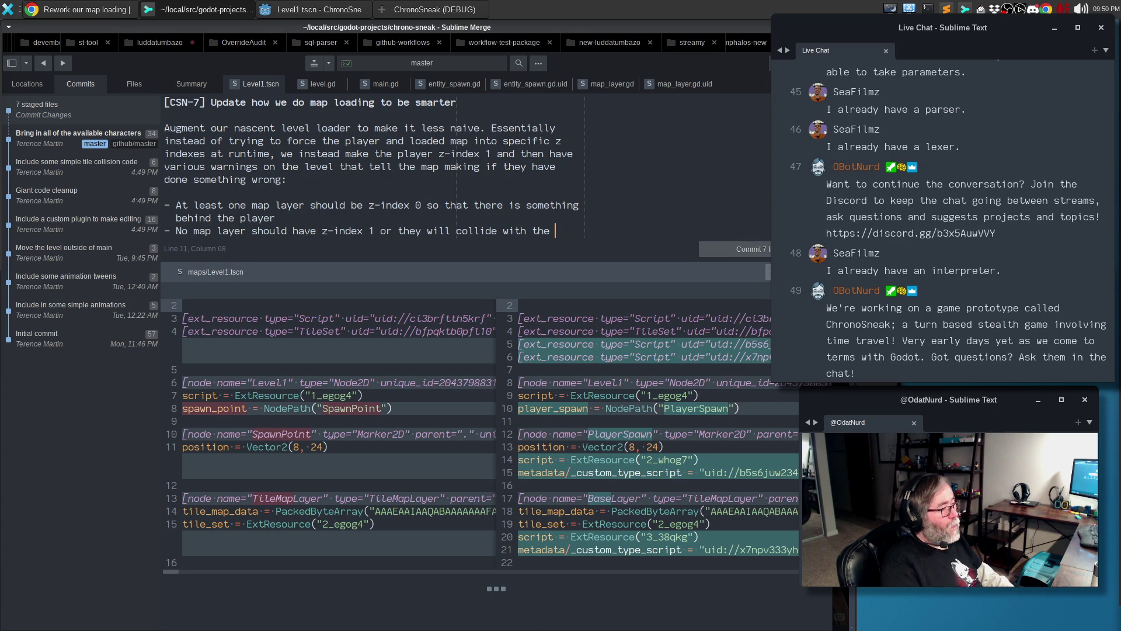
key("Return")
type("layer")
Add a paragraph noting warnings about the spawn point not being set
key("Return")
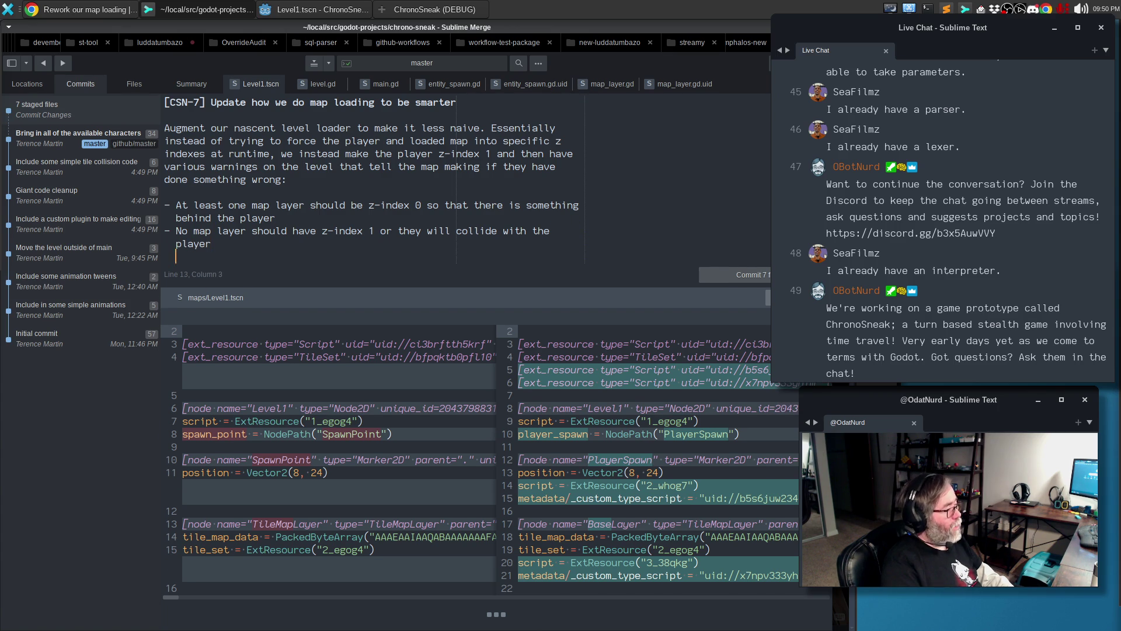
key("Return")
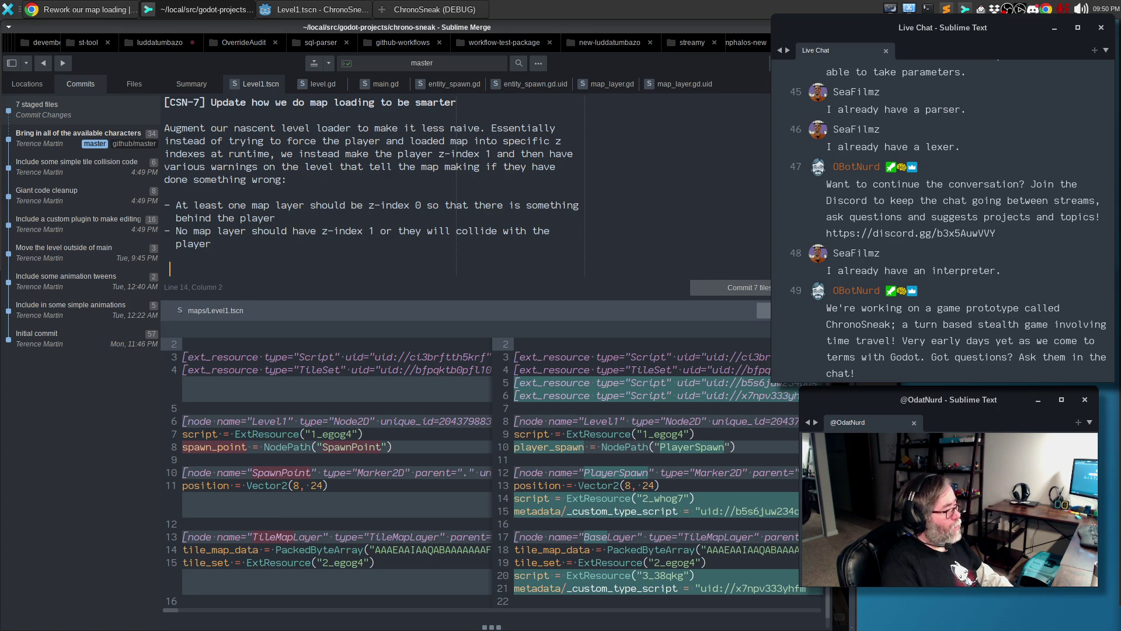
type("In addition we also ha")
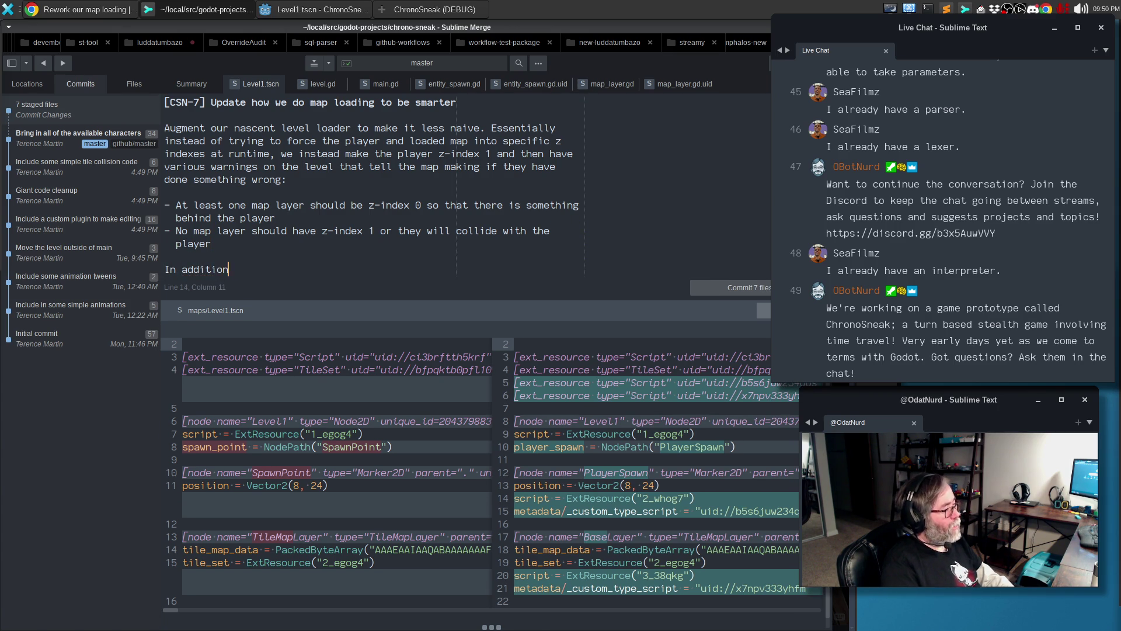
type("ve warnings about th")
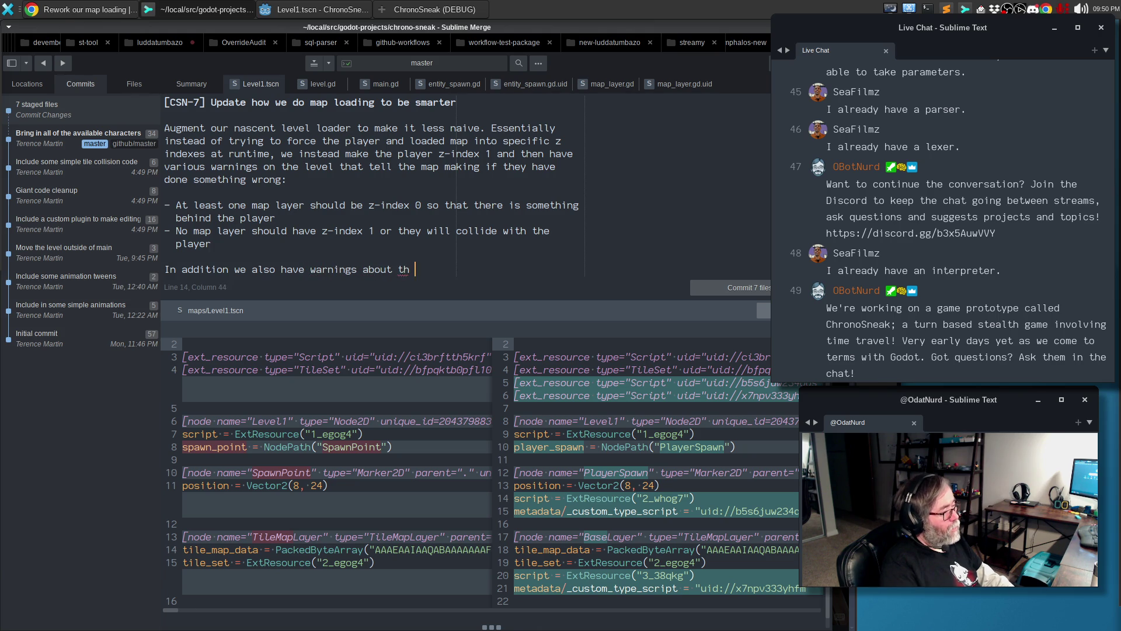
key("BackSpace")
type("e spawn ponit")
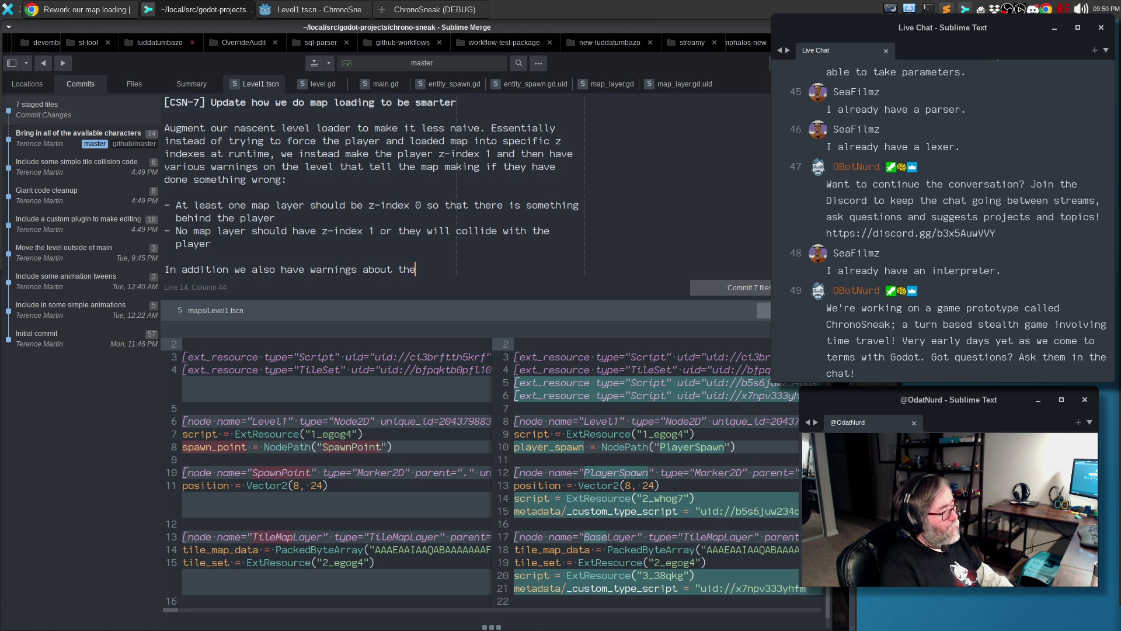
key("BackSpace")
key("BackSpace")
key("BackSpace")
type("int not being set.")
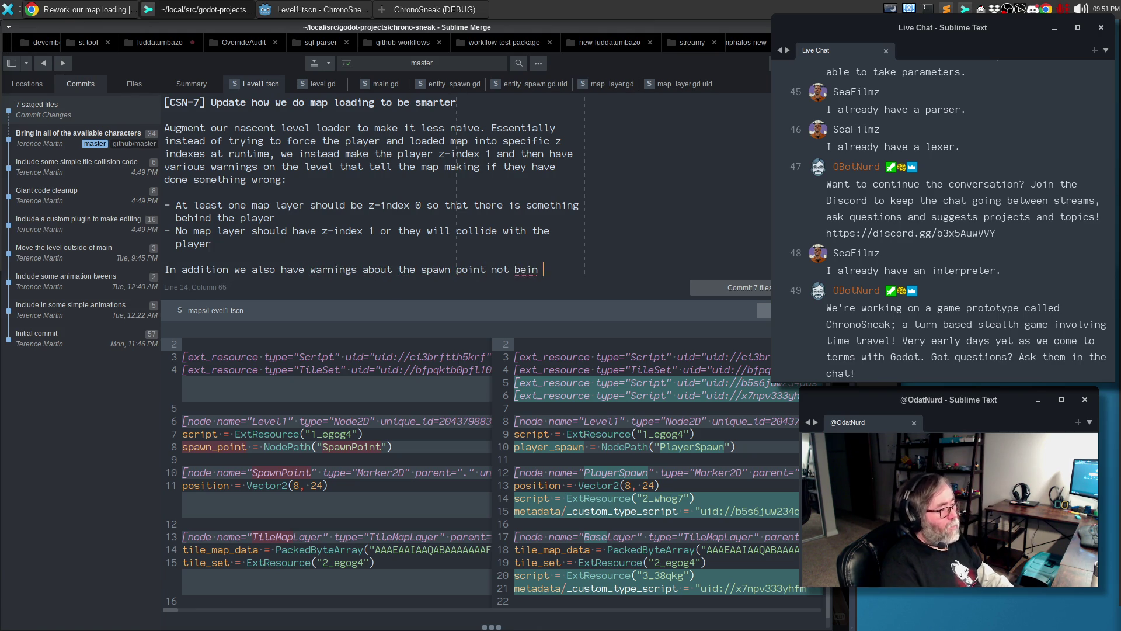
Mention the simple subclassed internal nodes that add these warnings, then commit
key("Return")
key("Return")
type("I")
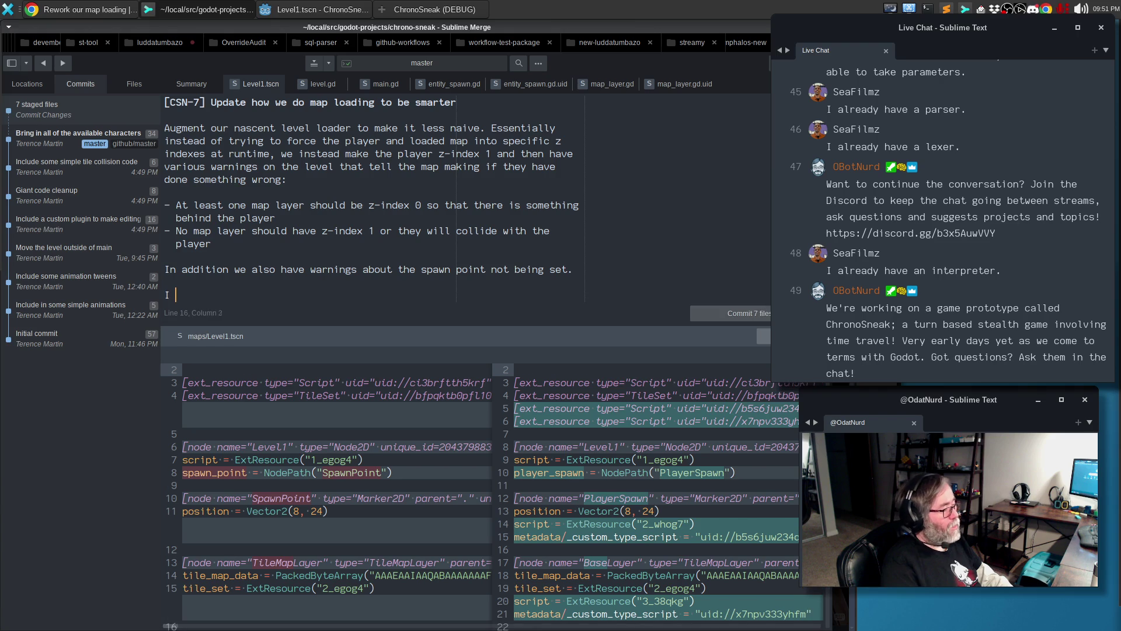
type("n order to do ")
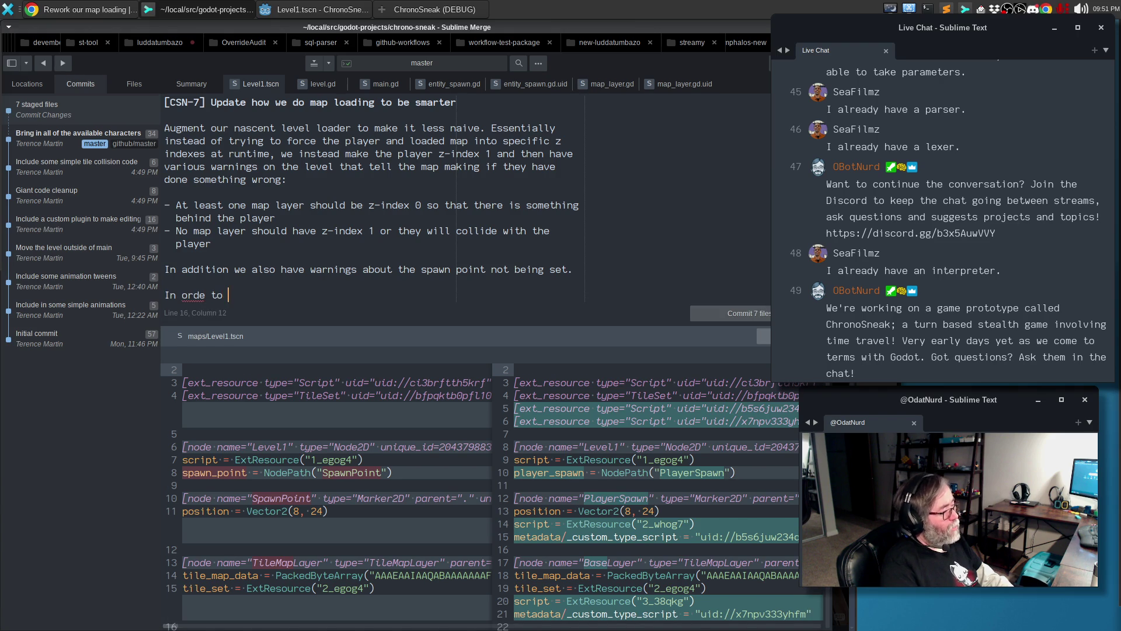
type("this we have make")
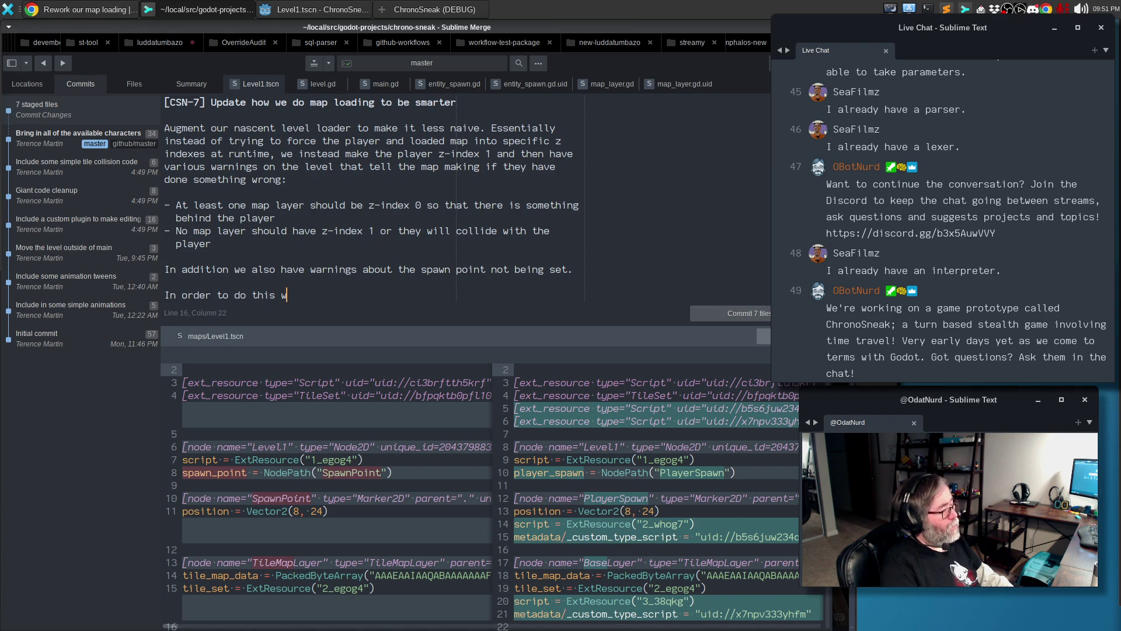
key("BackSpace")
key("BackSpace")
key("BackSpace")
type("de asi")
key("BackSpace")
key("BackSpace")
key("BackSpace")
type("simple subclassed nodes for ")
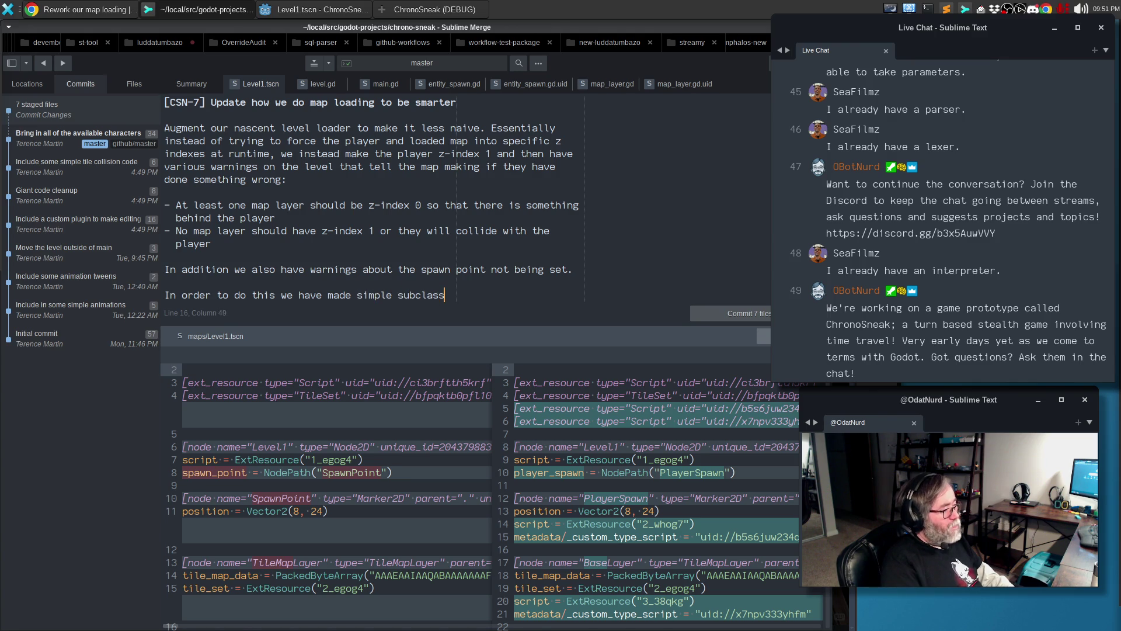
type("t")
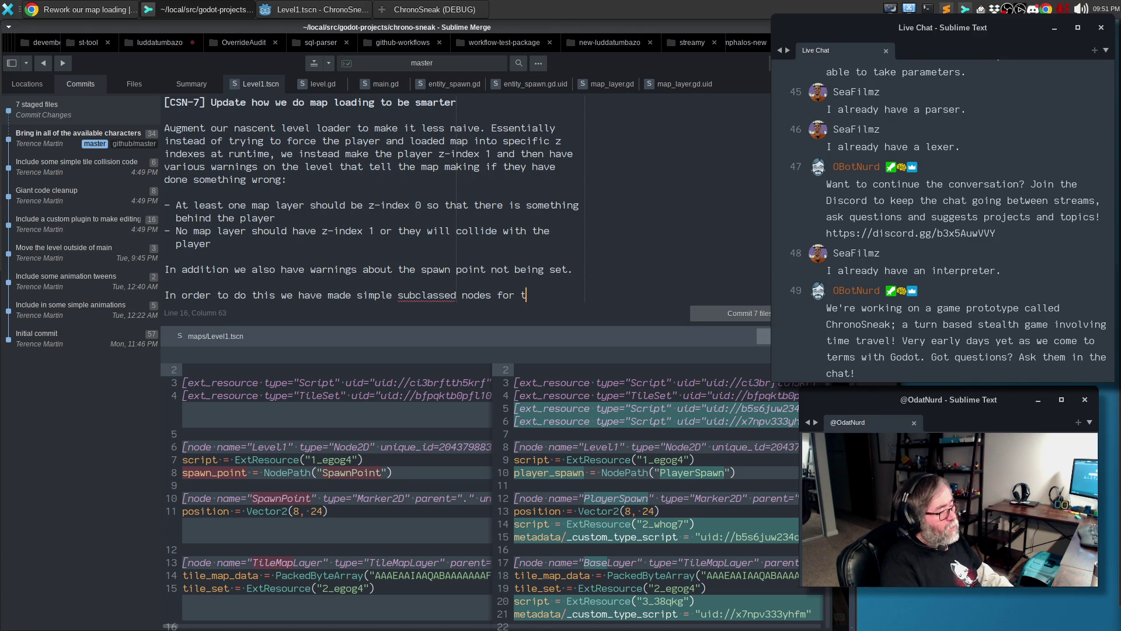
type("he internal ones w")
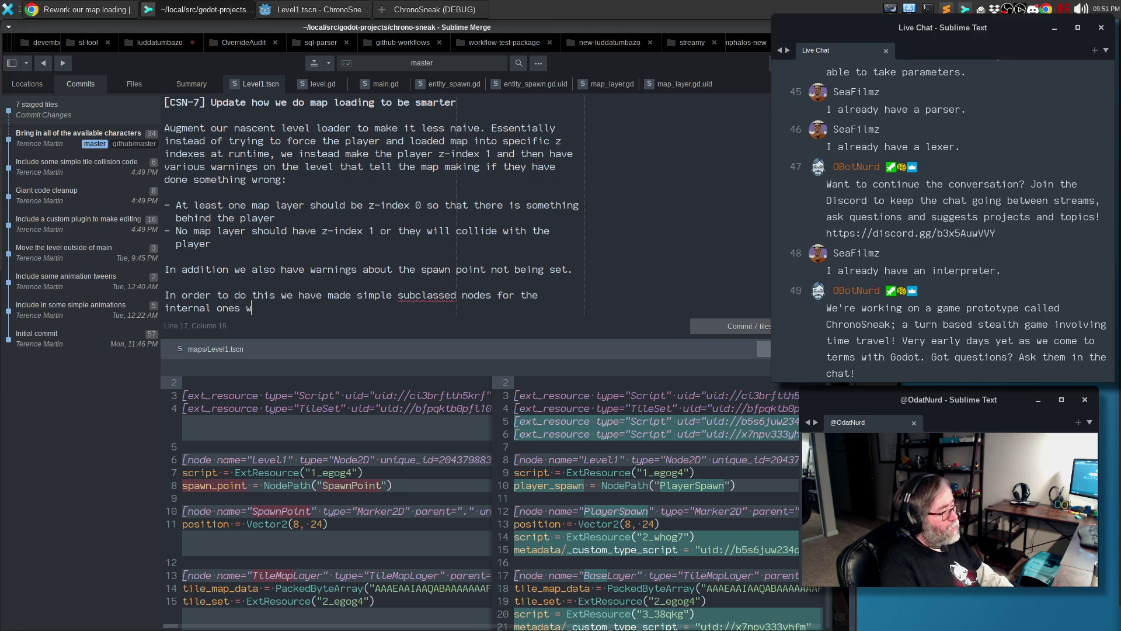
type("e're using so ")
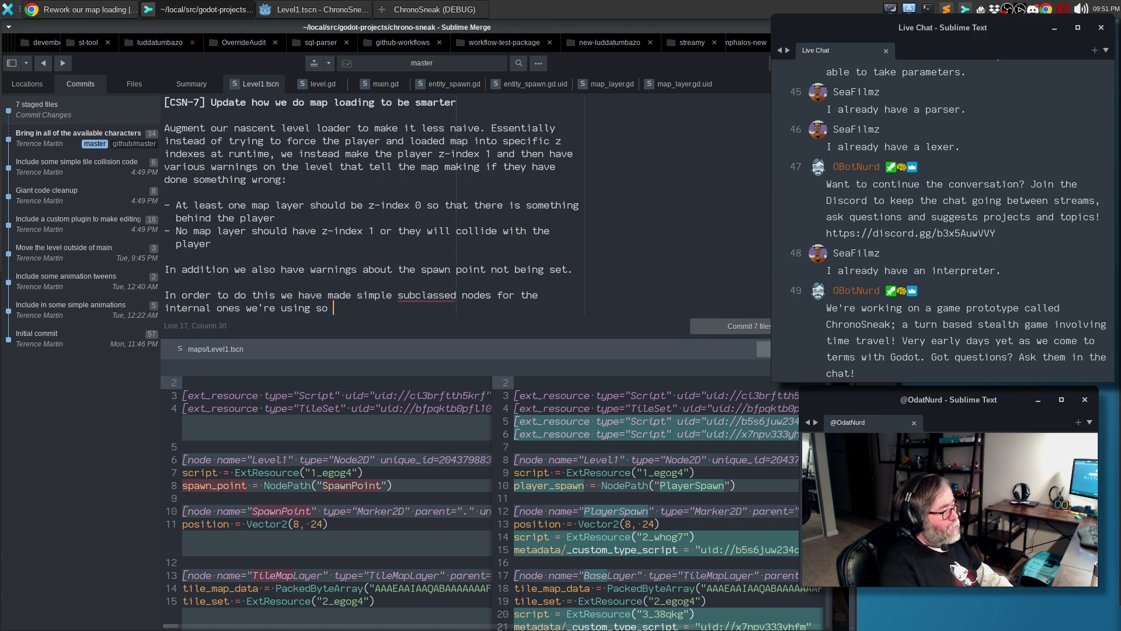
type("we can add in wa")
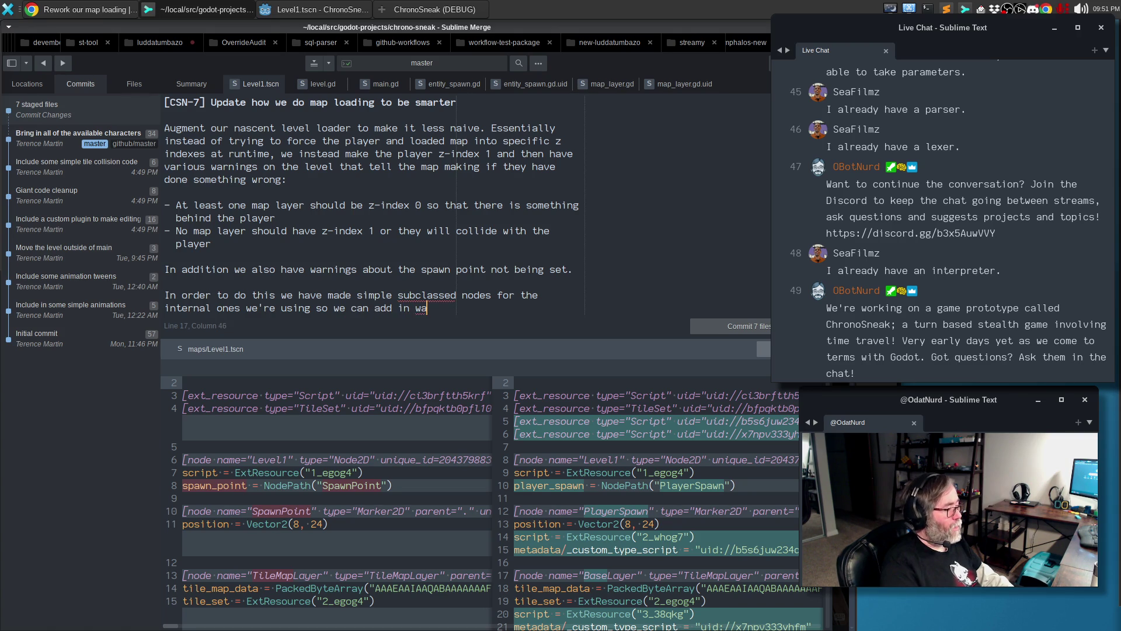
key("BackSpace")
type("these wanr")
key("BackSpace")
key("BackSpace")
type("rnings and augment")
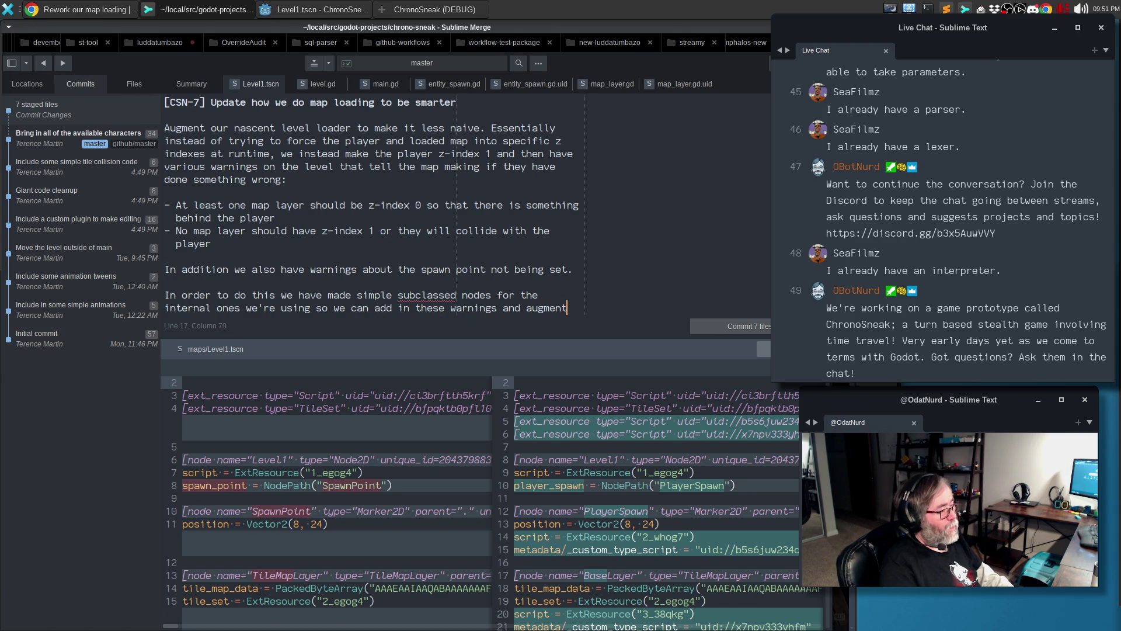
key("Return")
type("as needed.")
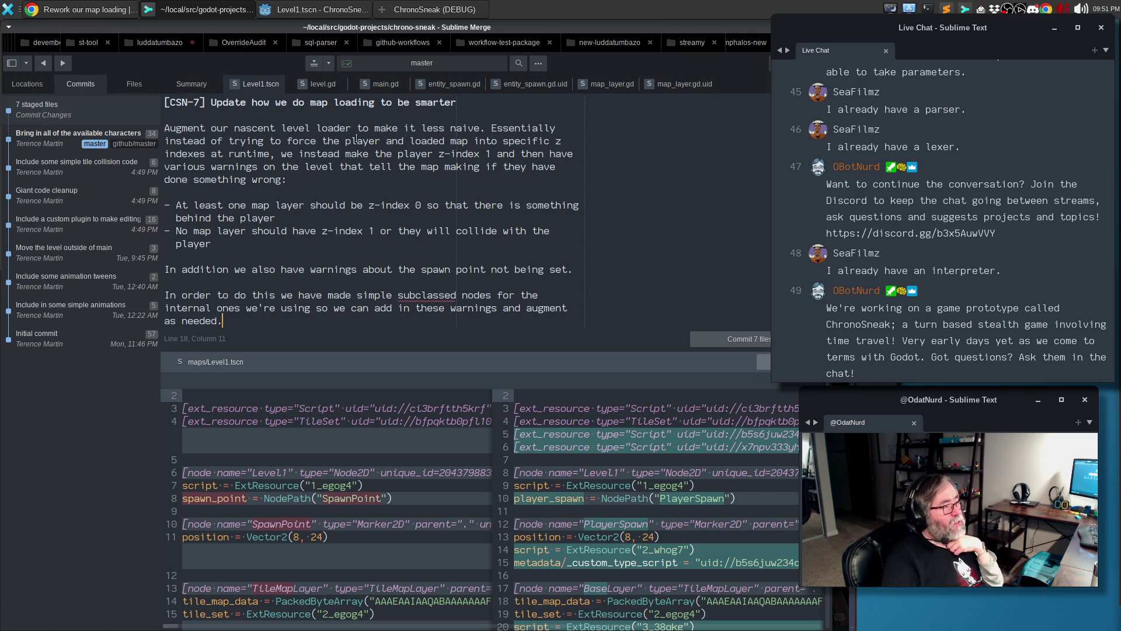
left_click(753, 341)
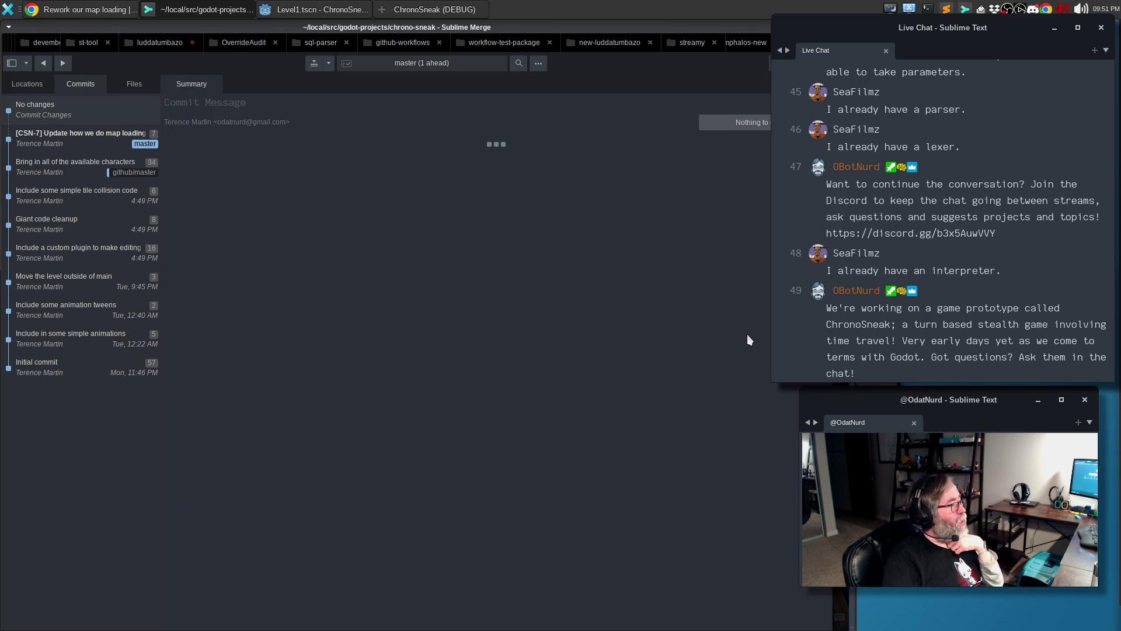
Close the running game and set PlayerSpawn's Facing to Right
key("alt+Tab")
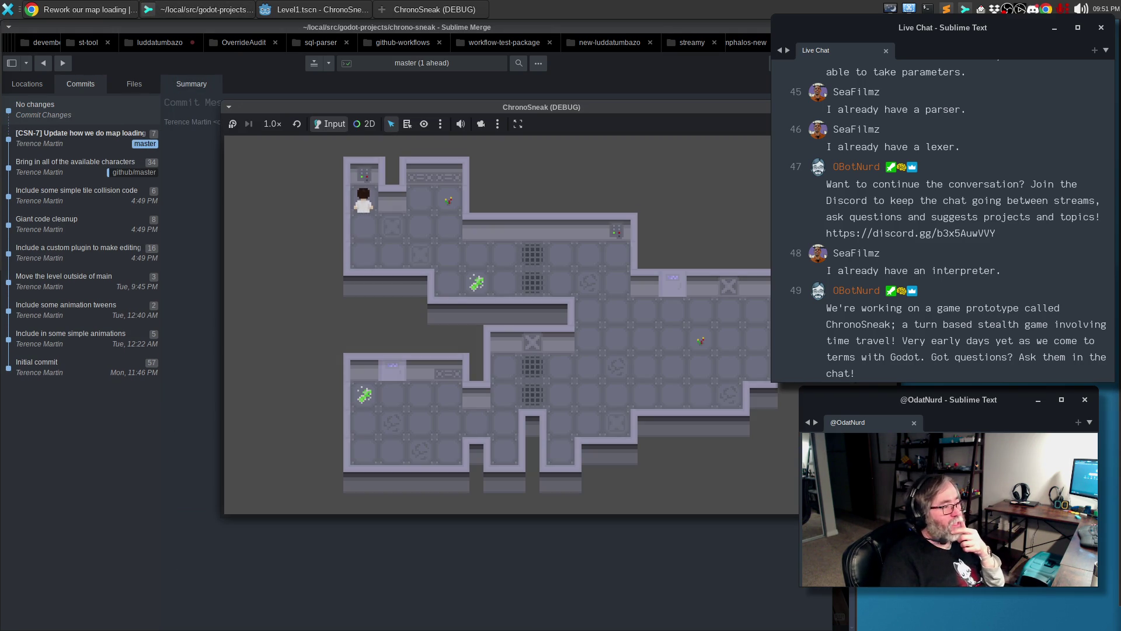
key("alt+F4")
key("alt+Tab")
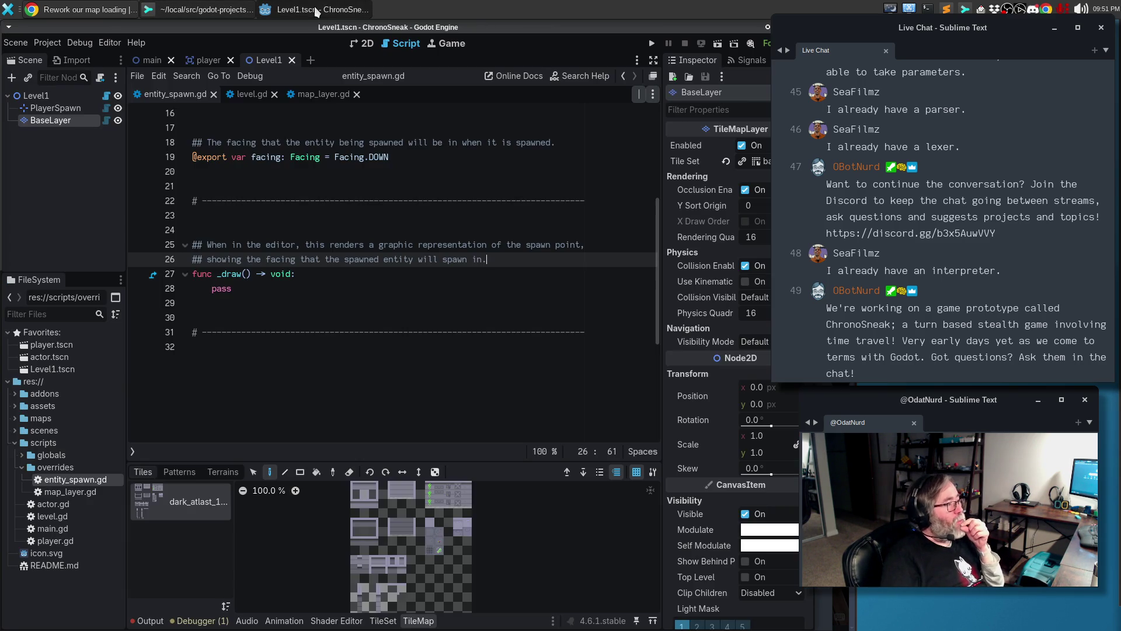
left_click(37, 93)
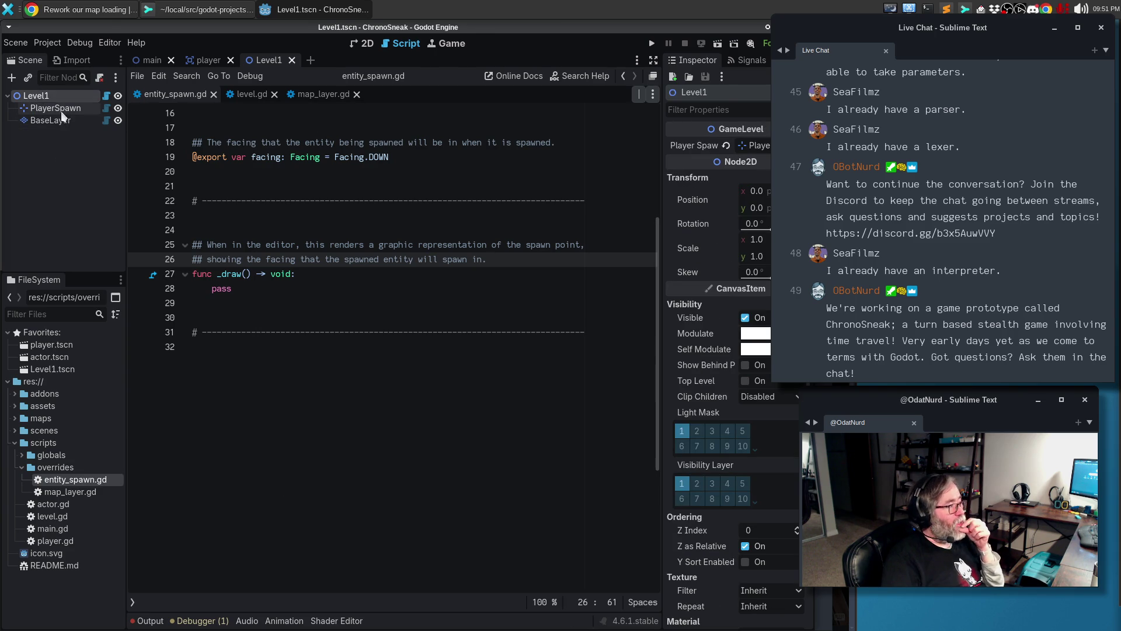
left_click(55, 108)
left_click(751, 145)
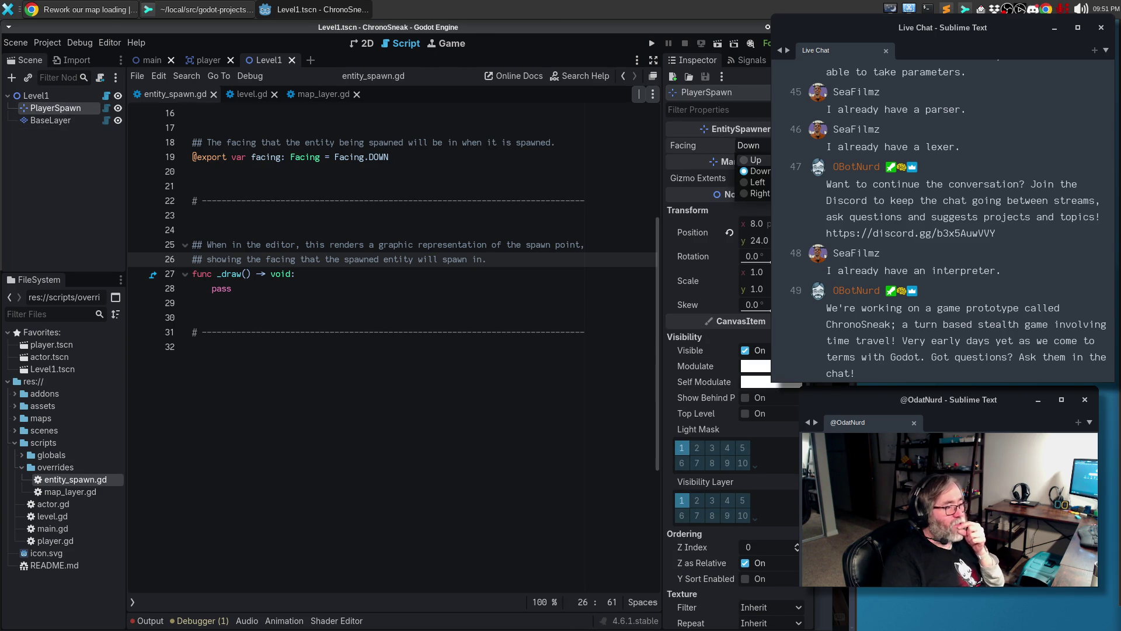
left_click(759, 193)
Test-run the game, then set Facing back to Down and save Level1
key("F5")
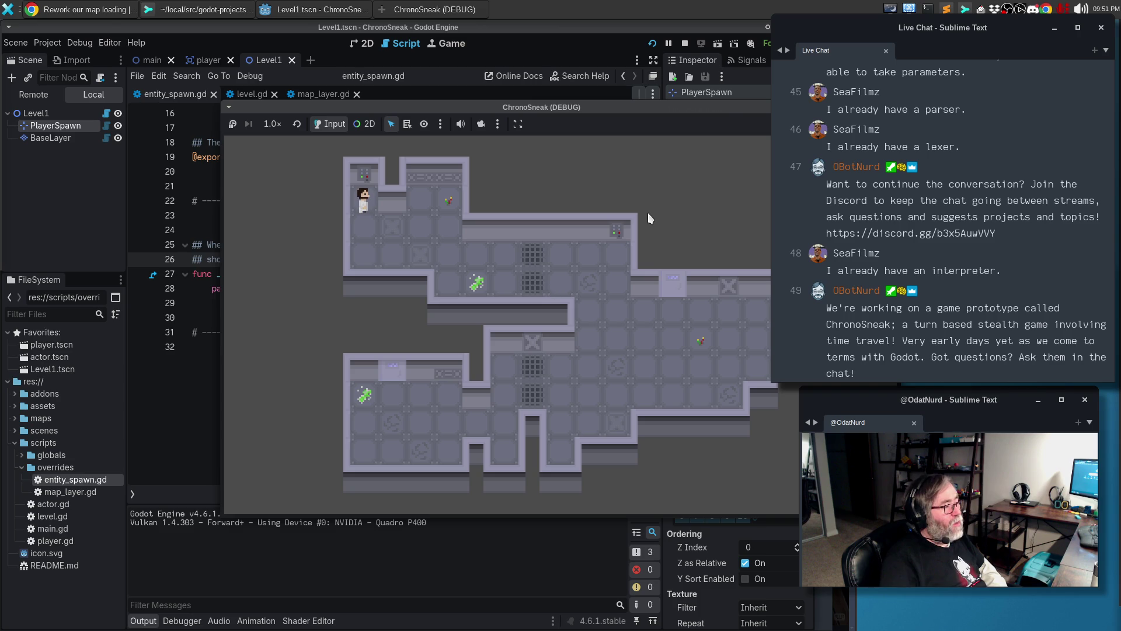
key("F8")
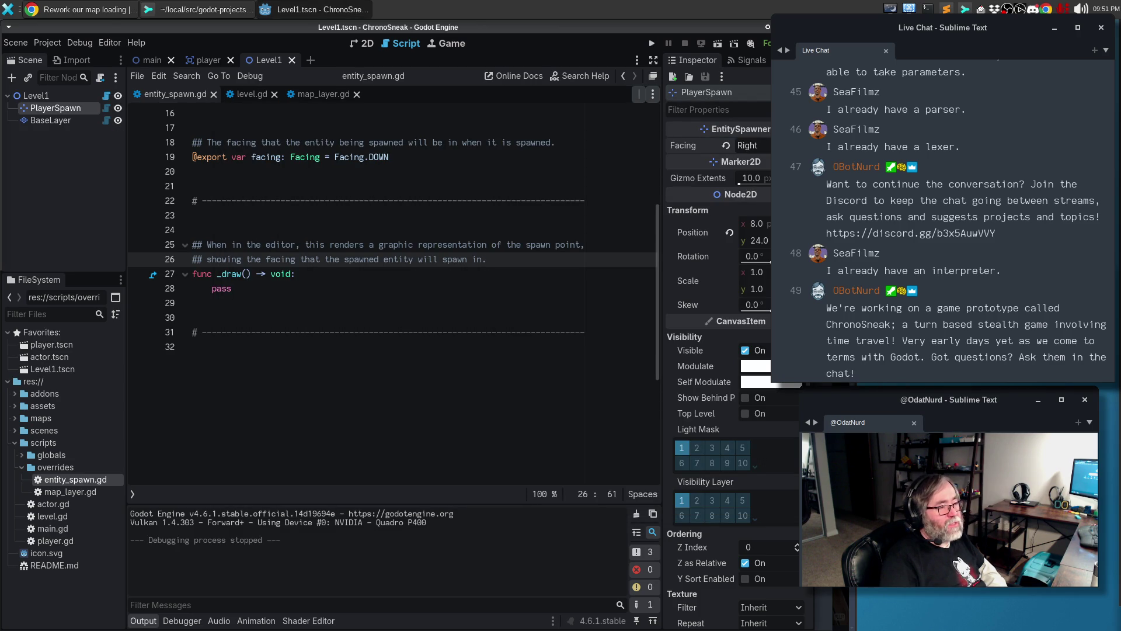
left_click(750, 145)
left_click(753, 171)
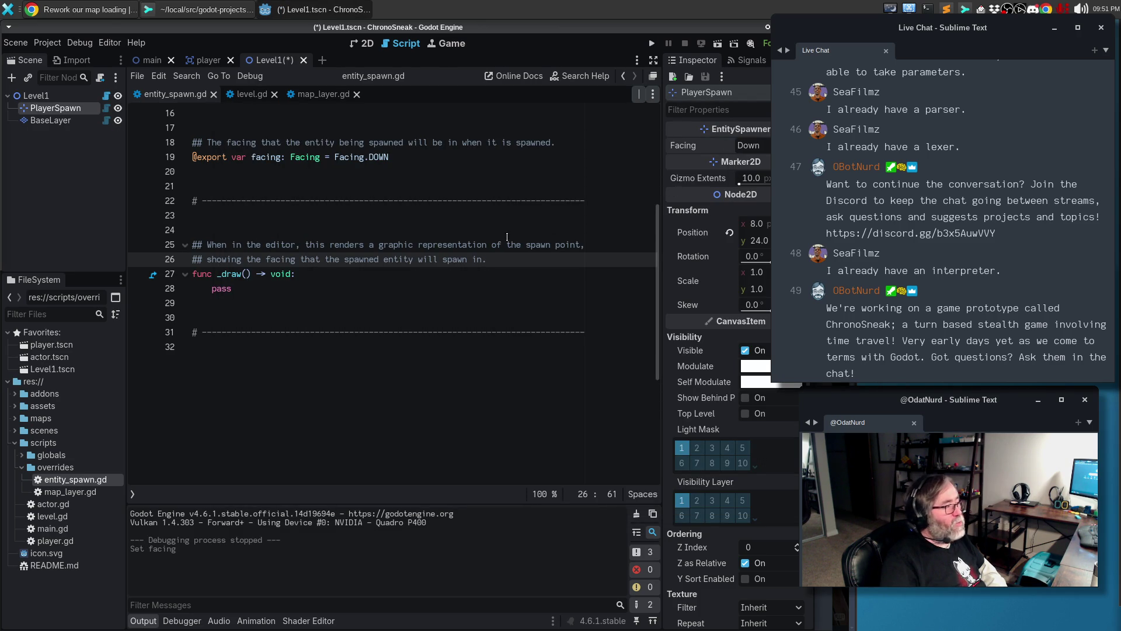
key("ctrl+s")
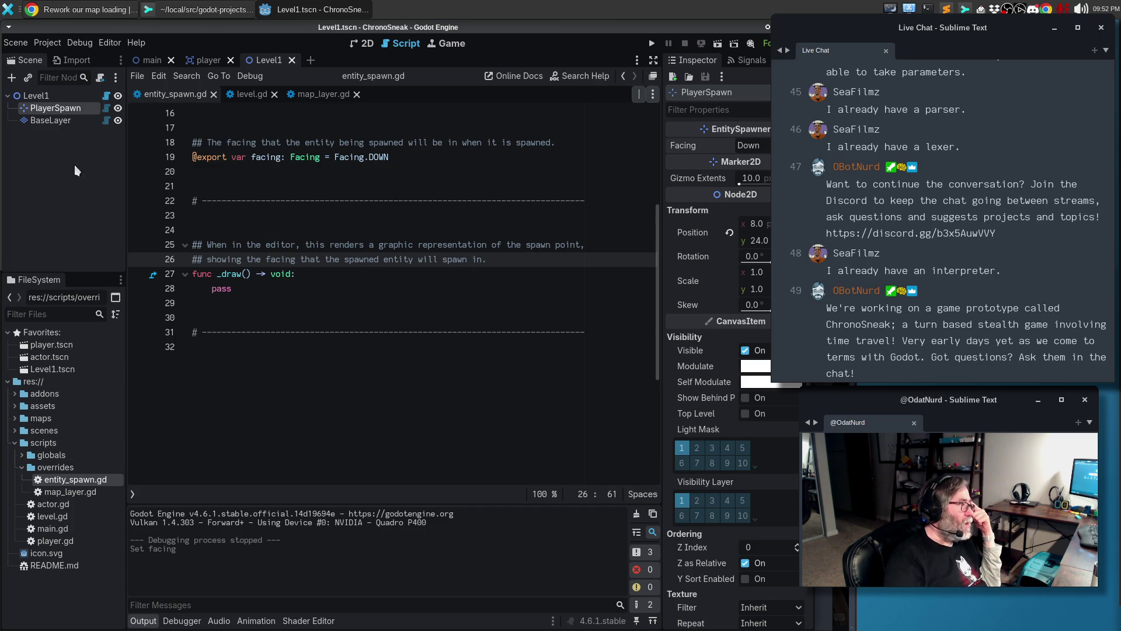
Delete the BaseLayer node from the Level1 scene
left_click(55, 125)
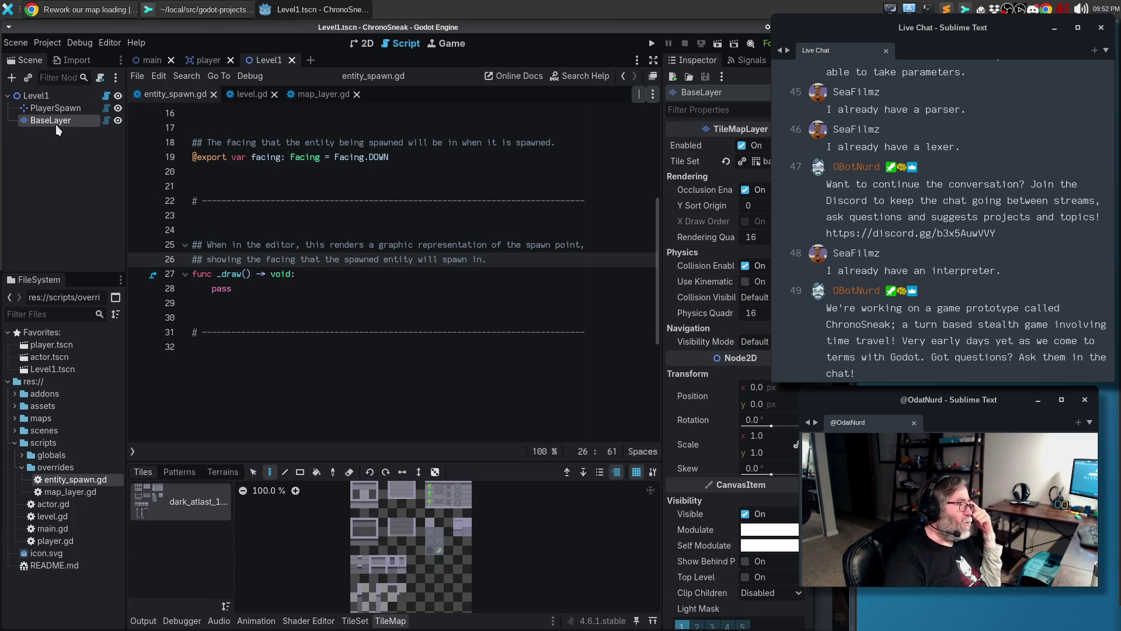
key("Delete")
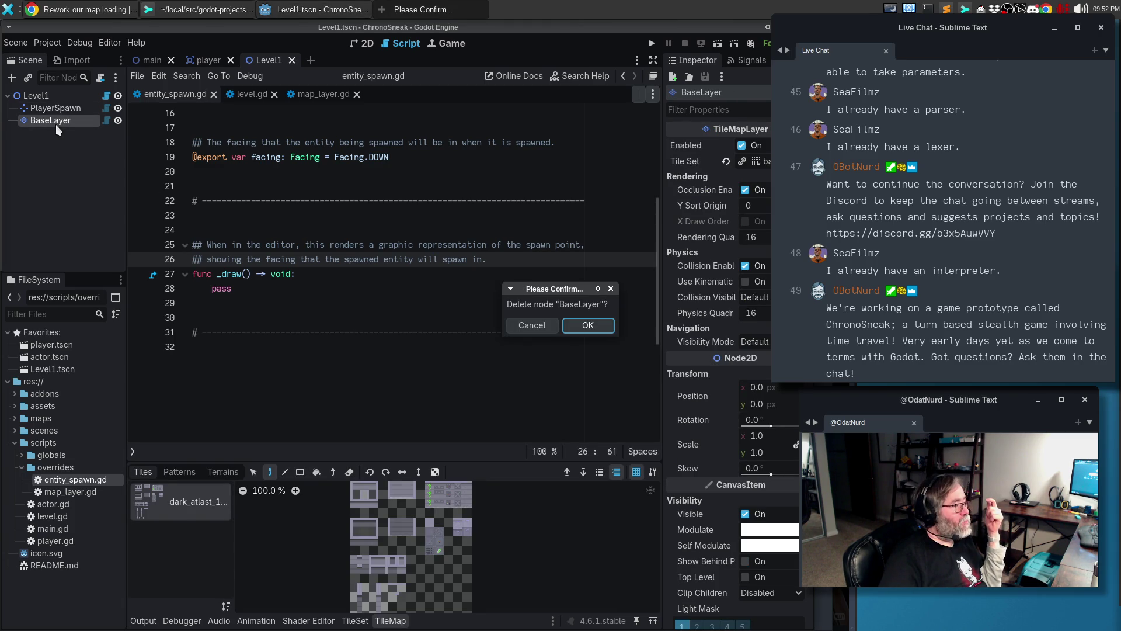
left_click(589, 326)
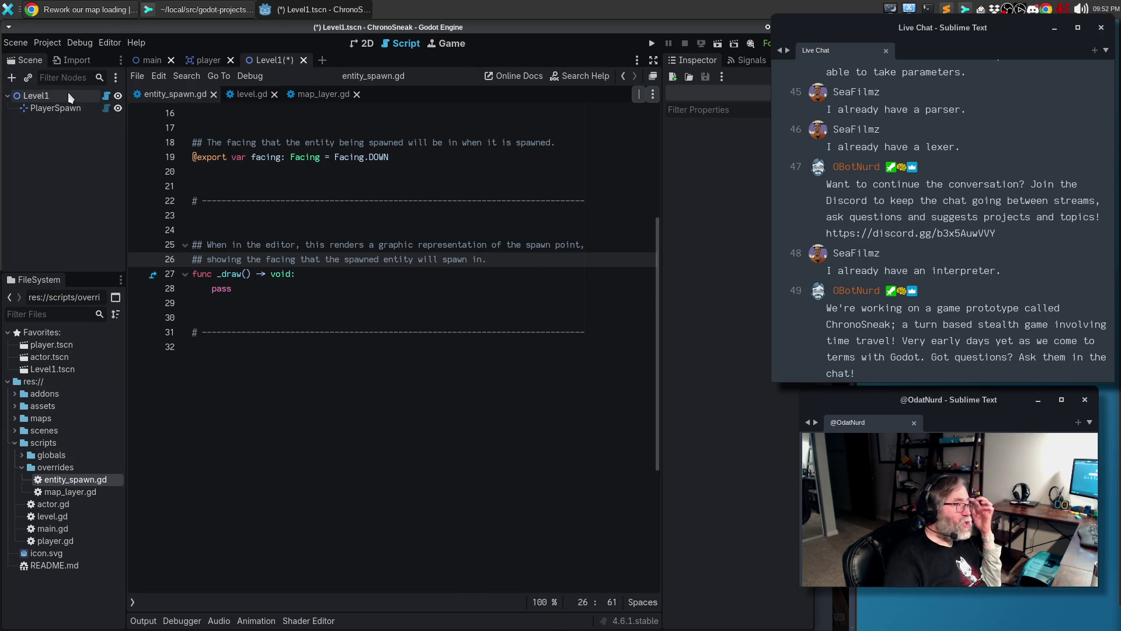
Open the level.gd script and scroll through its code
left_click(281, 288)
scroll(287, 150, "up", 5)
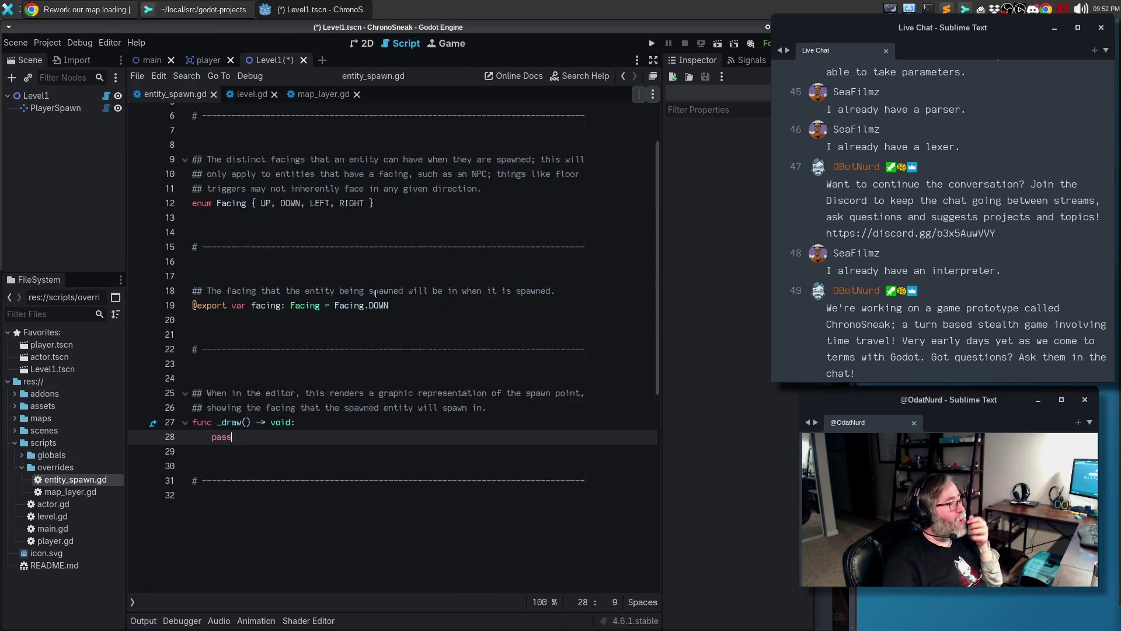
left_click(251, 94)
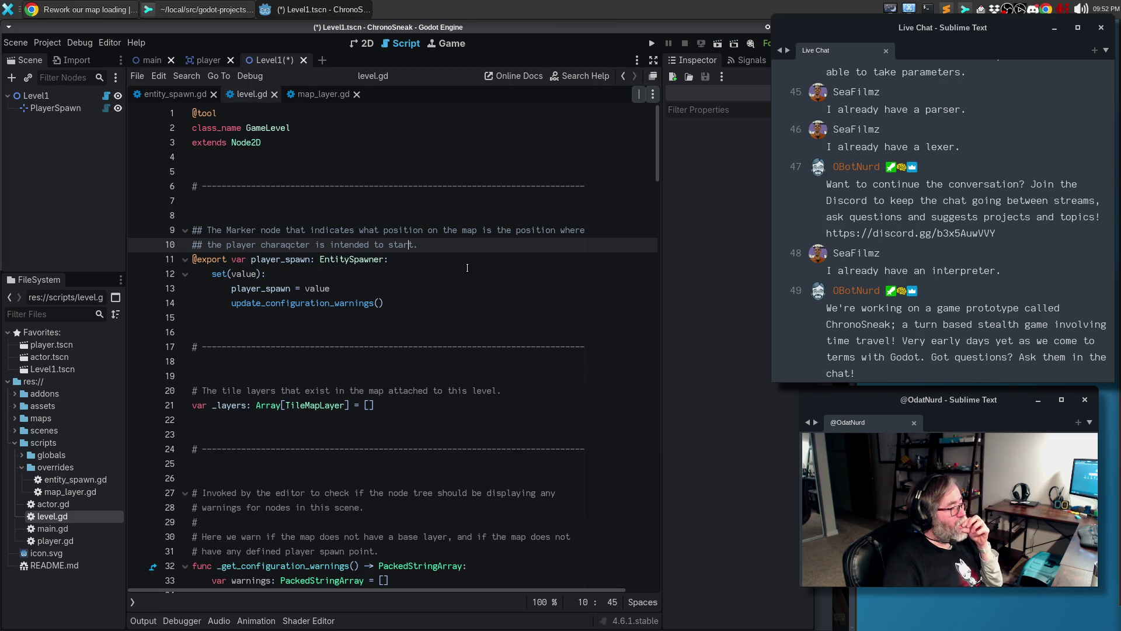
scroll(468, 267, "down", 2)
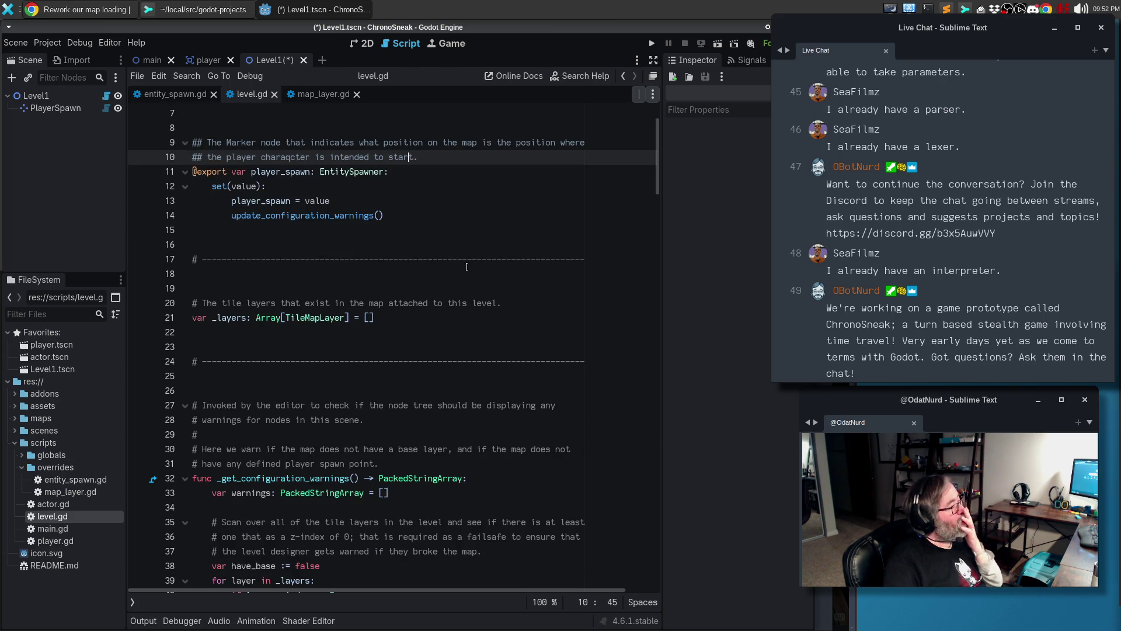
scroll(466, 267, "down", 3)
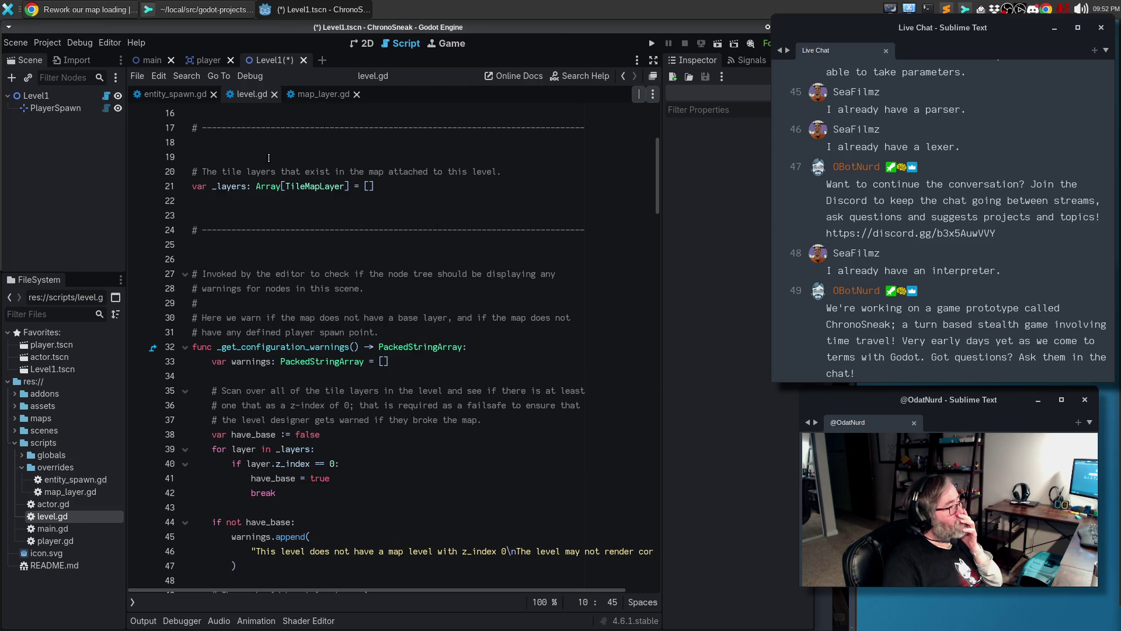
left_click(72, 114)
Return to the Level1 scene, select PlayerSpawn, and save the scene
left_click(209, 61)
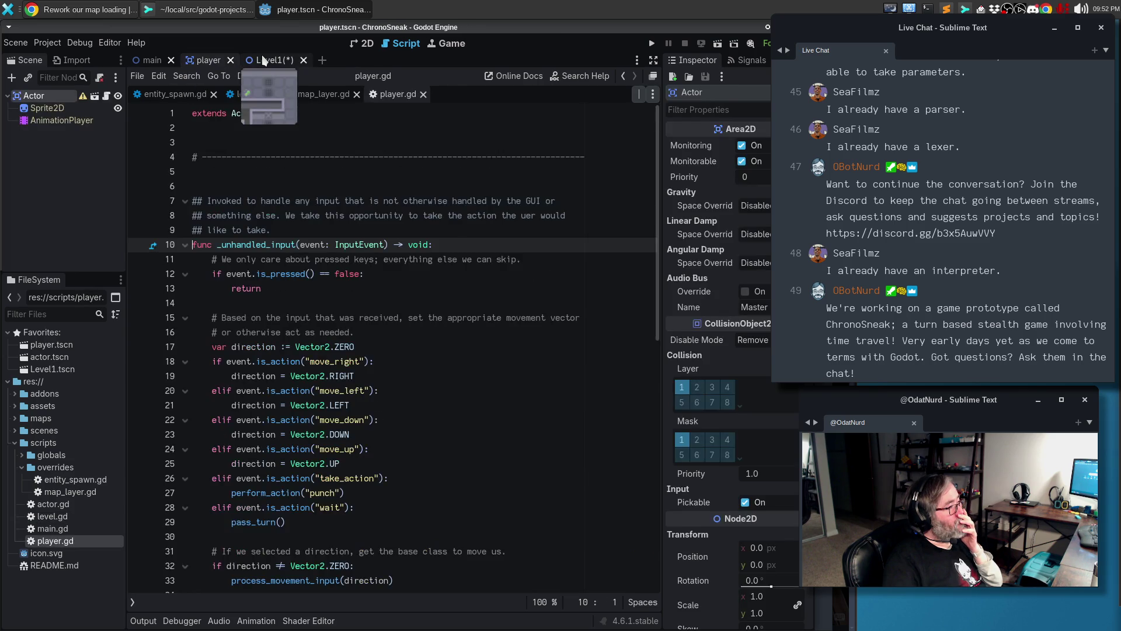
left_click(262, 56)
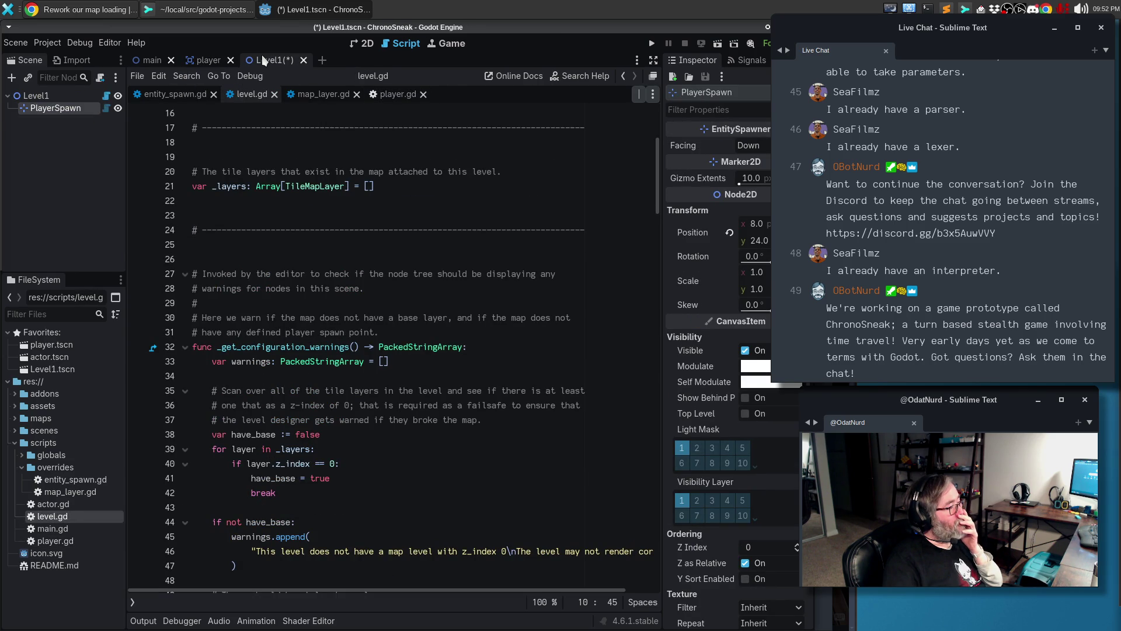
scroll(433, 333, "down", 4)
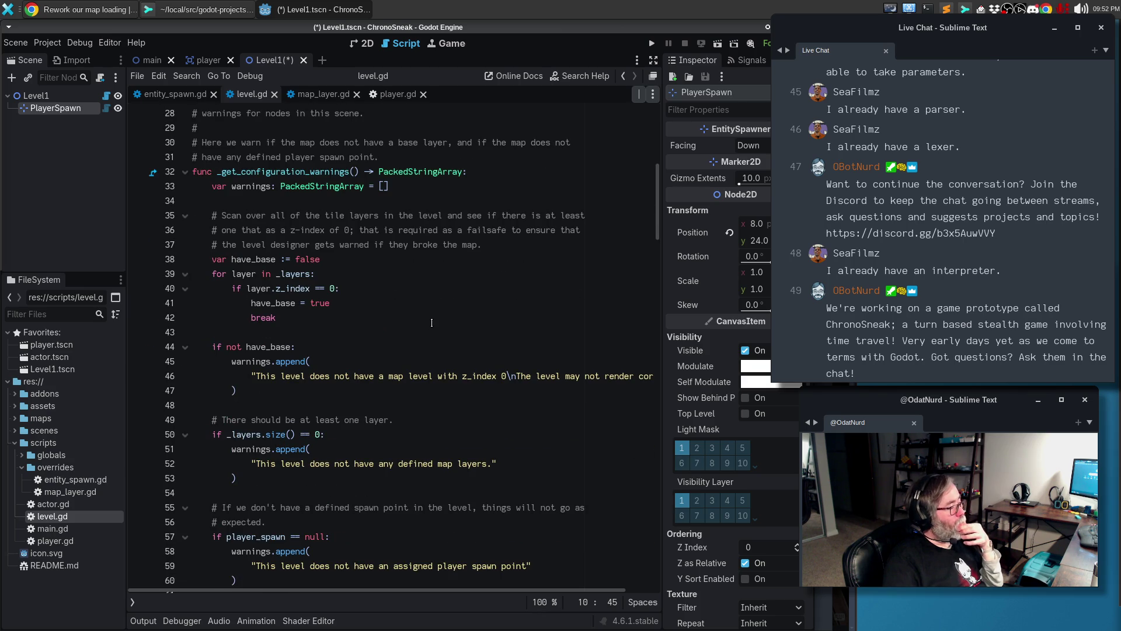
left_click(398, 437)
key("ctrl+s")
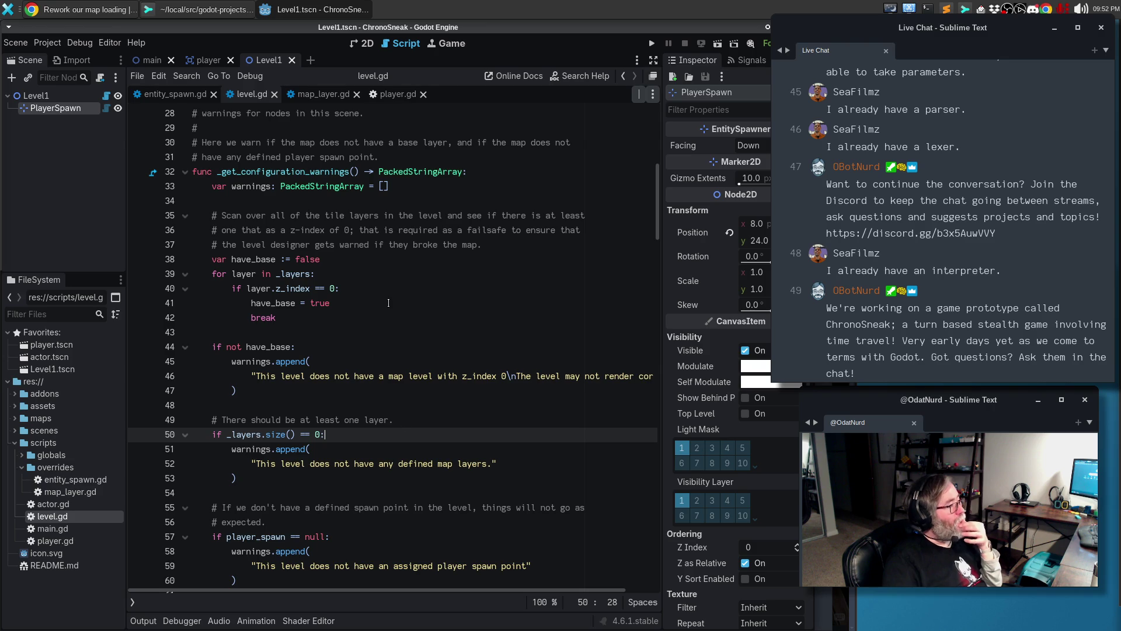
Restore the BaseLayer node under Level1 and check the changes in Sublime Merge
left_click(75, 195)
key("ctrl+v")
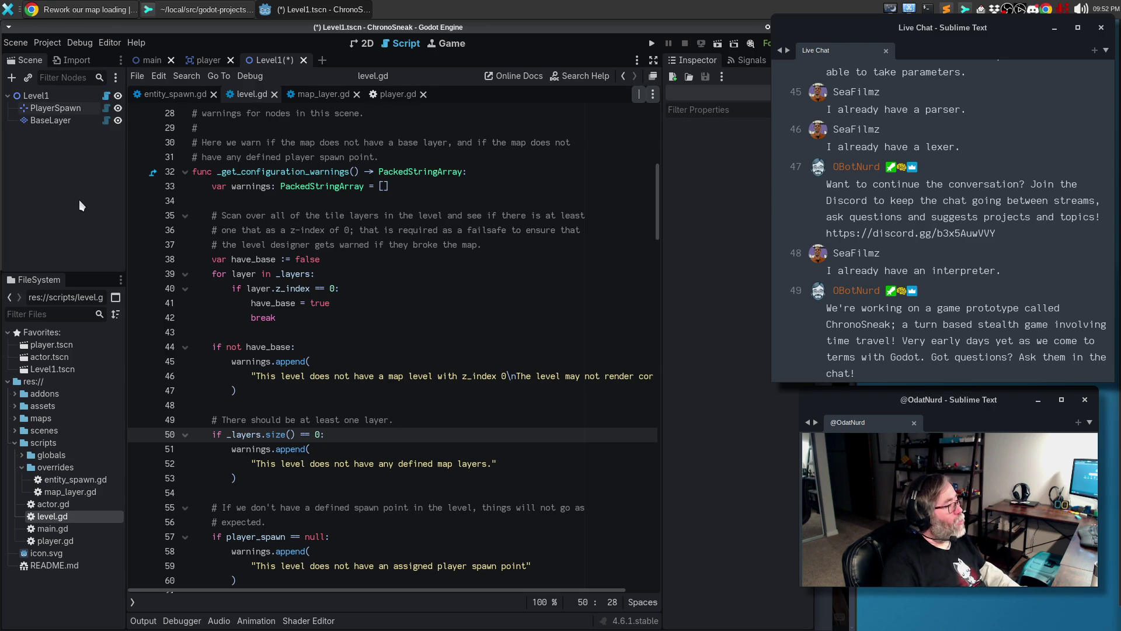
left_click(552, 366)
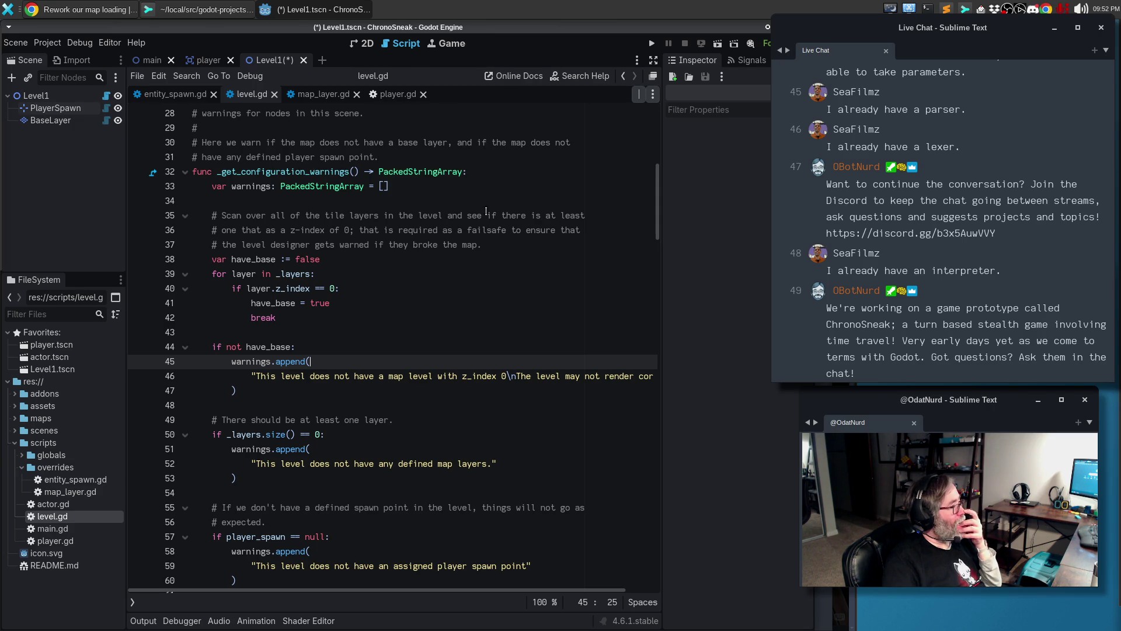
left_click(229, 11)
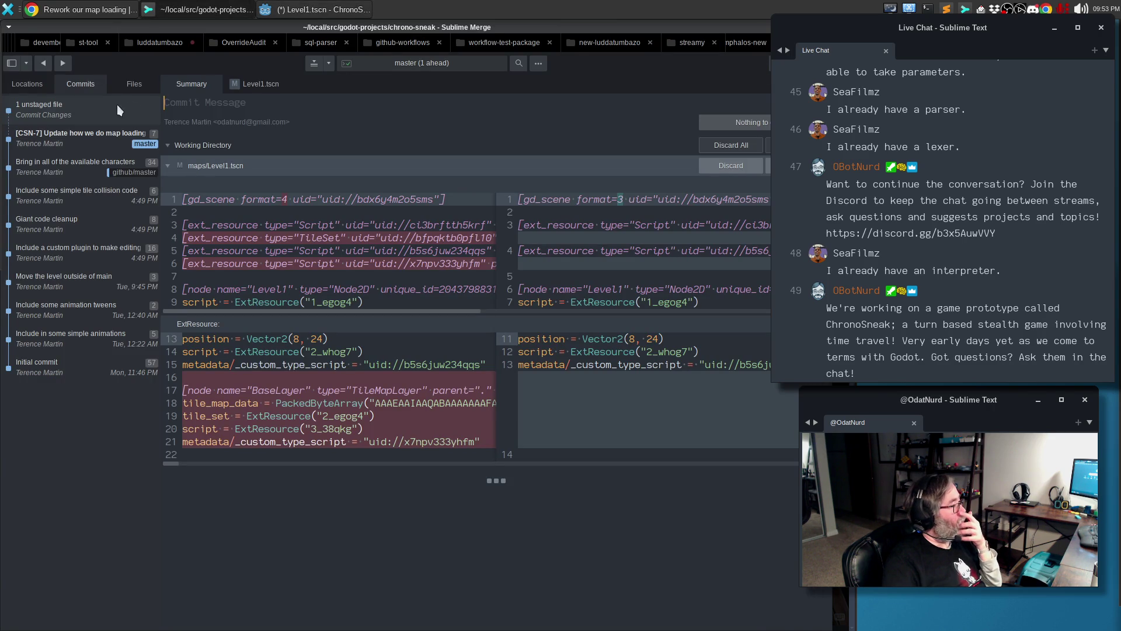
Review the Level1.tscn diff, save Level1 in Godot, and bring up the Node docs page
left_click(261, 84)
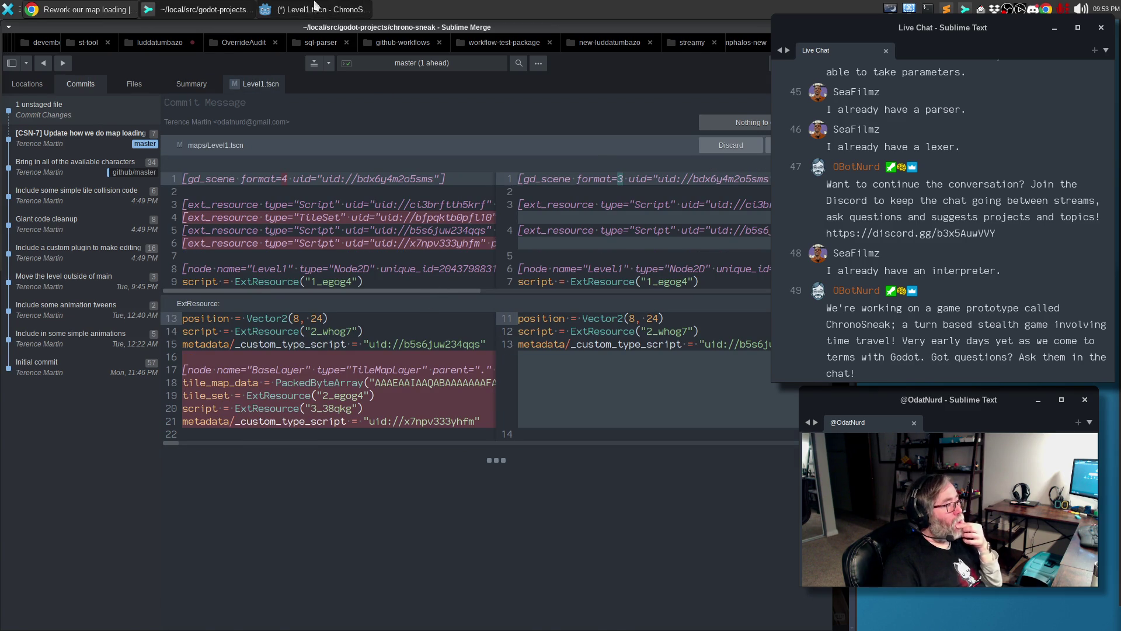
left_click(315, 9)
key("ctrl+s")
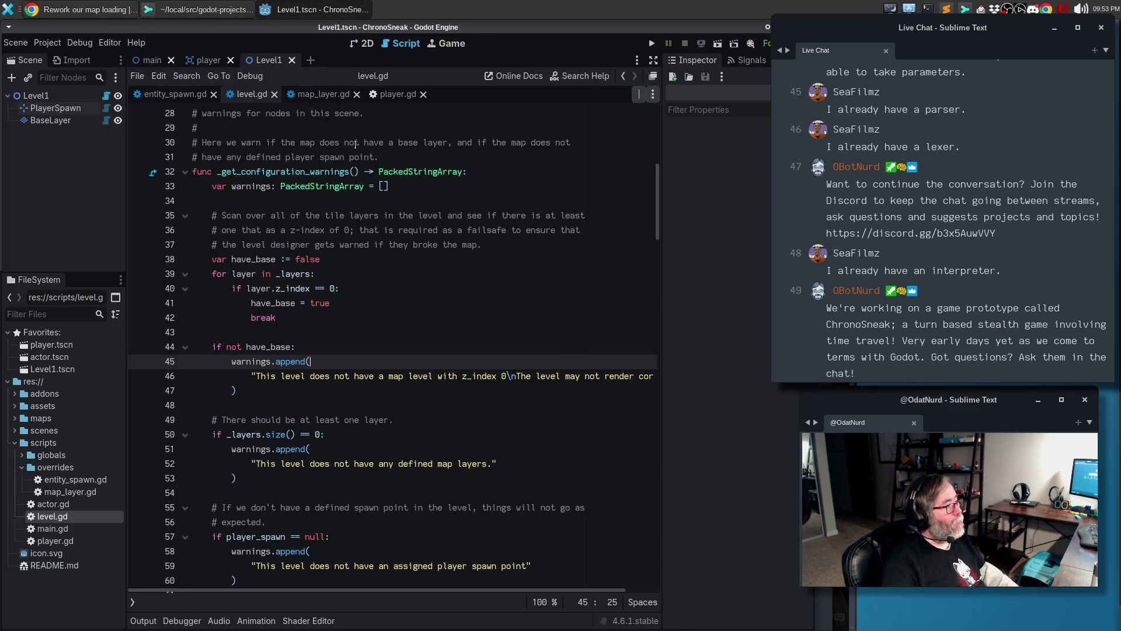
key("alt+Tab")
key("alt+Tab")
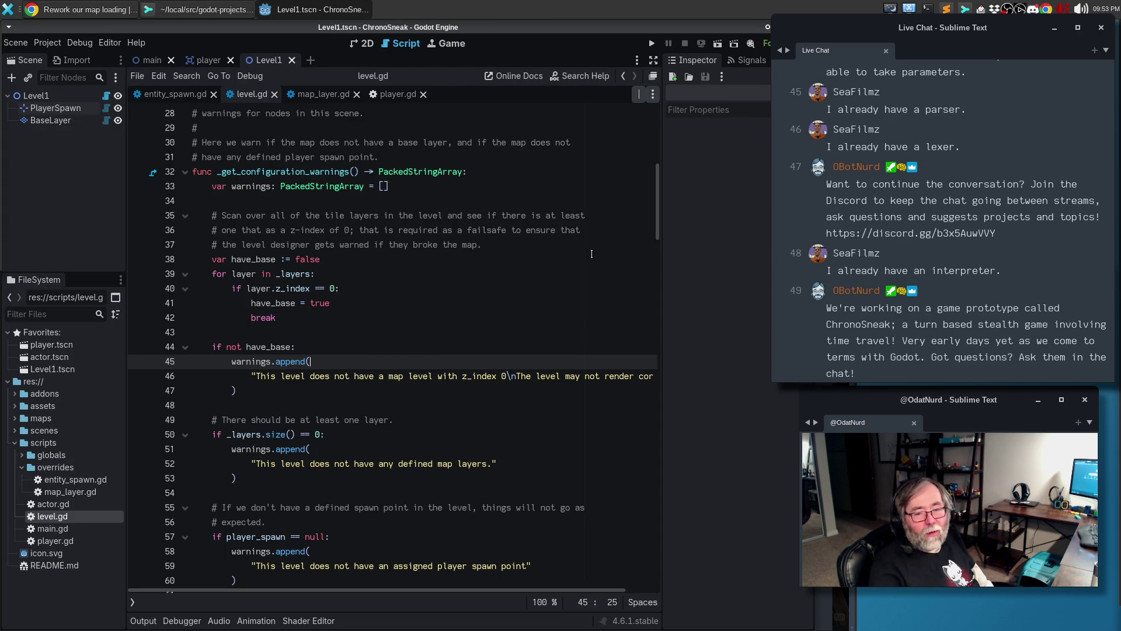
left_click(135, 10)
left_click(605, 36)
Search 'godot 4 call update_configuration_warnings when a child node is added or removed from the tree'
left_click(540, 55)
type("godot 4 cal")
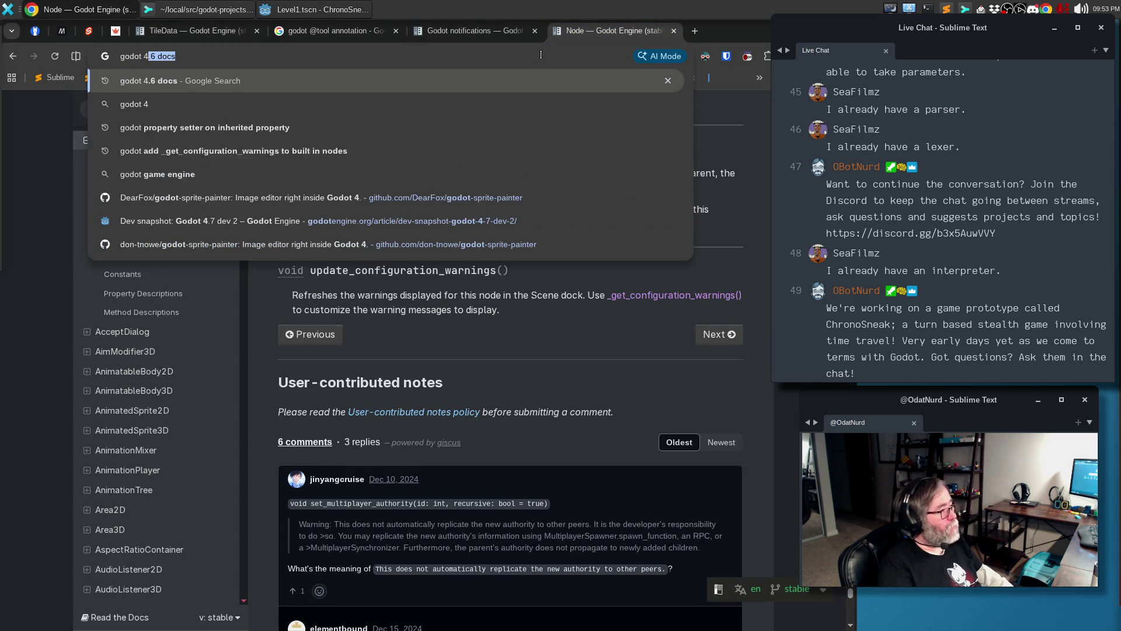
key("alt+Tab")
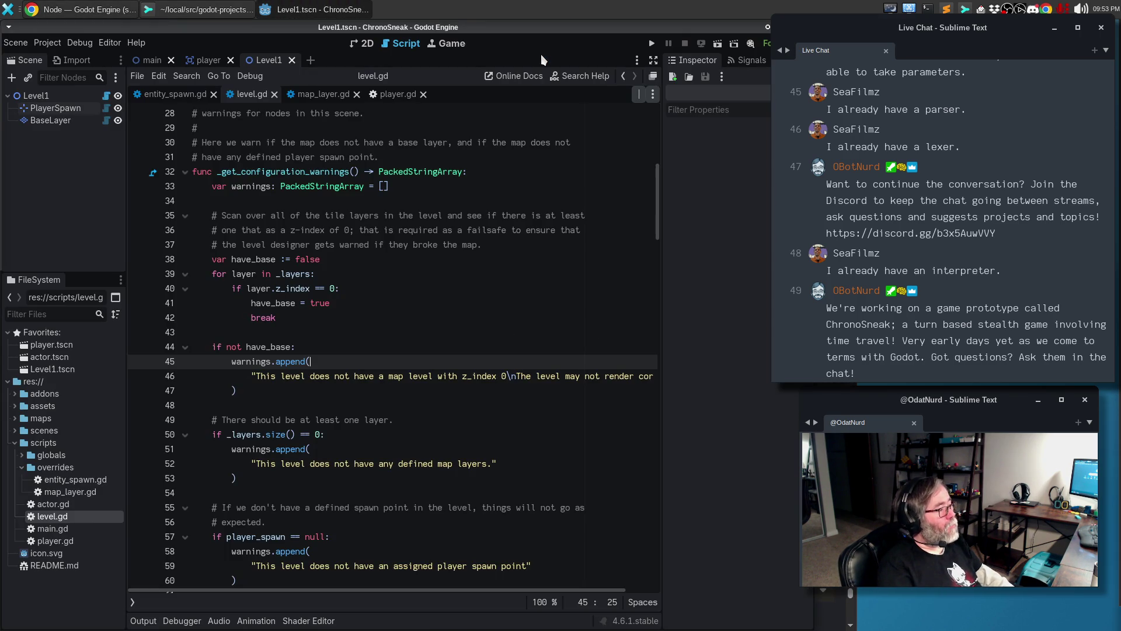
scroll(401, 329, "up", 7)
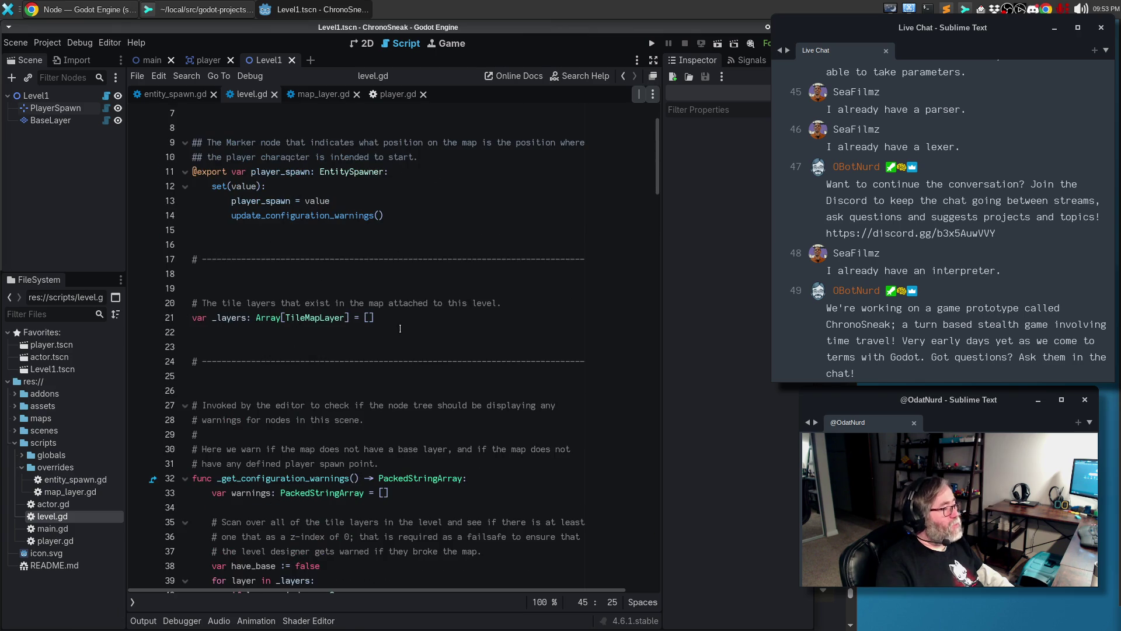
key("alt+Tab")
type("l upda")
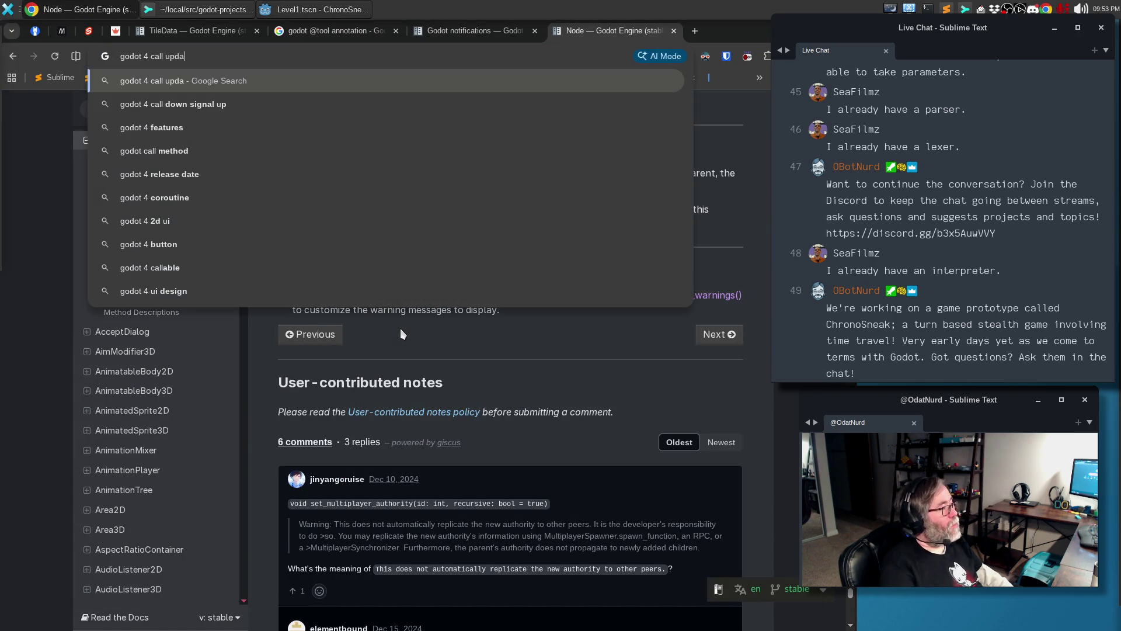
type("te_configuration")
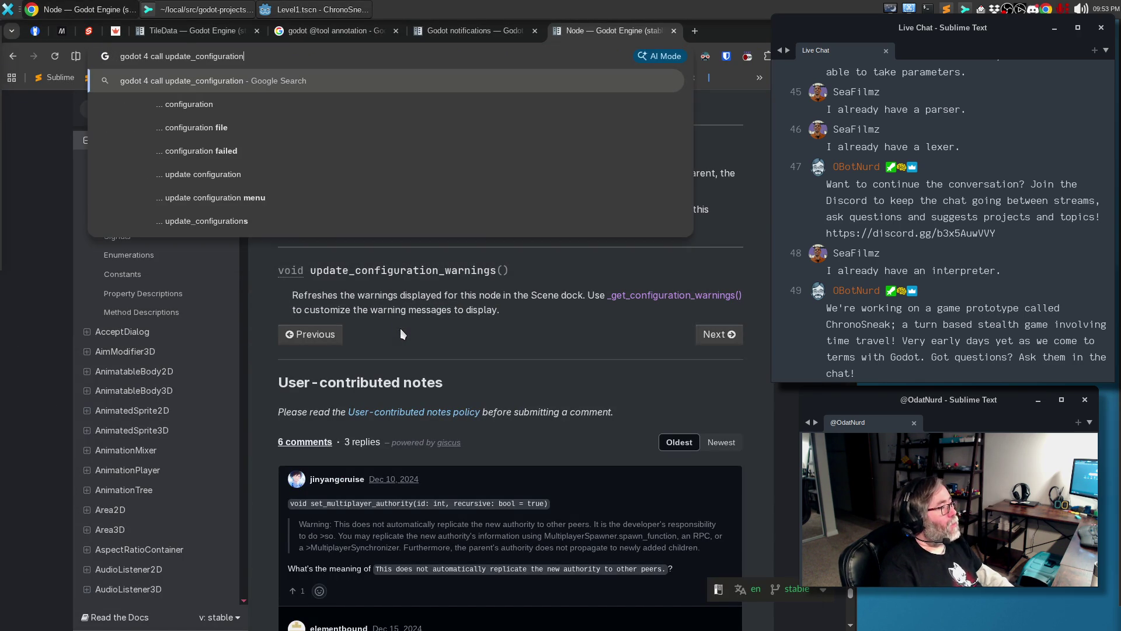
type("_warnings wh")
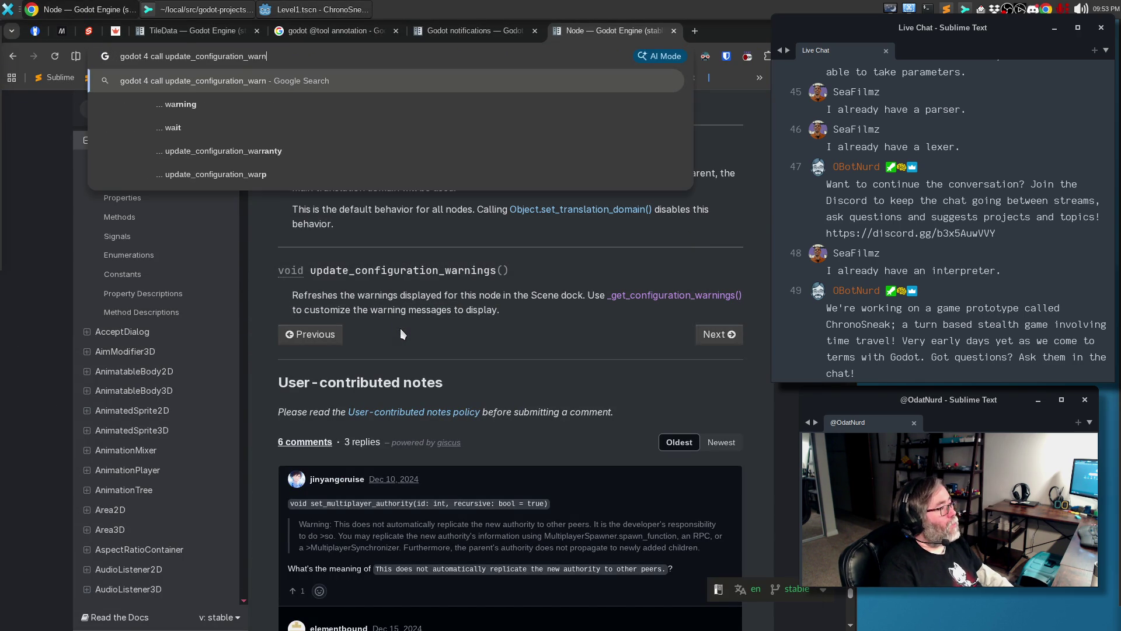
type("en a")
key("alt+Tab")
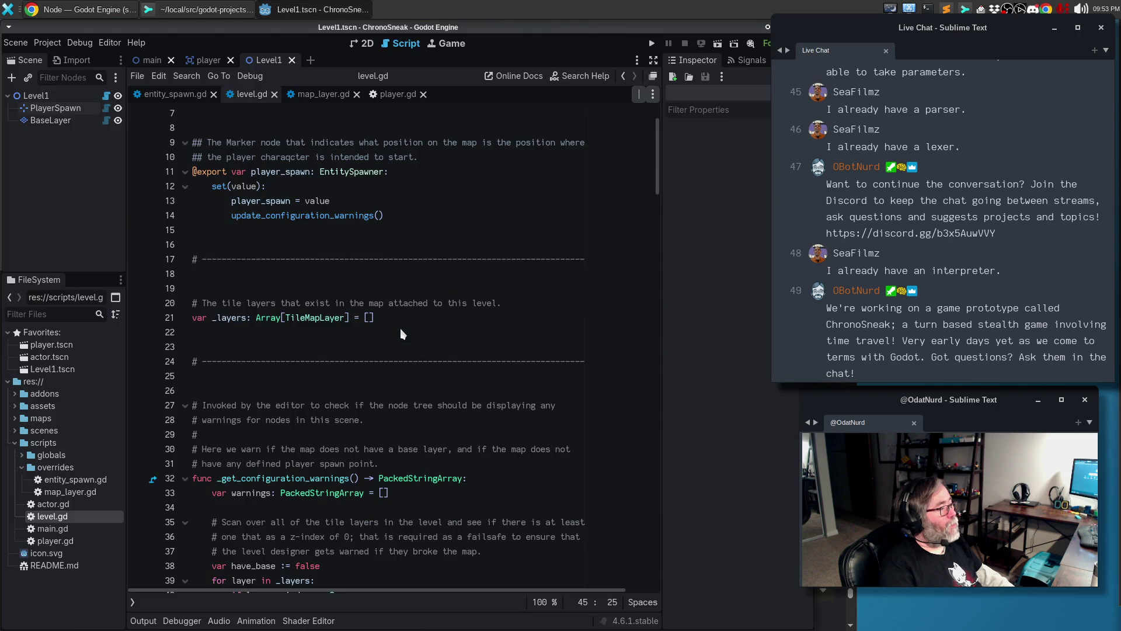
key("alt+Tab")
type("a child ")
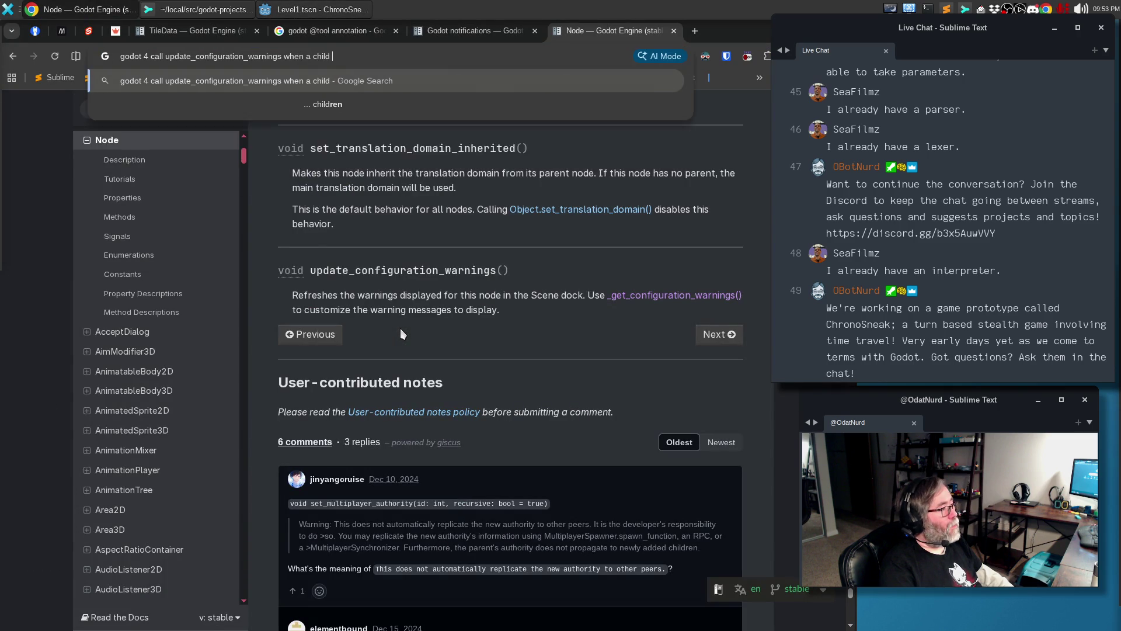
type("node is added or ee")
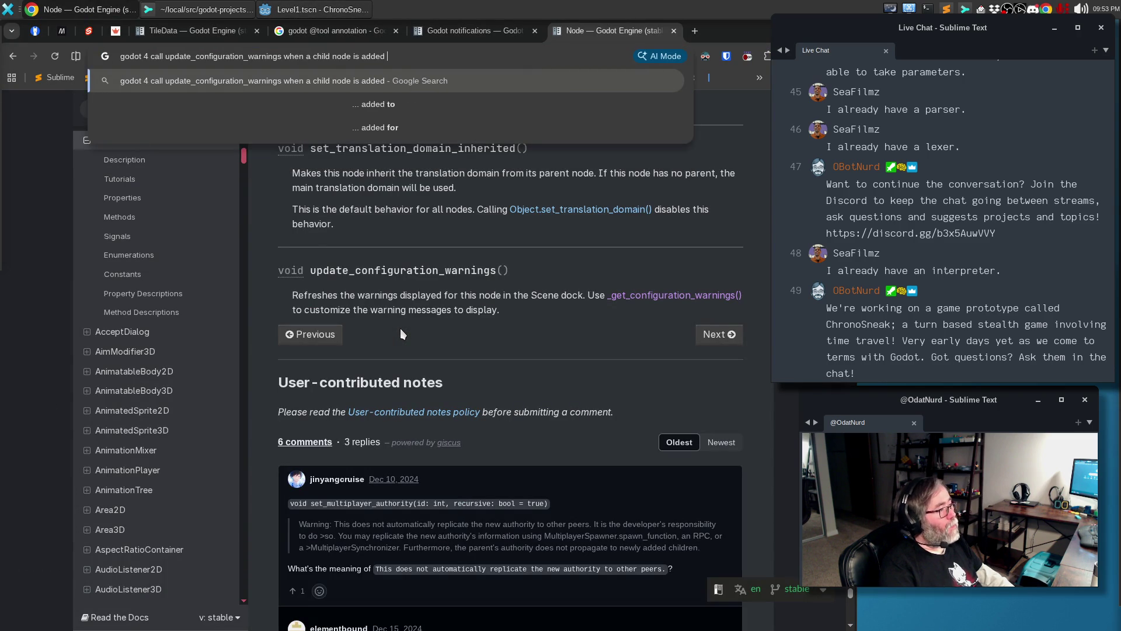
key("BackSpace")
key("BackSpace")
type("remov")
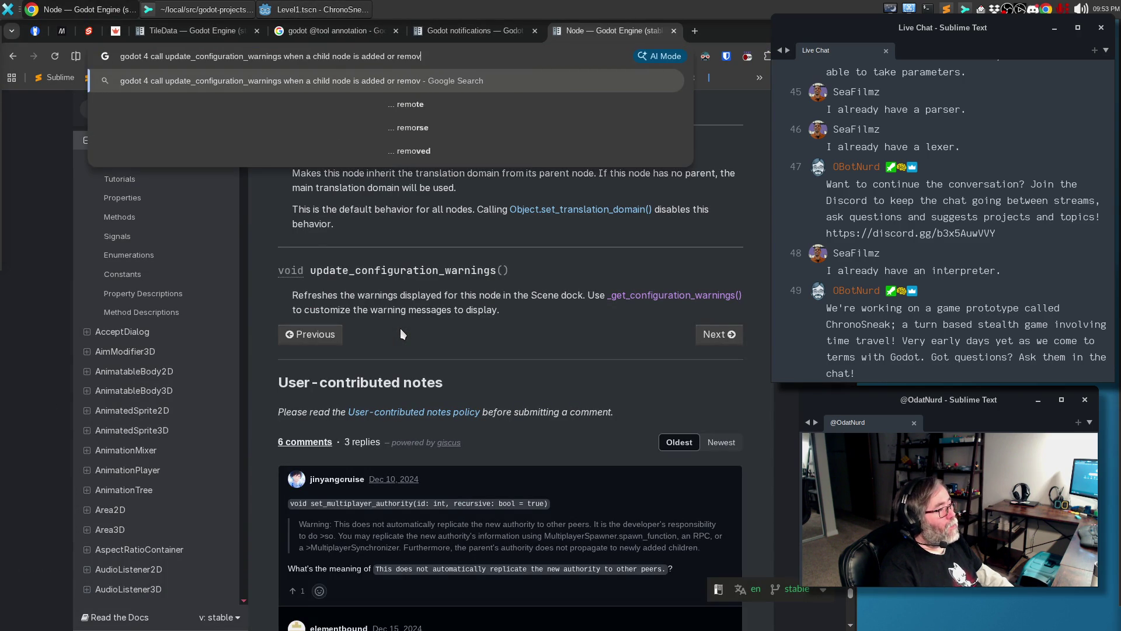
type("ed from the tree")
key("Return")
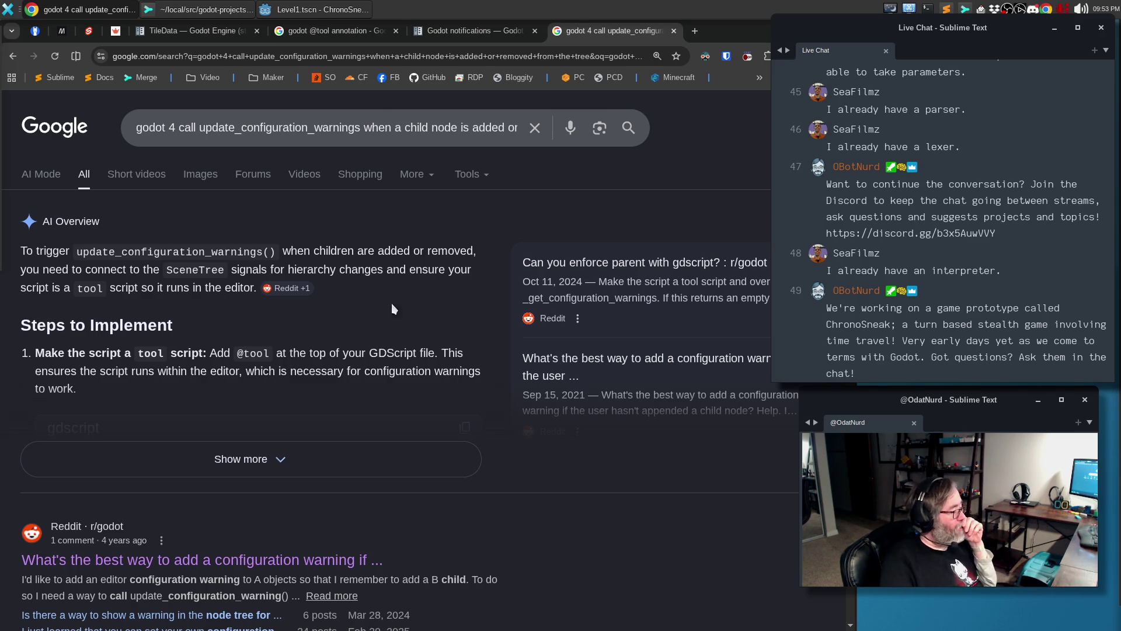
Scroll the search results and open the GitHub issue result in a new tab
scroll(386, 316, "down", 4)
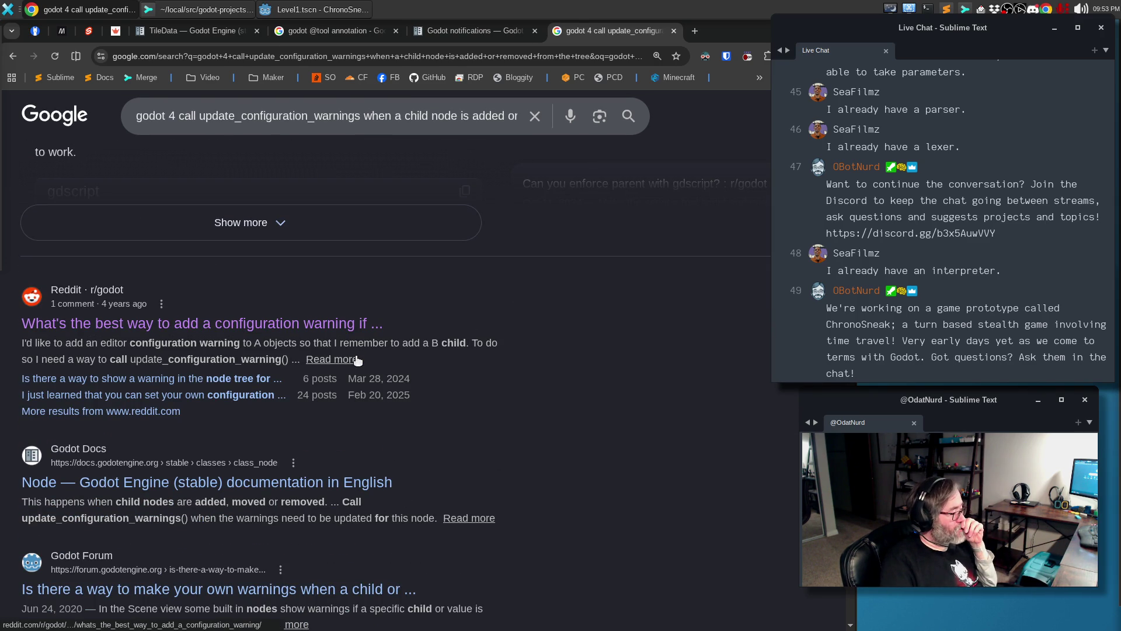
scroll(219, 408, "down", 3)
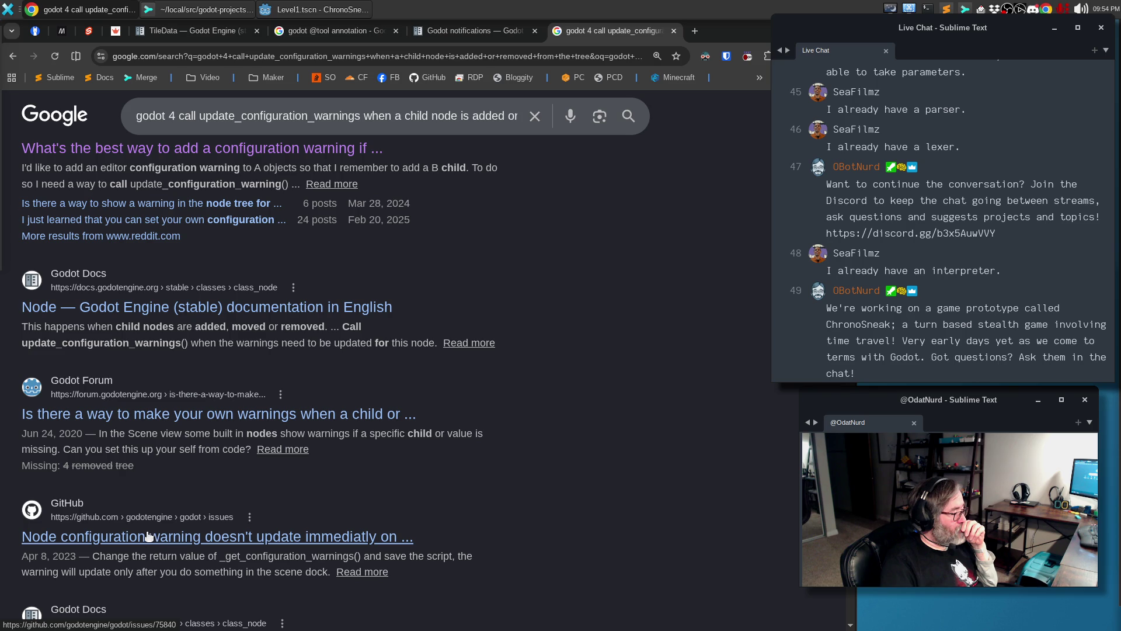
scroll(148, 536, "down", 3)
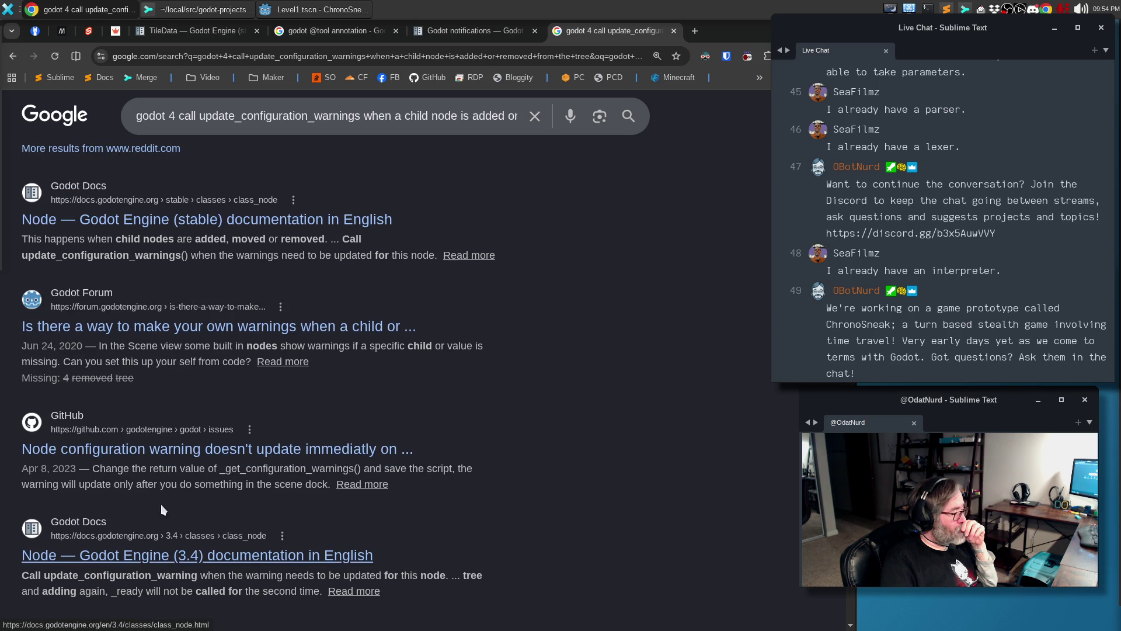
middle_click(155, 458)
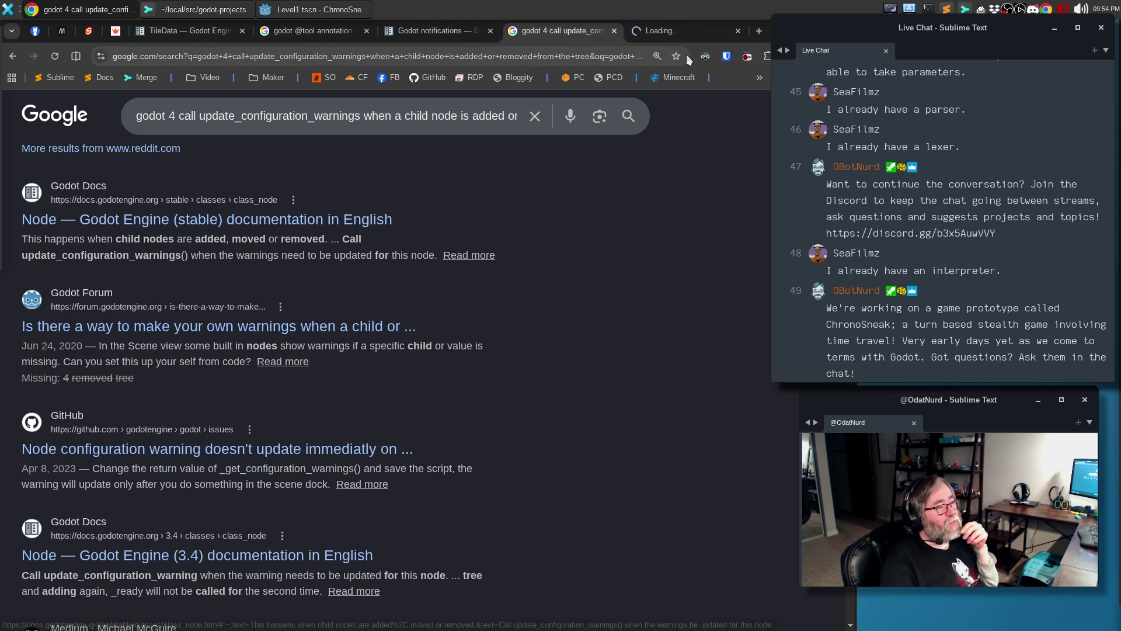
Read GitHub issue #75840 about configuration warnings not updating immediately, then close its tab
left_click(671, 27)
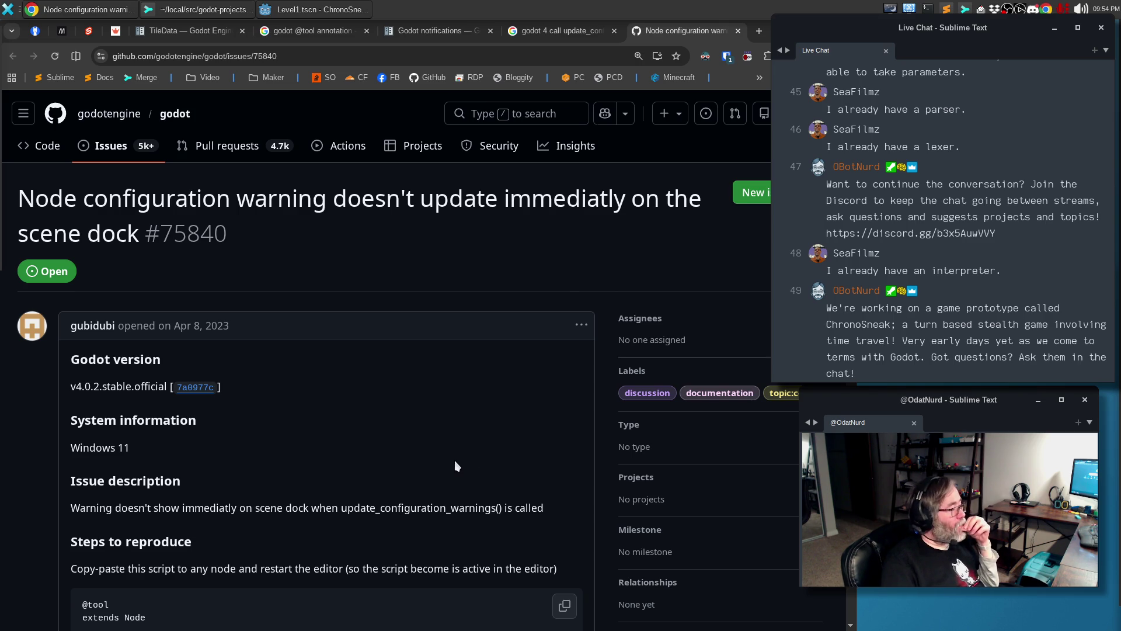
scroll(458, 460, "down", 4)
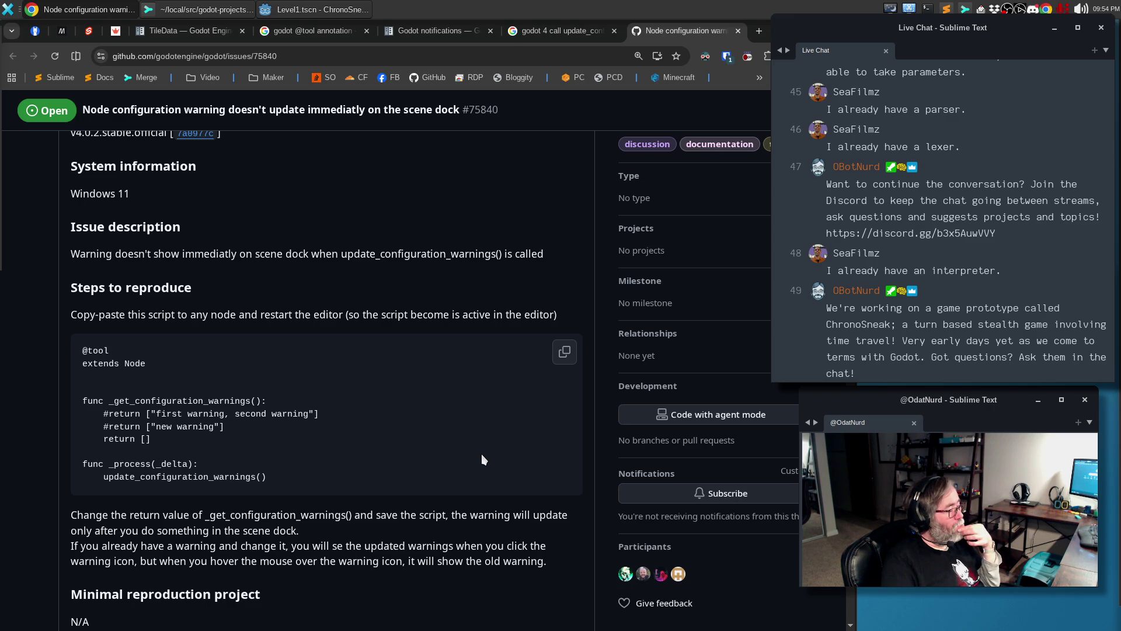
scroll(481, 459, "down", 5)
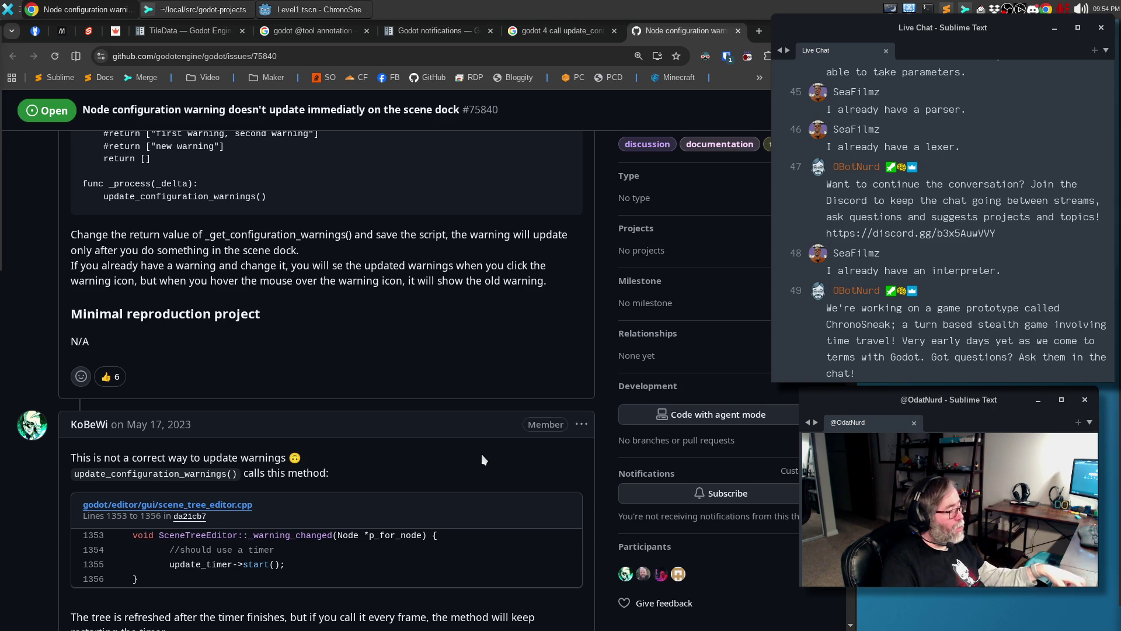
scroll(482, 460, "down", 2)
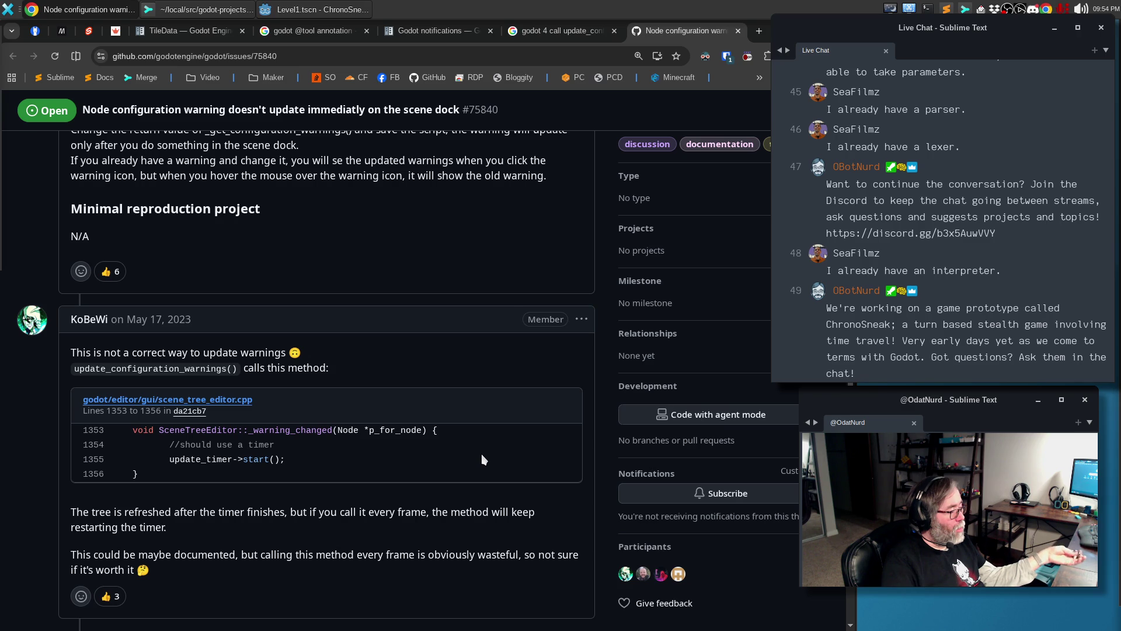
scroll(483, 459, "down", 5)
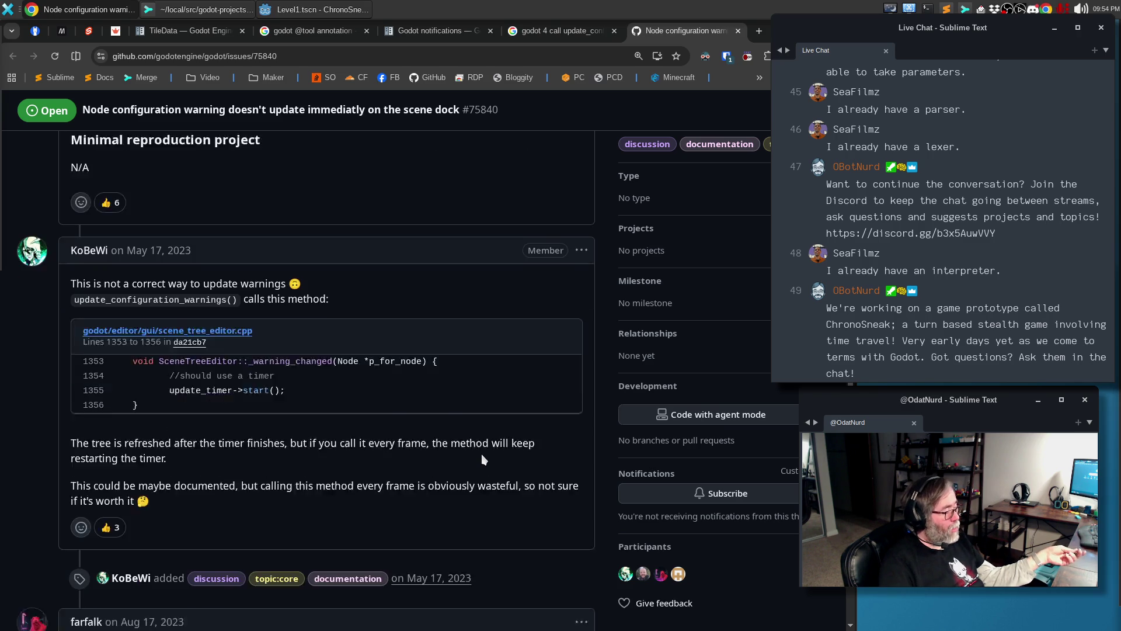
scroll(482, 459, "down", 1)
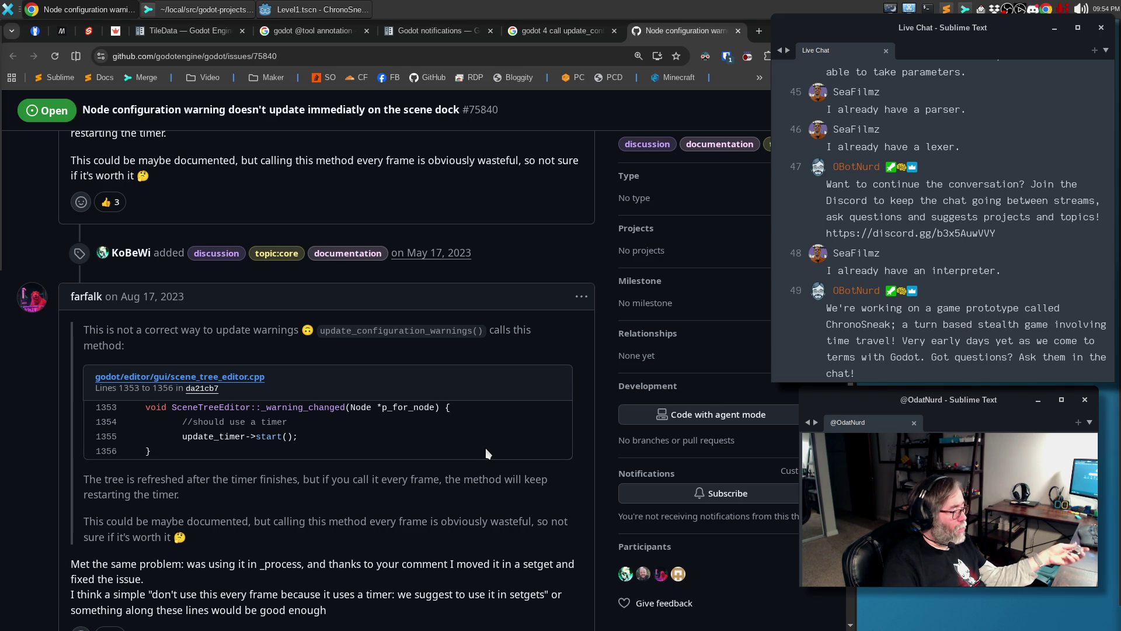
scroll(487, 454, "down", 3)
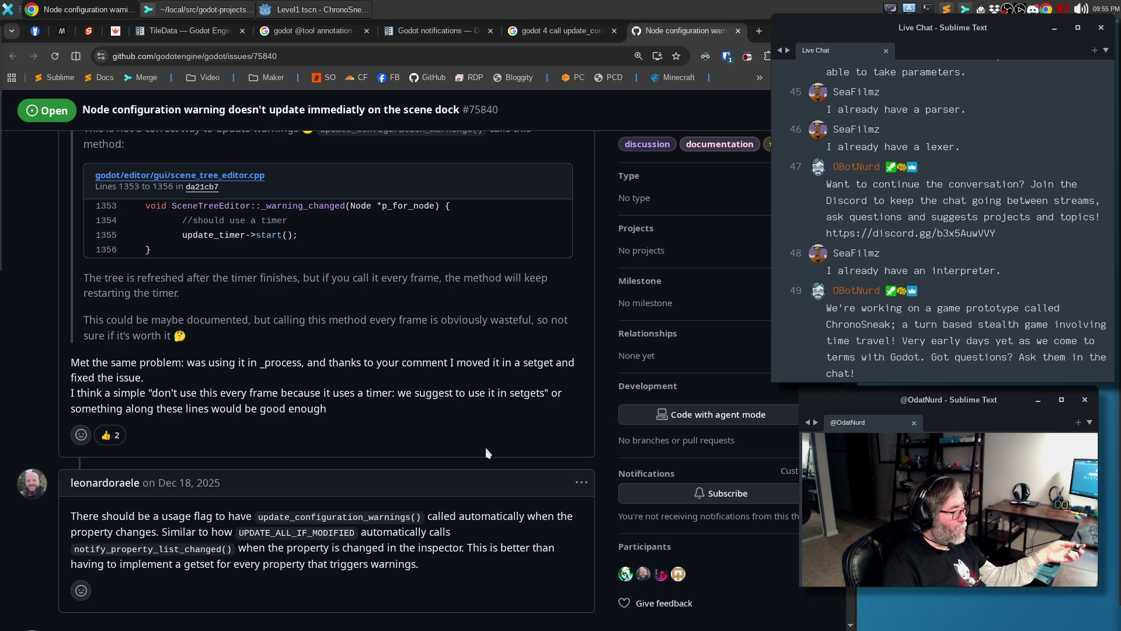
scroll(488, 454, "down", 3)
scroll(487, 454, "down", 1)
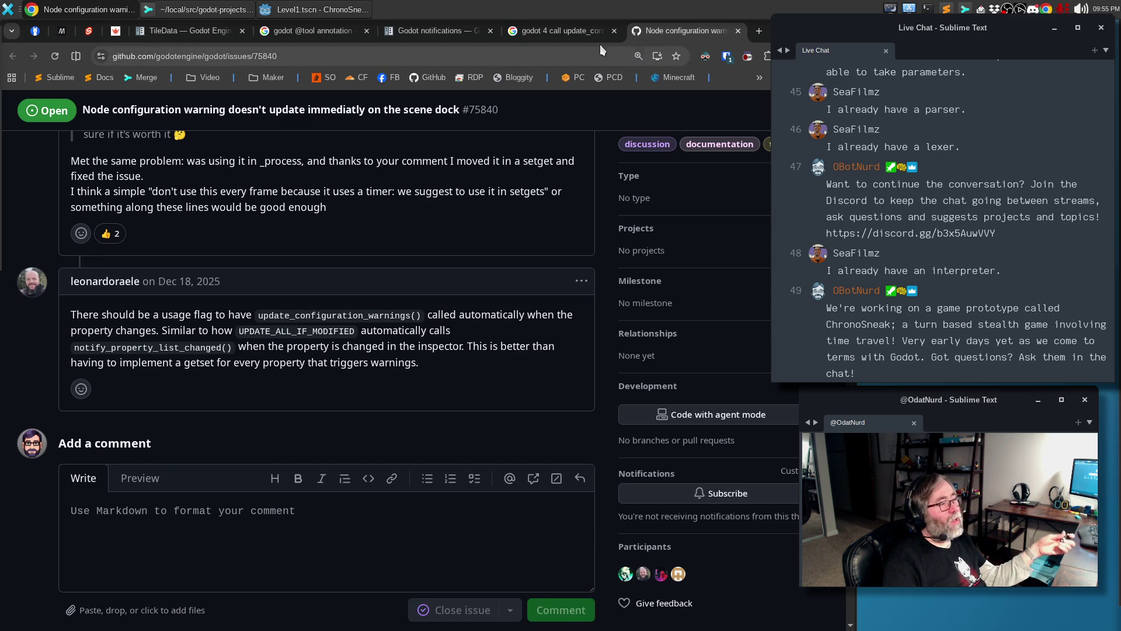
left_click(738, 30)
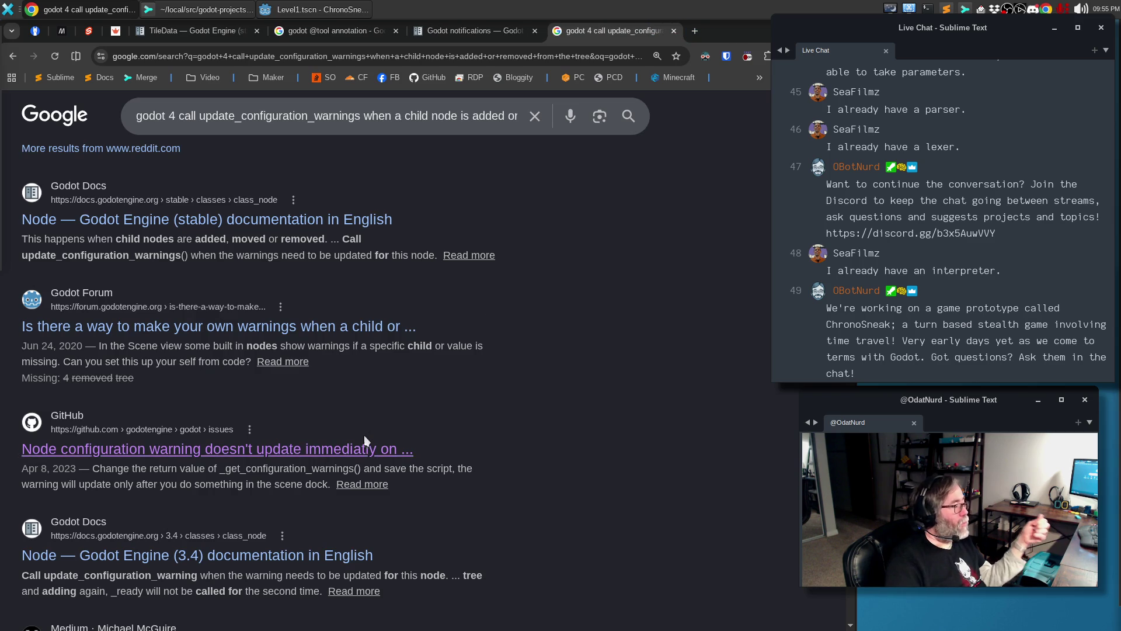
middle_click(368, 326)
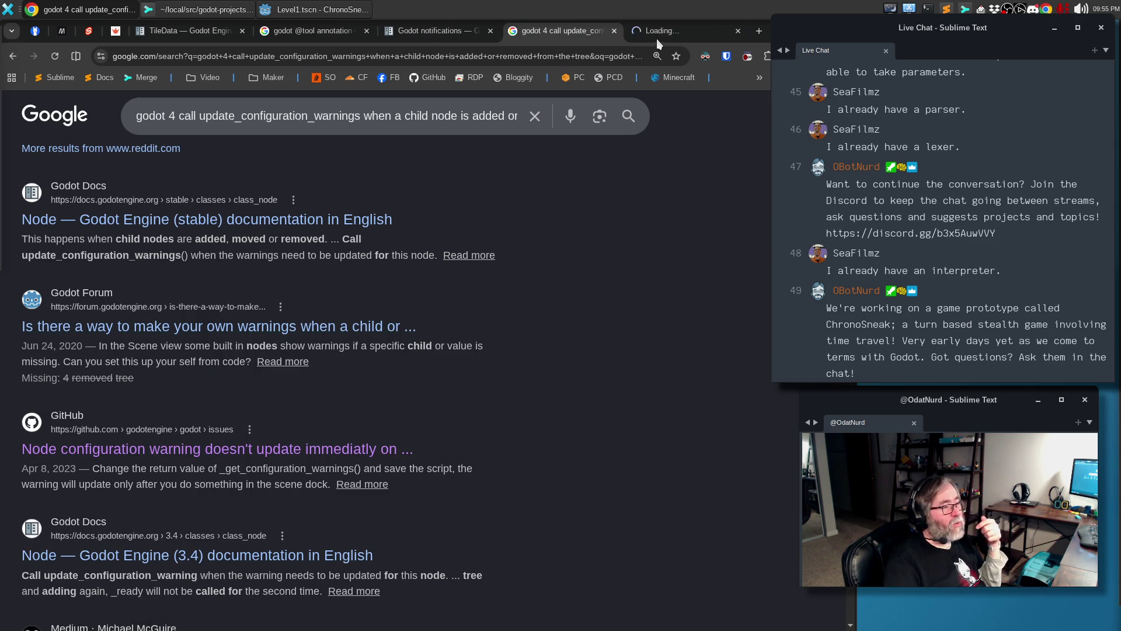
left_click(657, 37)
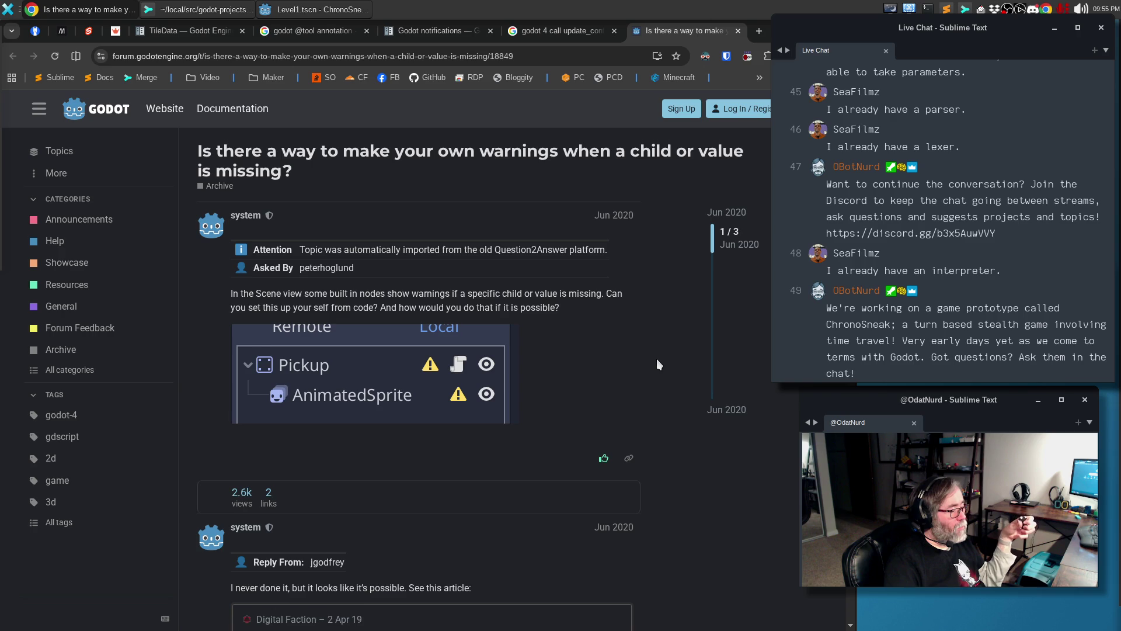
scroll(656, 357, "down", 6)
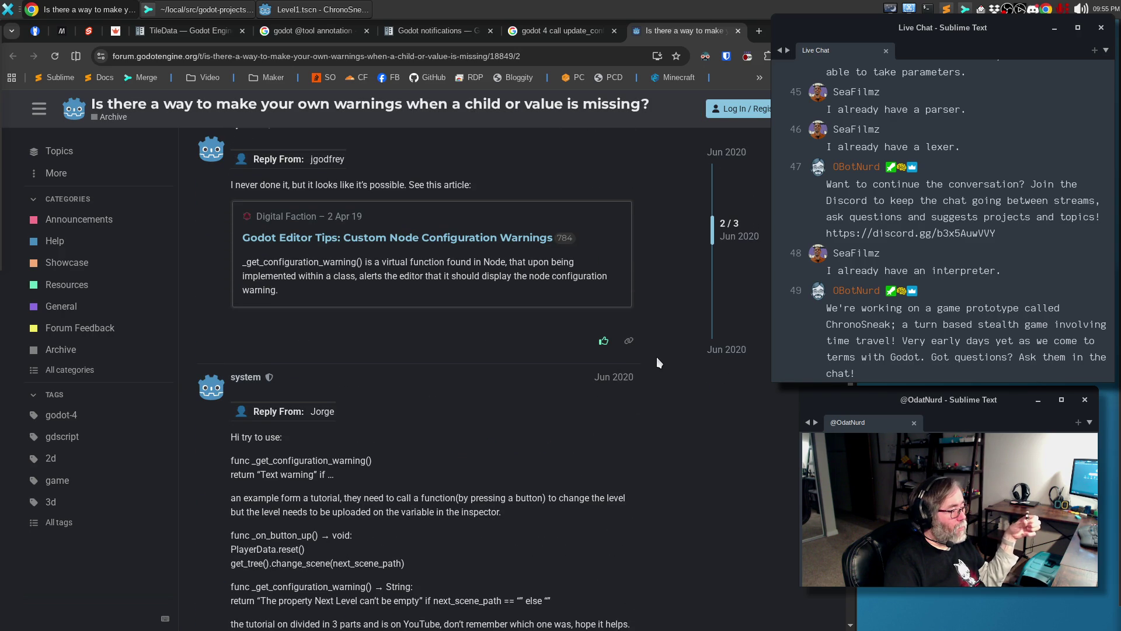
scroll(657, 358, "down", 5)
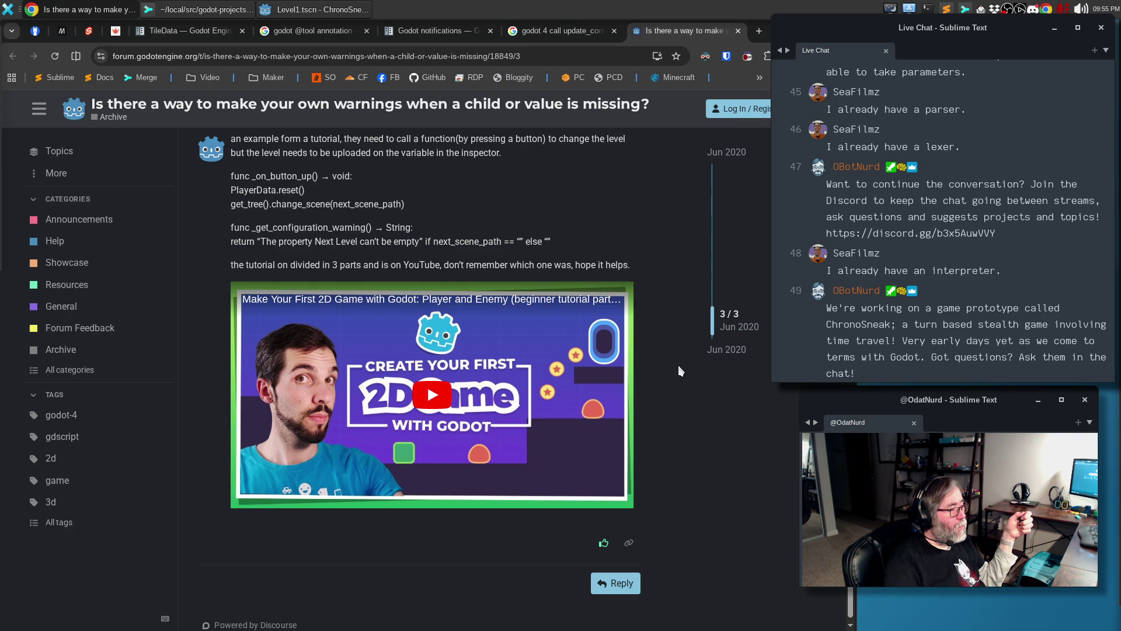
scroll(678, 366, "up", 7)
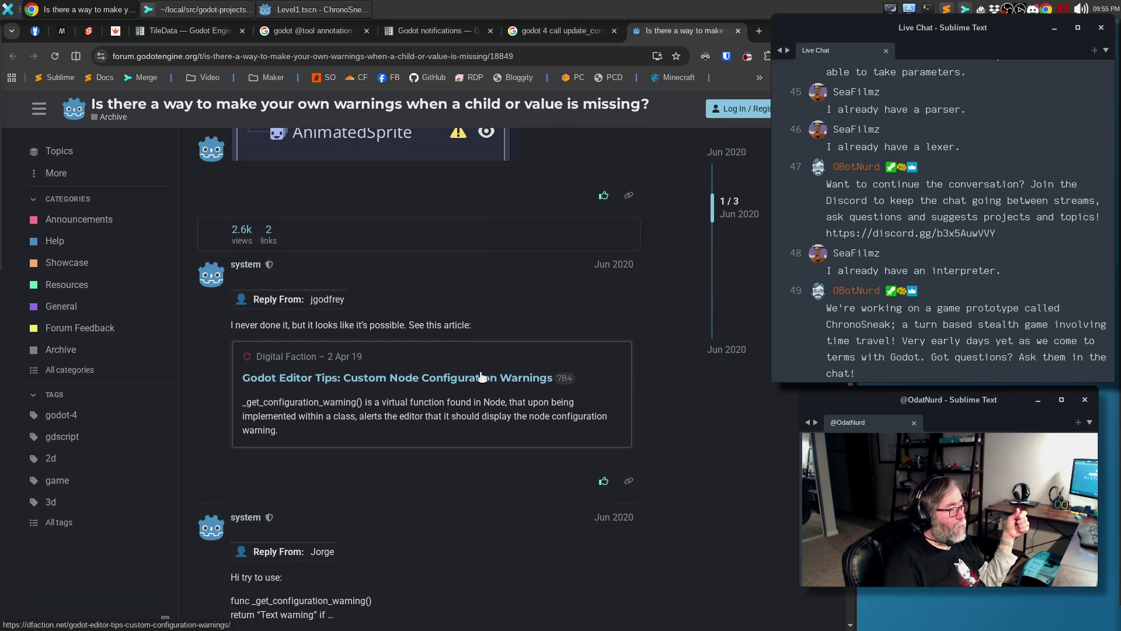
left_click(738, 31)
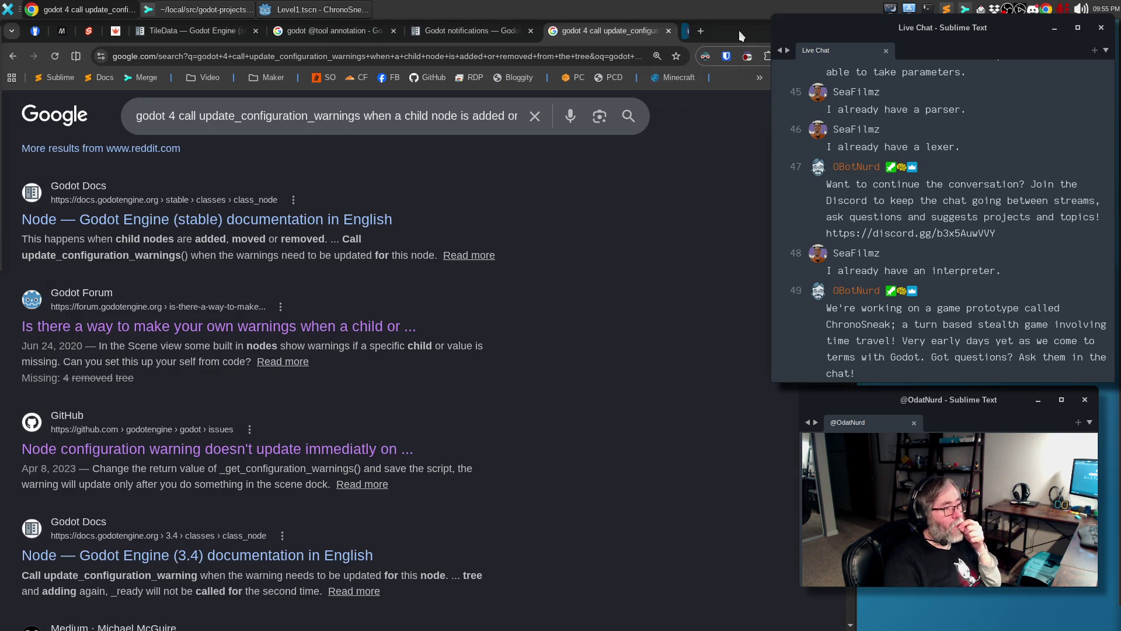
Expand Google's AI Overview and read its tree_changed to update_configuration_warnings() implementation steps
scroll(692, 296, "up", 10)
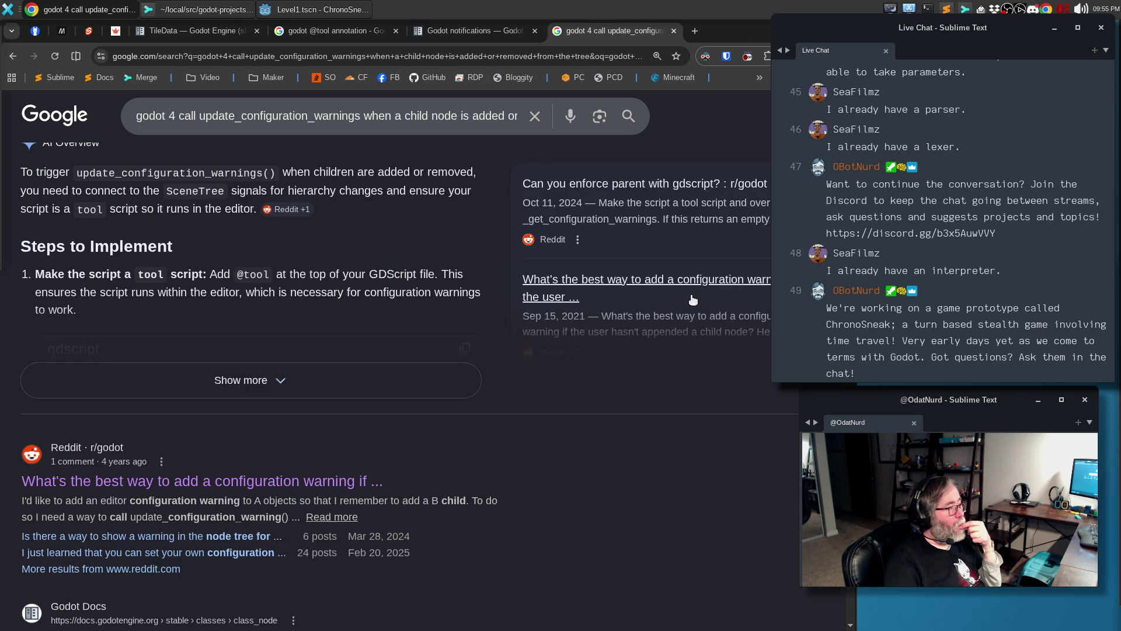
left_click(314, 476)
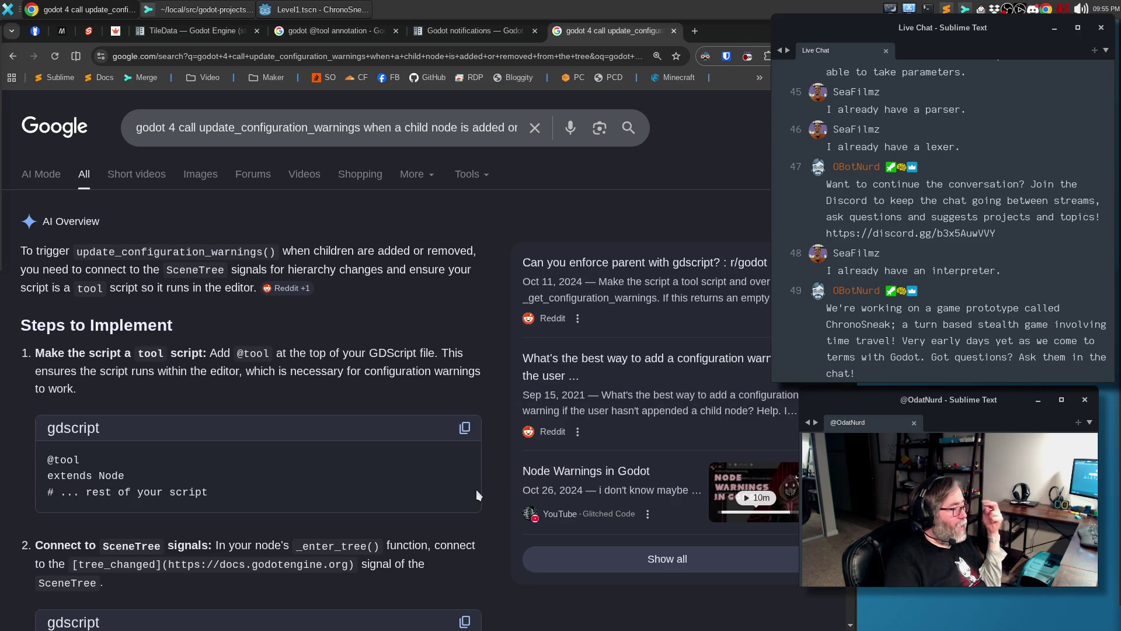
scroll(520, 459, "down", 3)
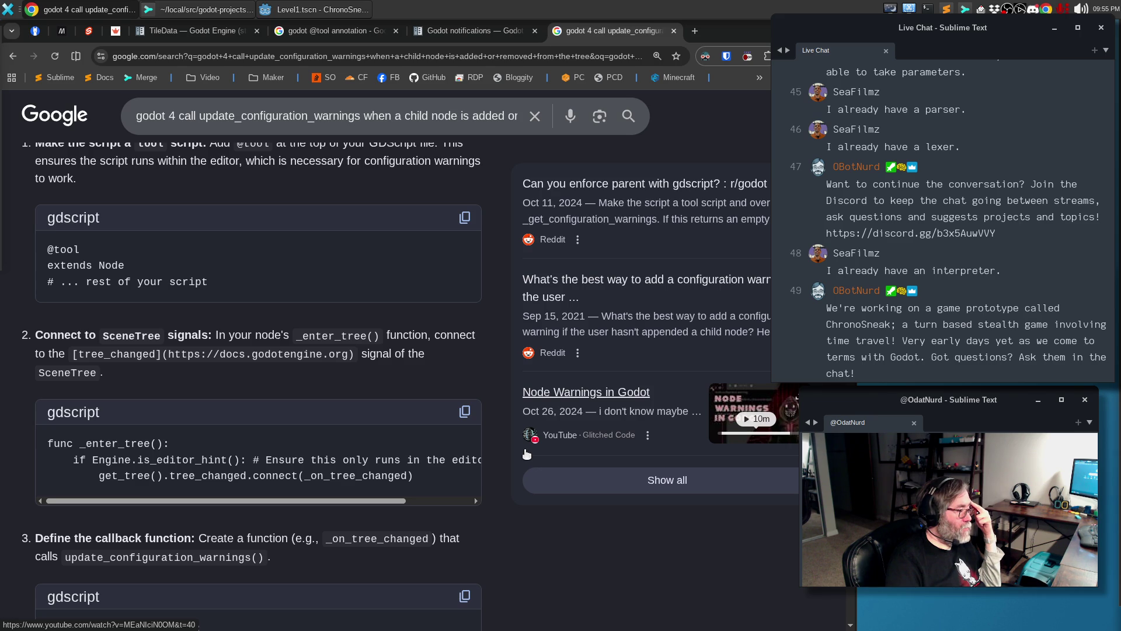
scroll(527, 454, "down", 2)
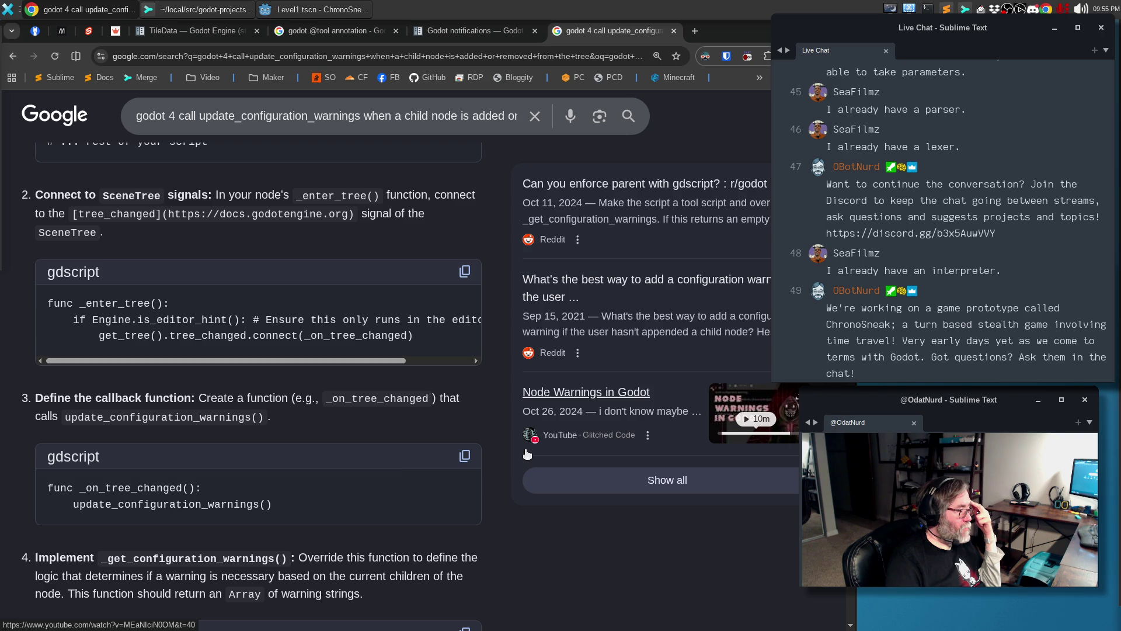
scroll(527, 453, "down", 1)
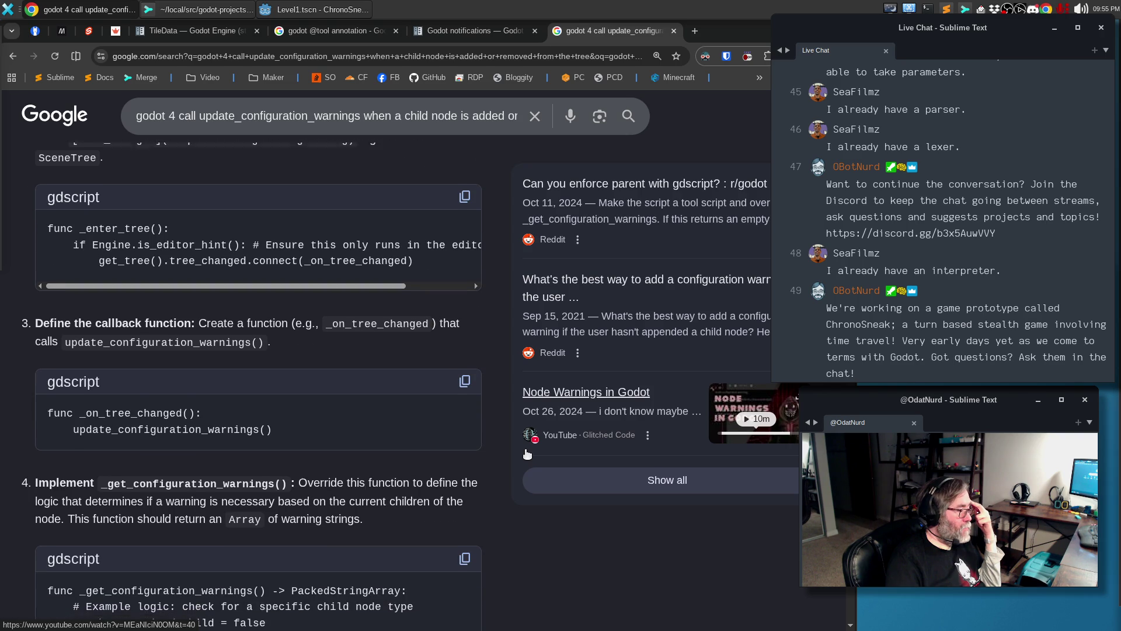
scroll(526, 454, "down", 1)
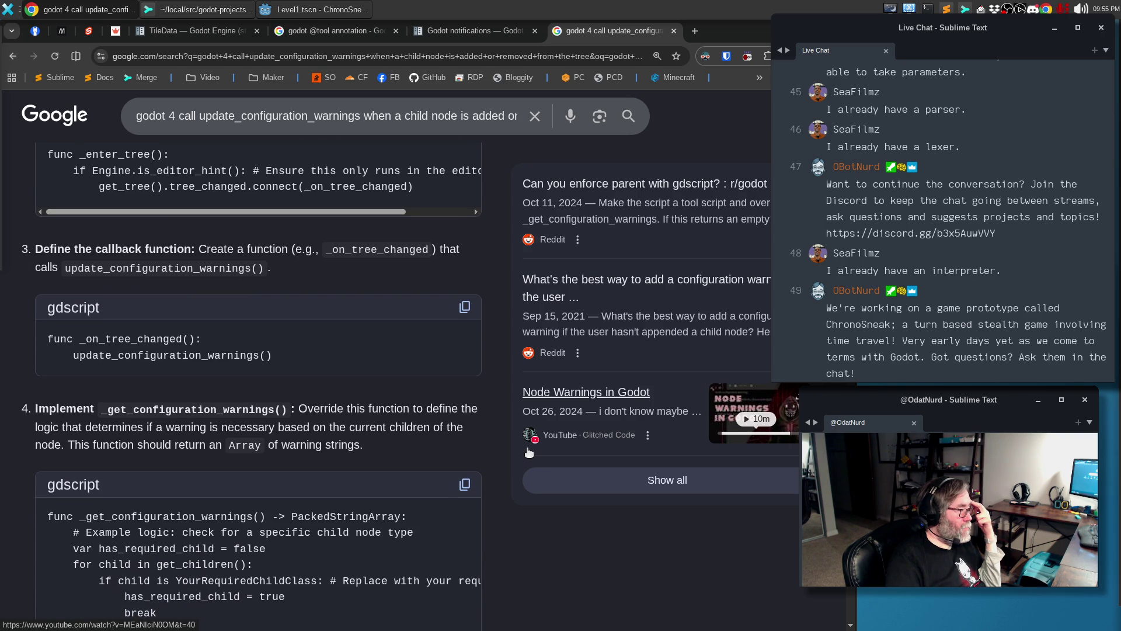
scroll(527, 452, "up", 3)
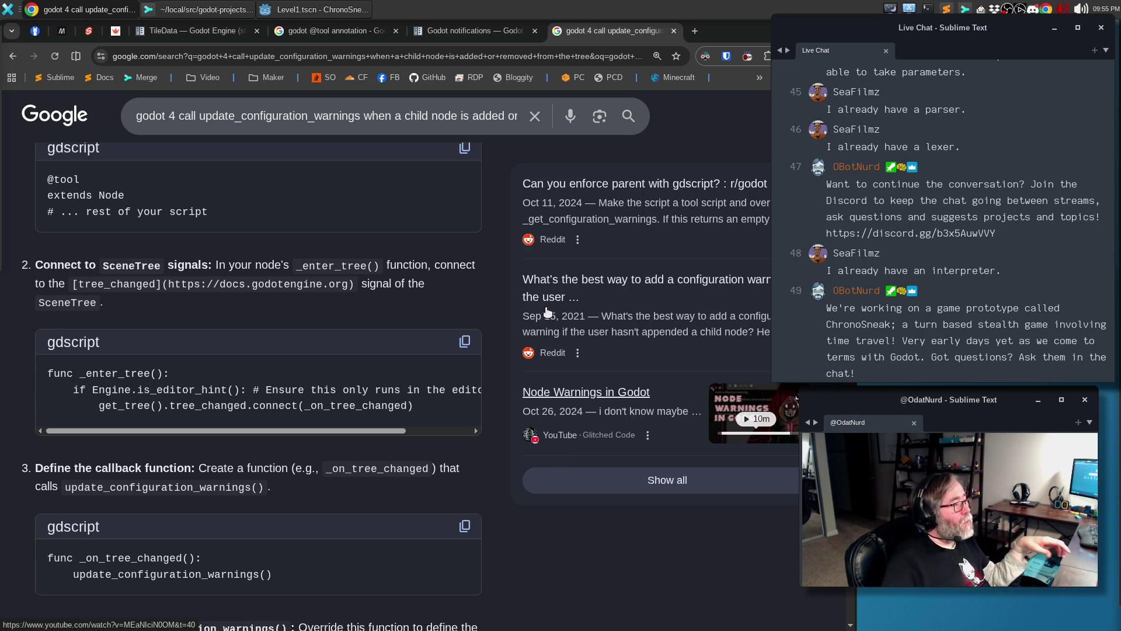
left_click(503, 32)
Search the Godot docs for tree_changed and read its entry under SceneTree Signals
key("ctrl+l")
type("tree")
key("Escape")
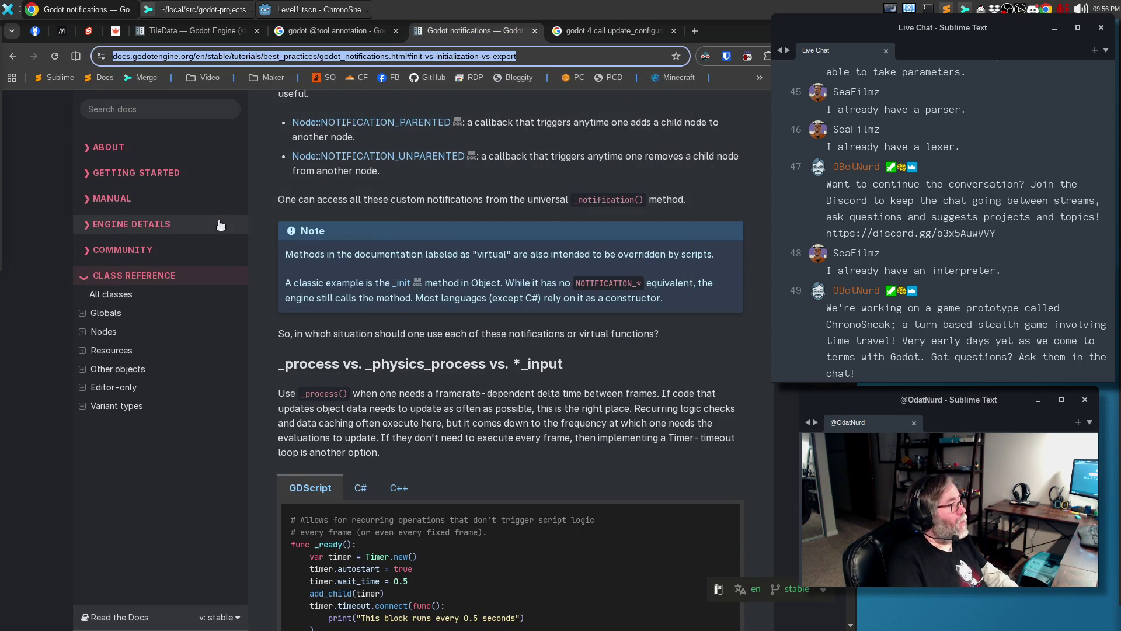
left_click(190, 103)
type("defining properties")
key("ctrl+a")
type("tree_")
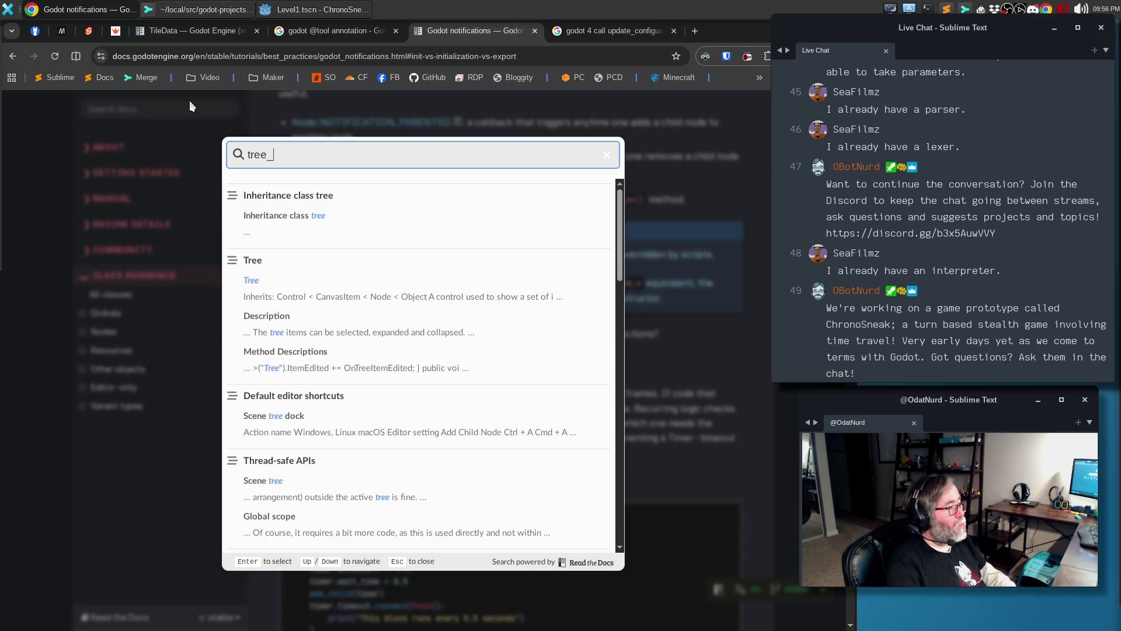
type("changed")
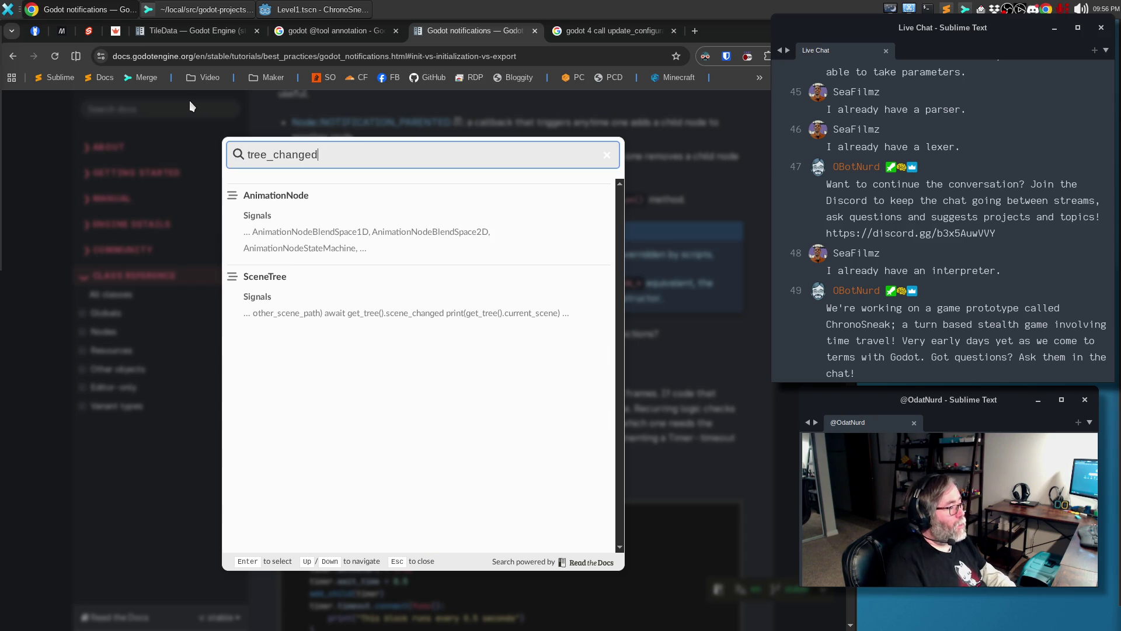
left_click(255, 298)
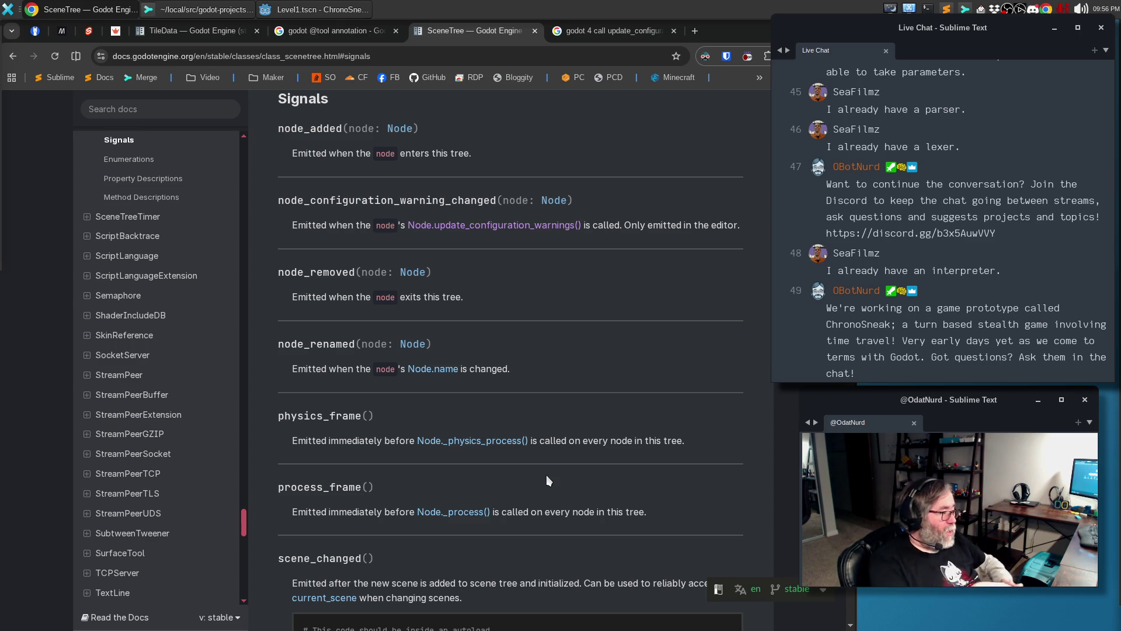
scroll(551, 483, "down", 3)
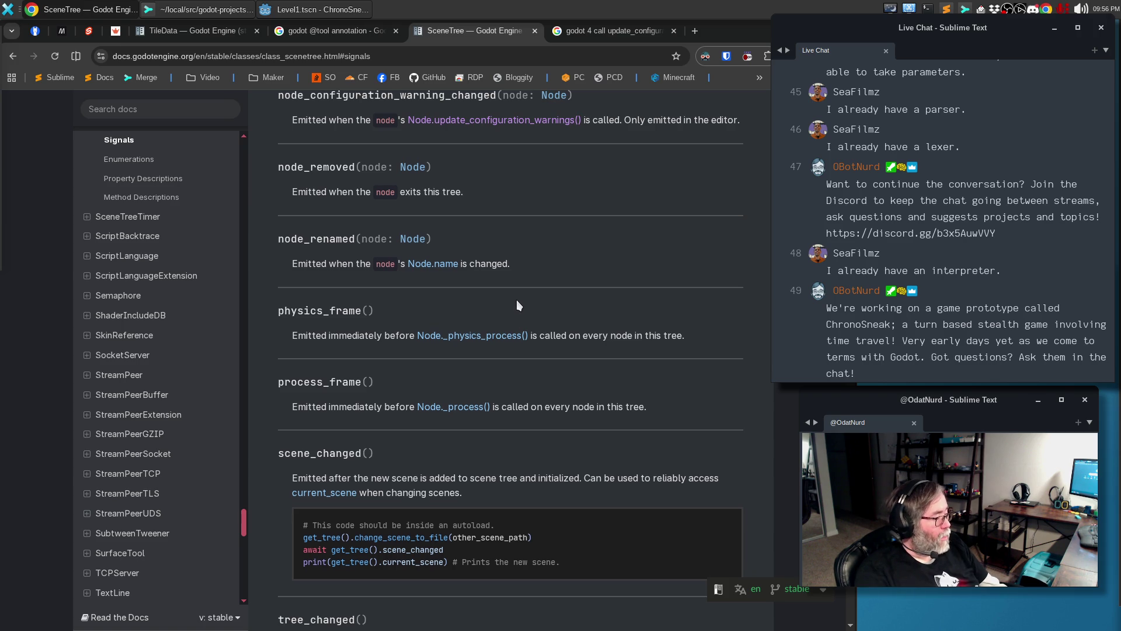
scroll(516, 299, "down", 5)
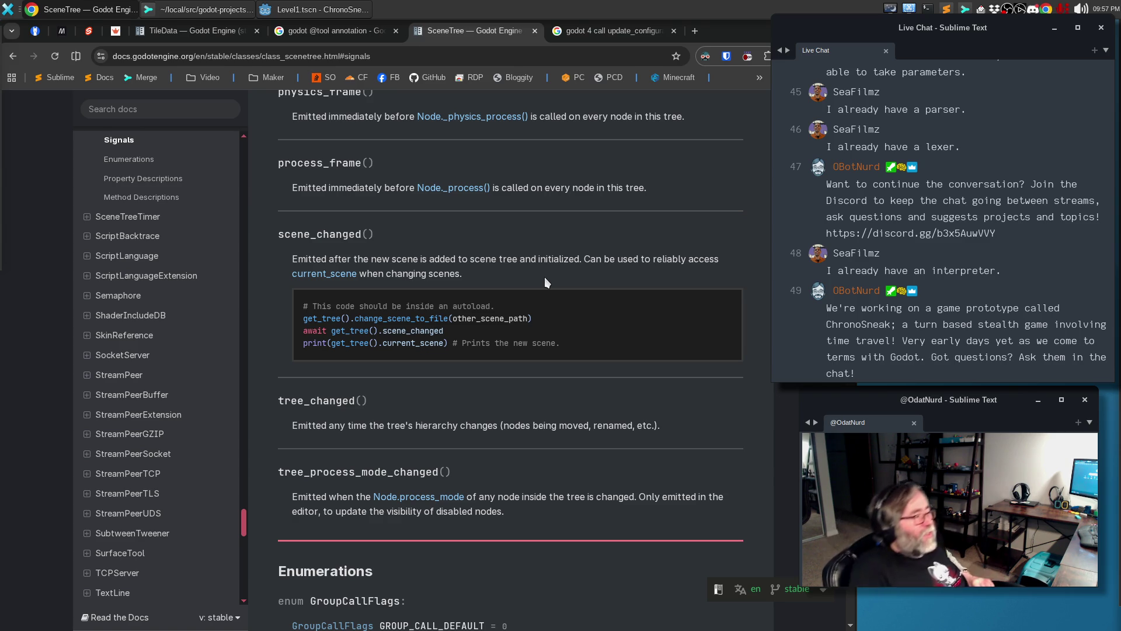
Add print("we ready") as the first line of _ready() in level.gd, then show Output and the 2D view
key("alt+Tab")
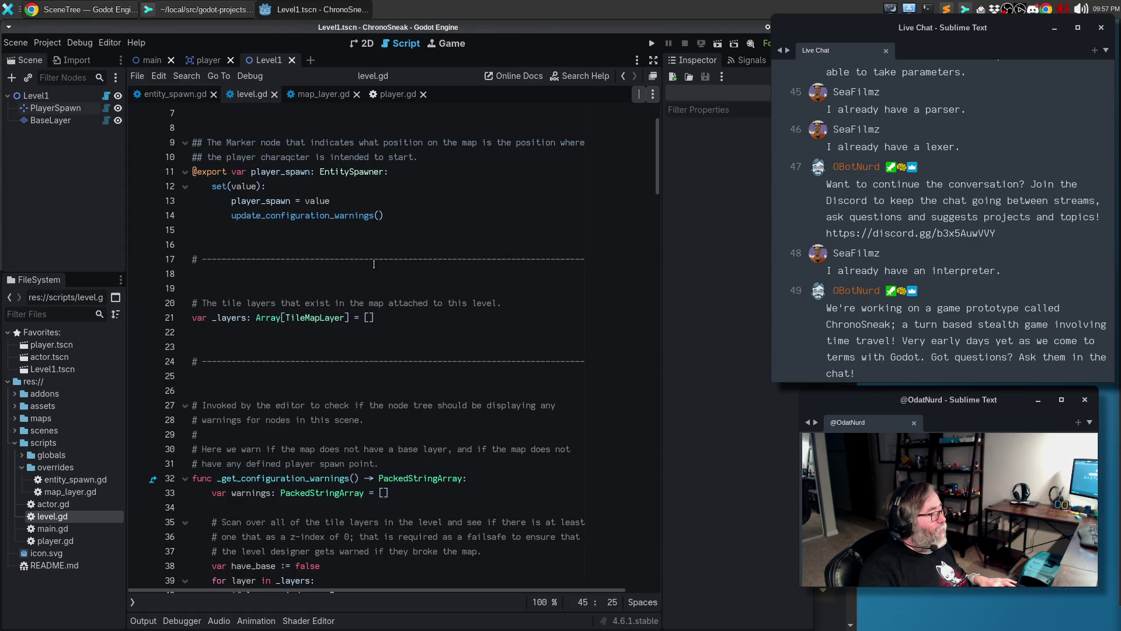
scroll(373, 264, "down", 12)
scroll(376, 268, "down", 6)
left_click(368, 306)
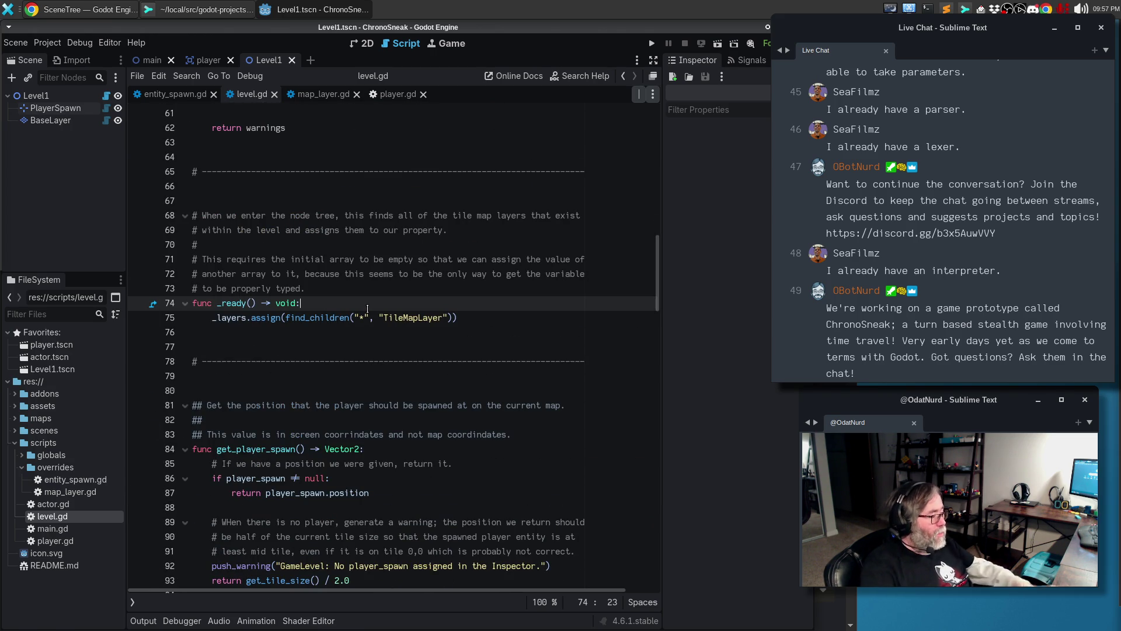
key("Return")
type("print")
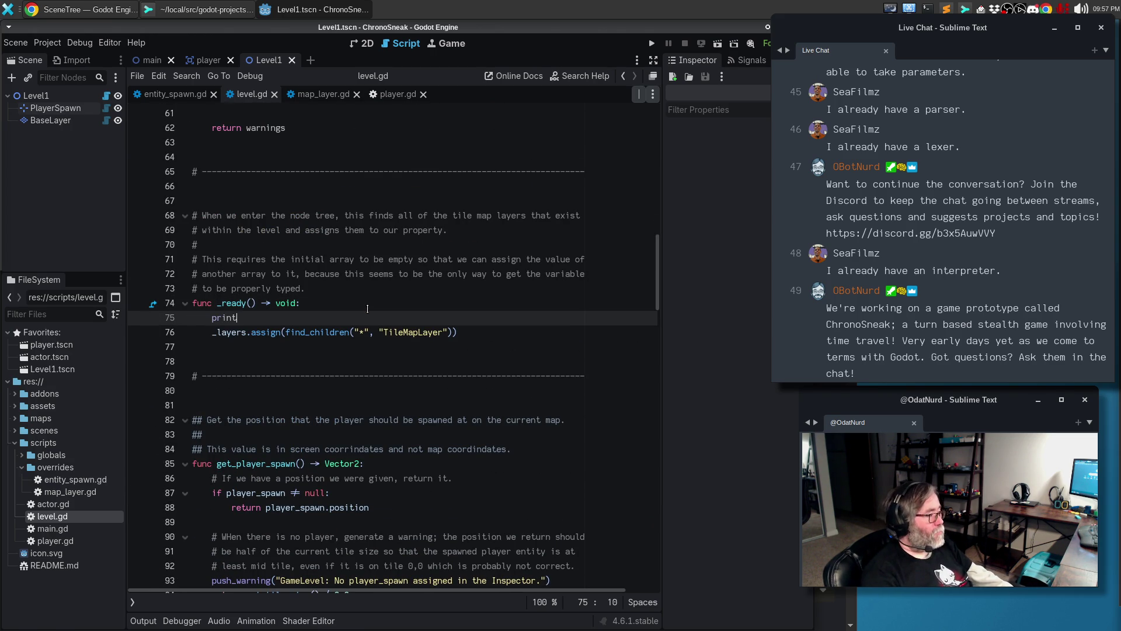
type("(\"we ready")
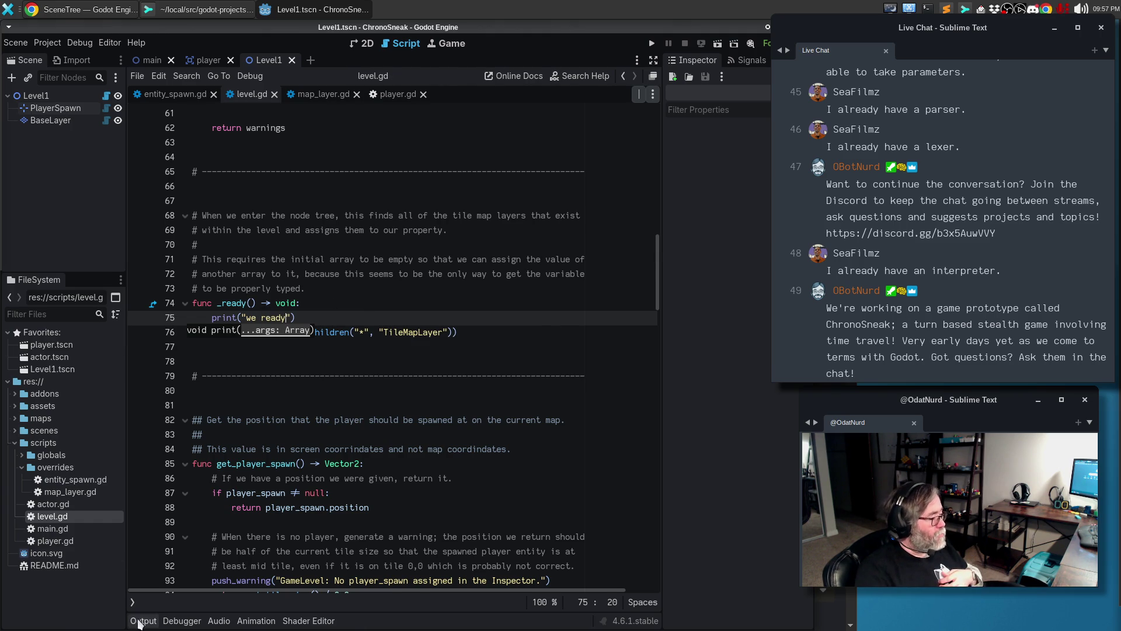
left_click(142, 621)
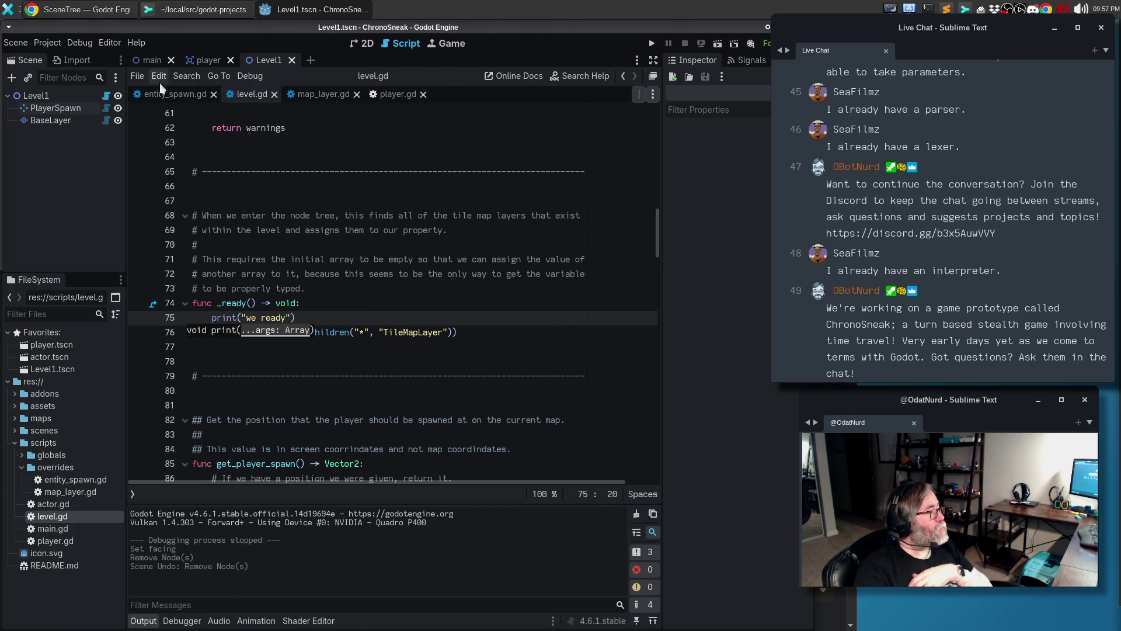
left_click(360, 46)
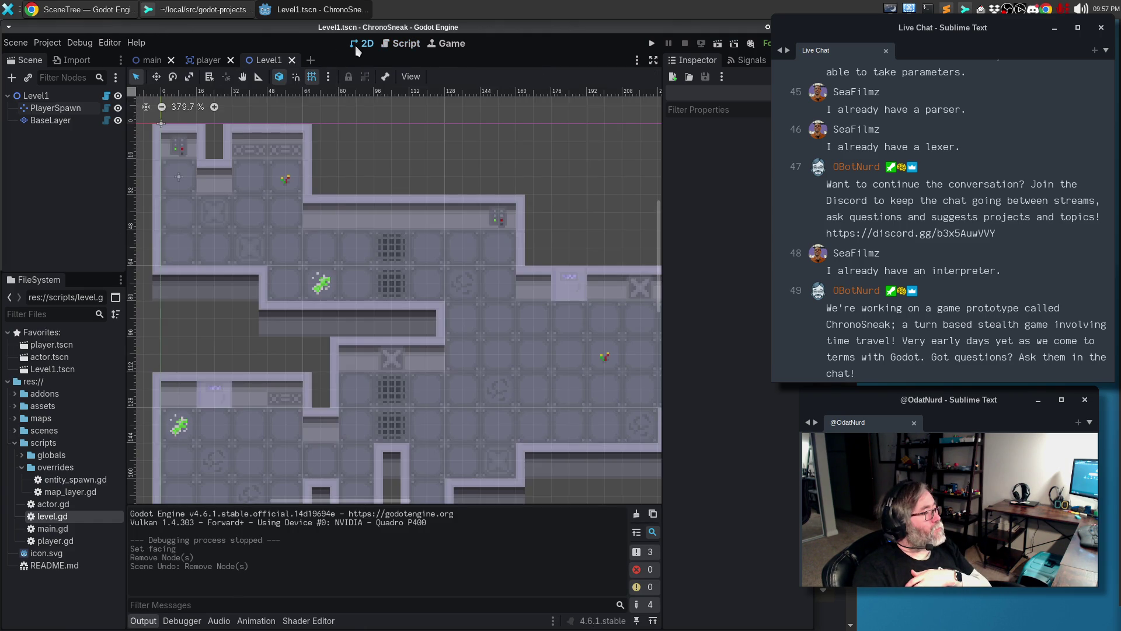
Delete the BaseLayer node from the Level1 scene
left_click(50, 121)
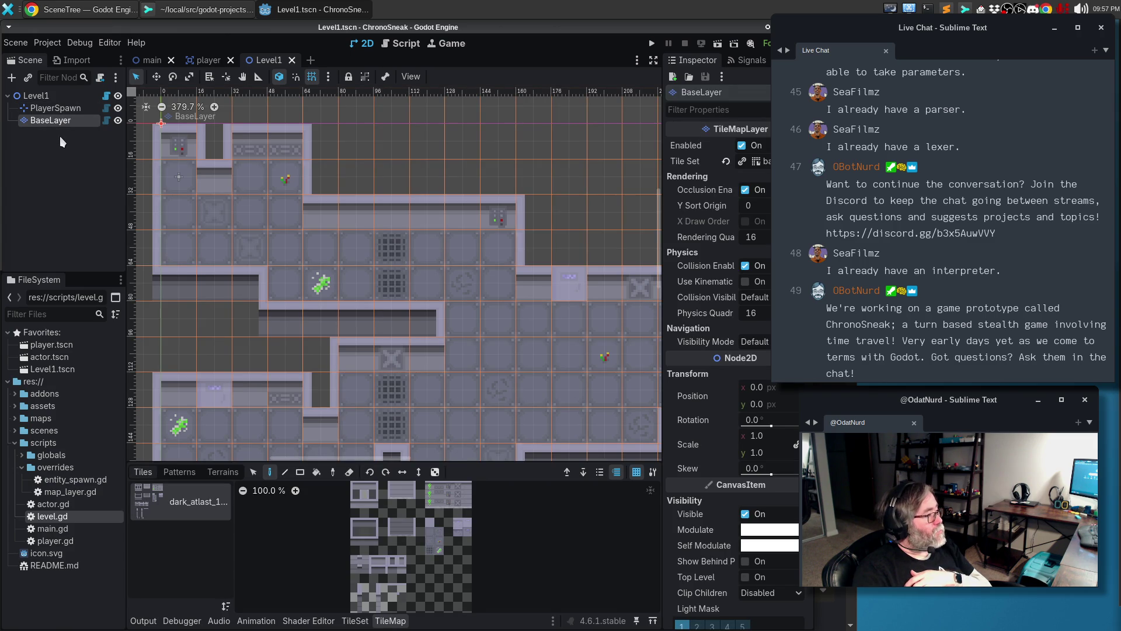
key("Delete")
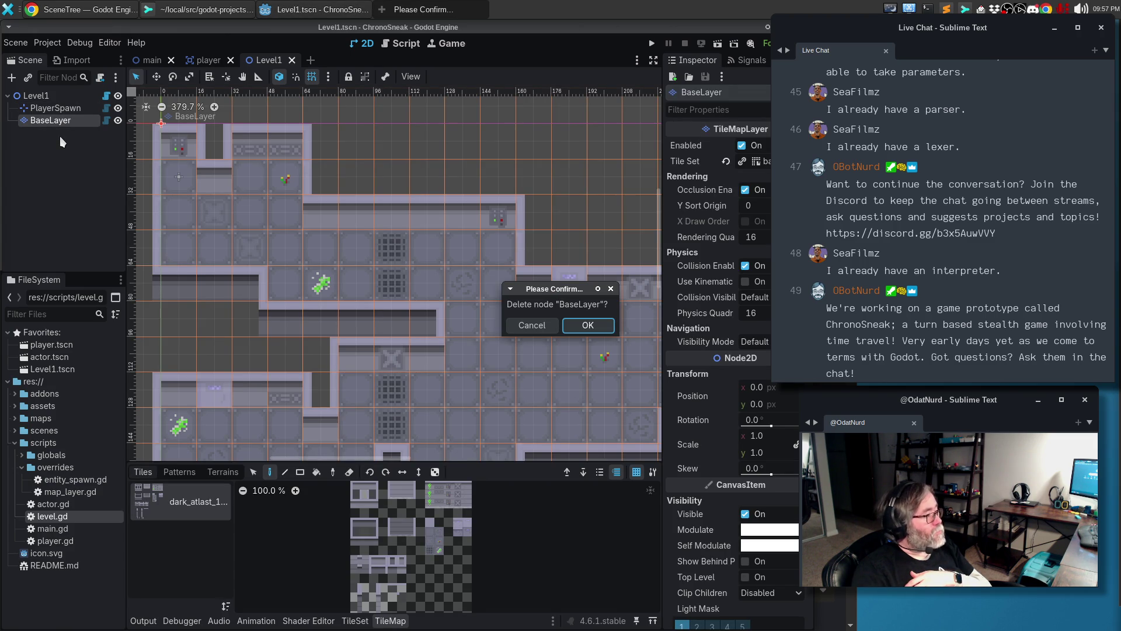
left_click(591, 326)
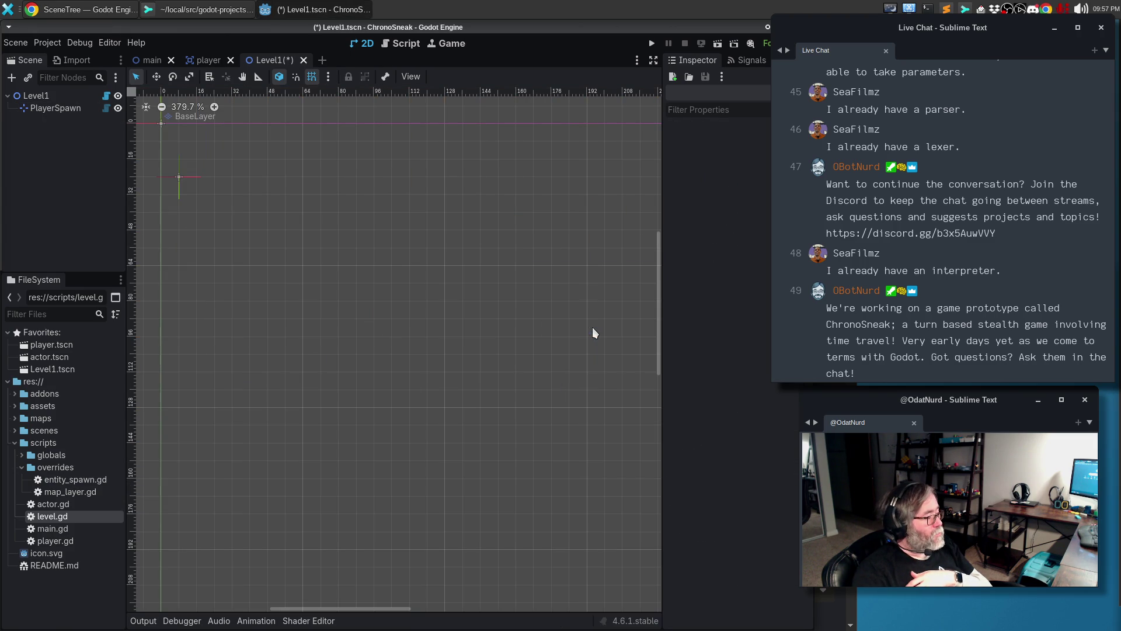
Check the Output log, restore BaseLayer with undo, and return to the level.gd script
left_click(144, 622)
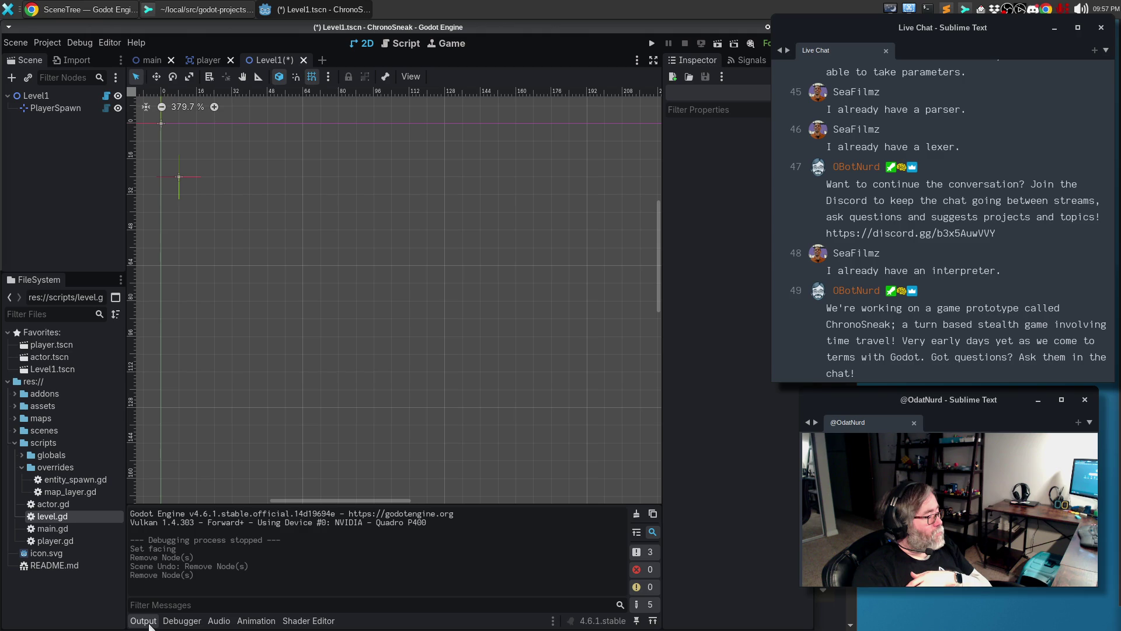
left_click(149, 626)
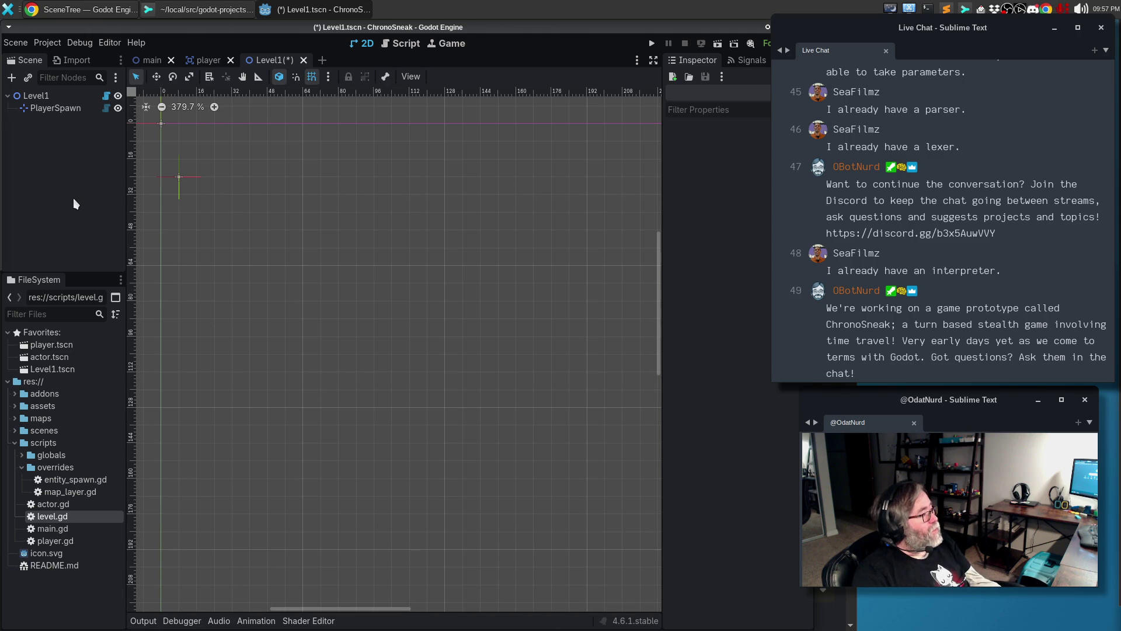
key("ctrl+z")
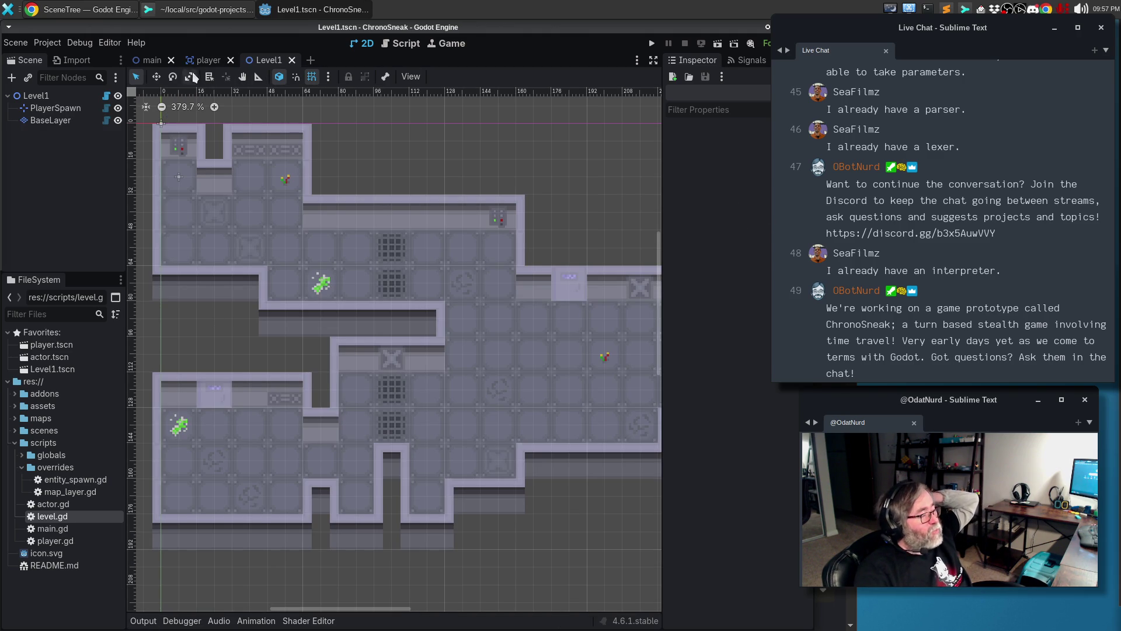
mouse_move(172, 65)
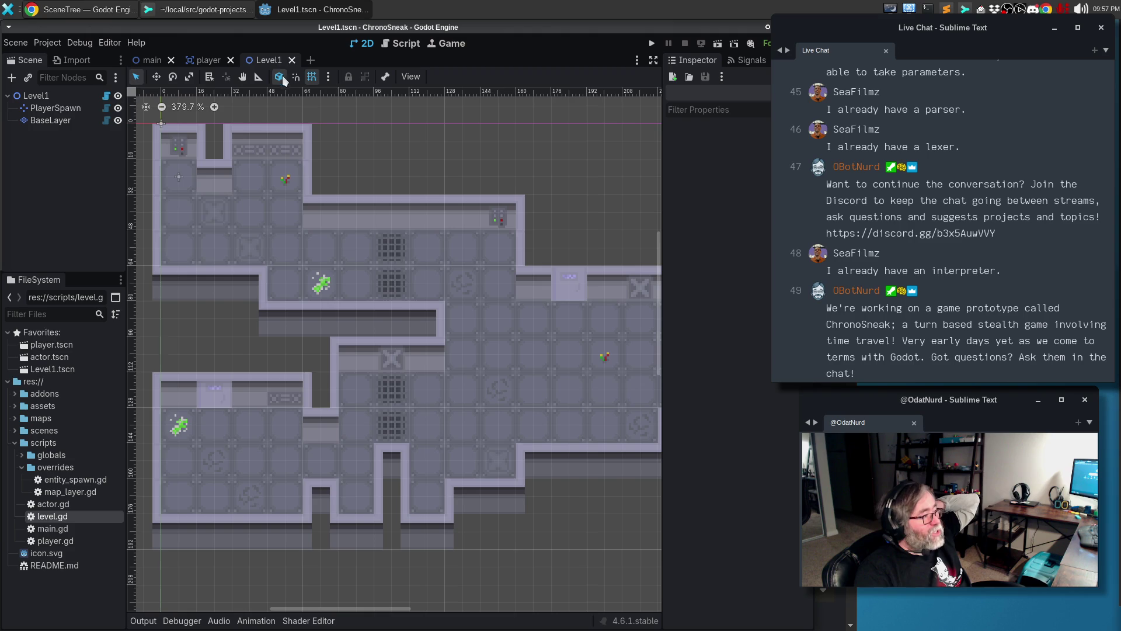
left_click(405, 43)
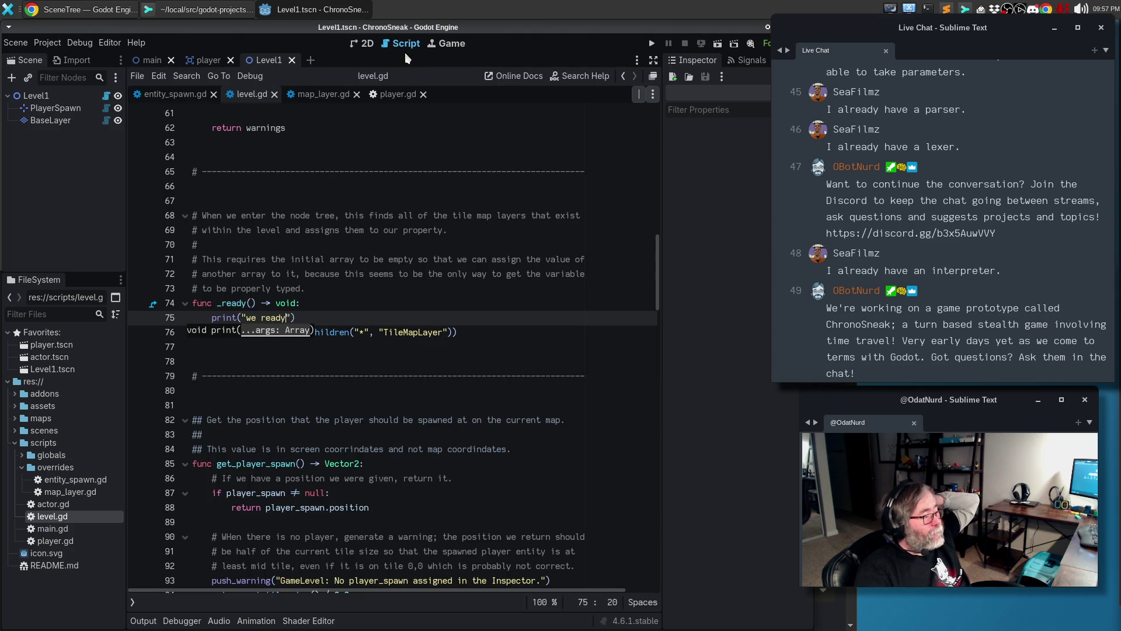
Delete the print("we ready") debug line from _ready()
left_click(447, 363)
triple_click(340, 315)
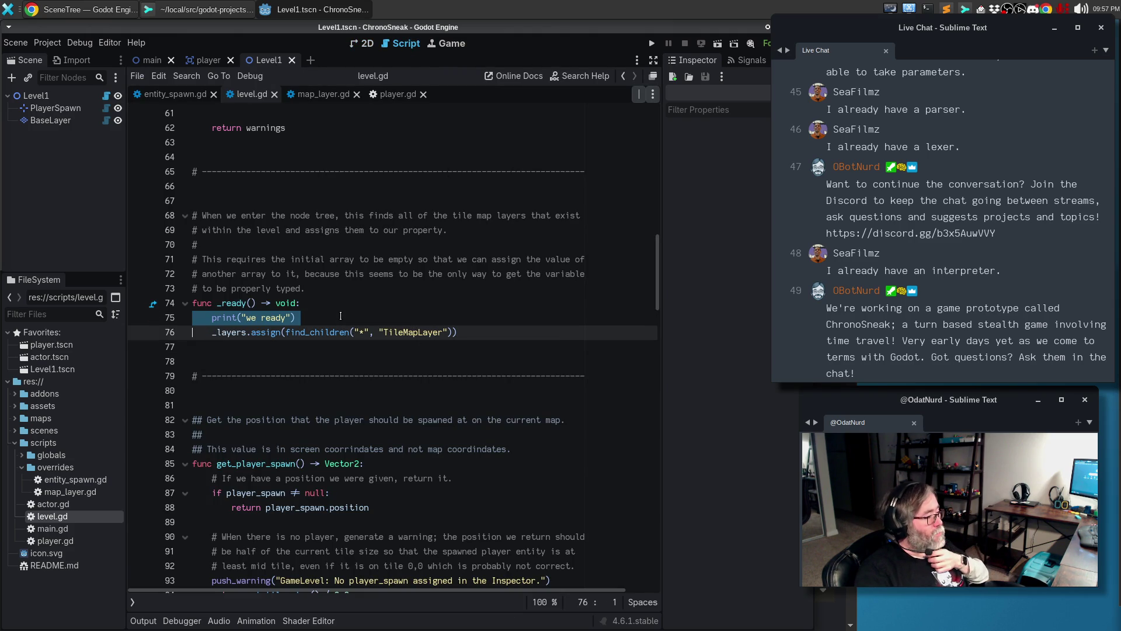
key("Delete")
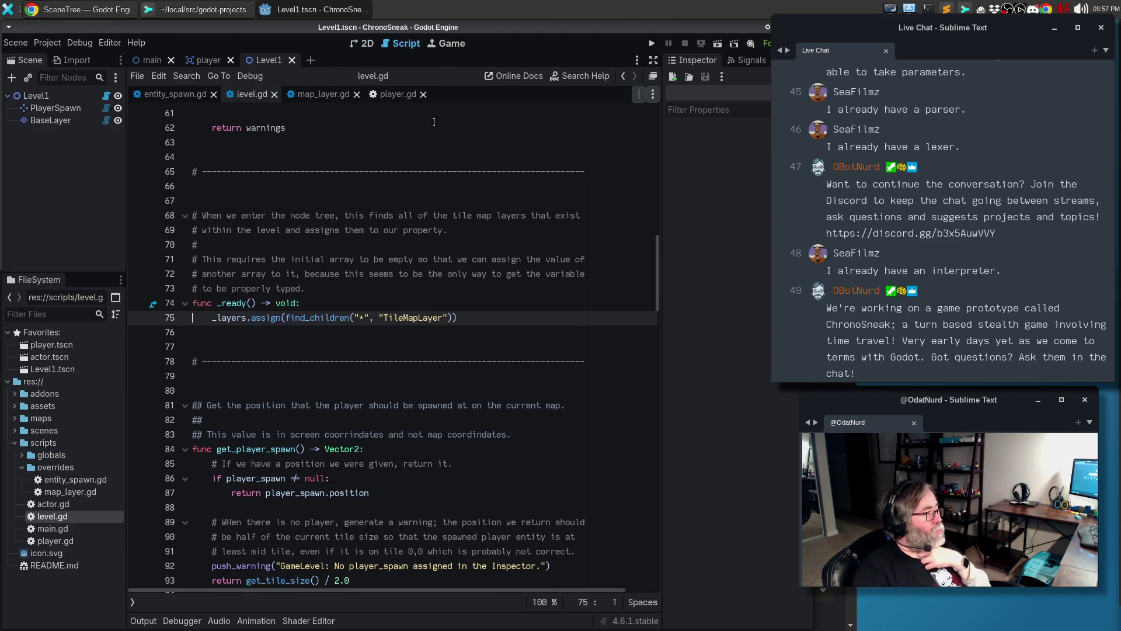
Inspect the _layers array declaration and open the Array documentation at assign()
scroll(469, 283, "up", 16)
scroll(469, 284, "up", 1)
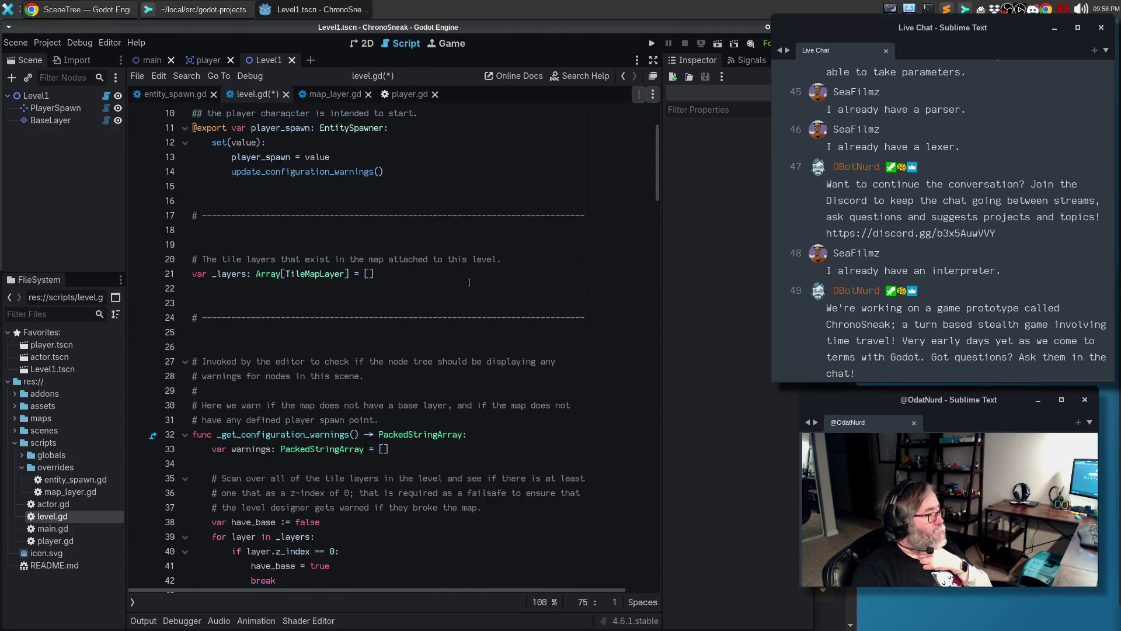
left_click(468, 277)
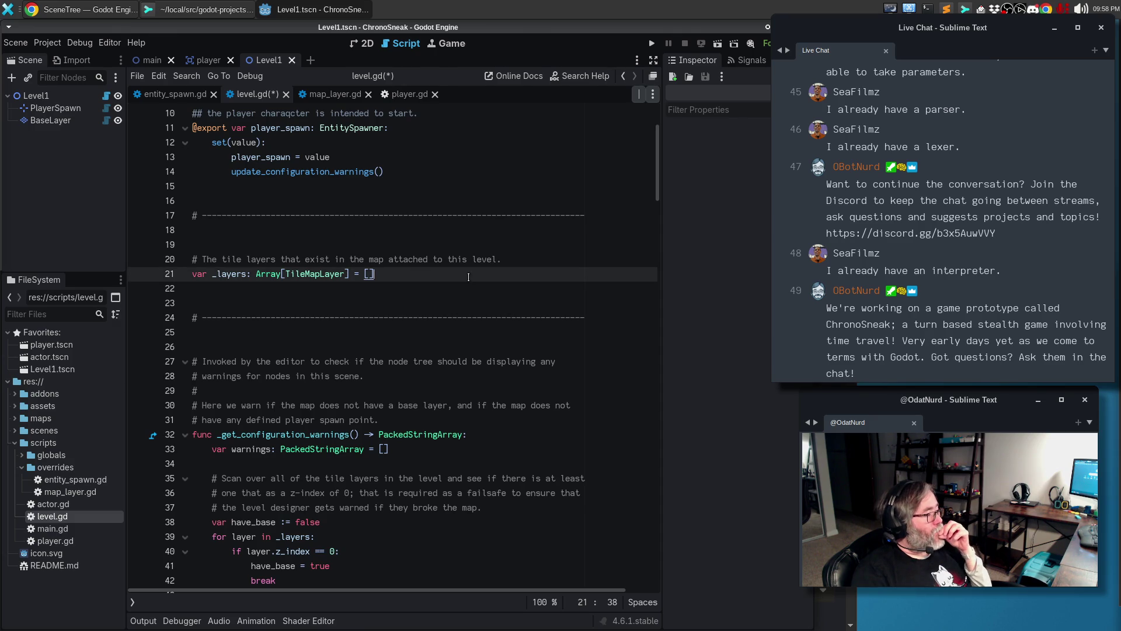
scroll(470, 276, "down", 14)
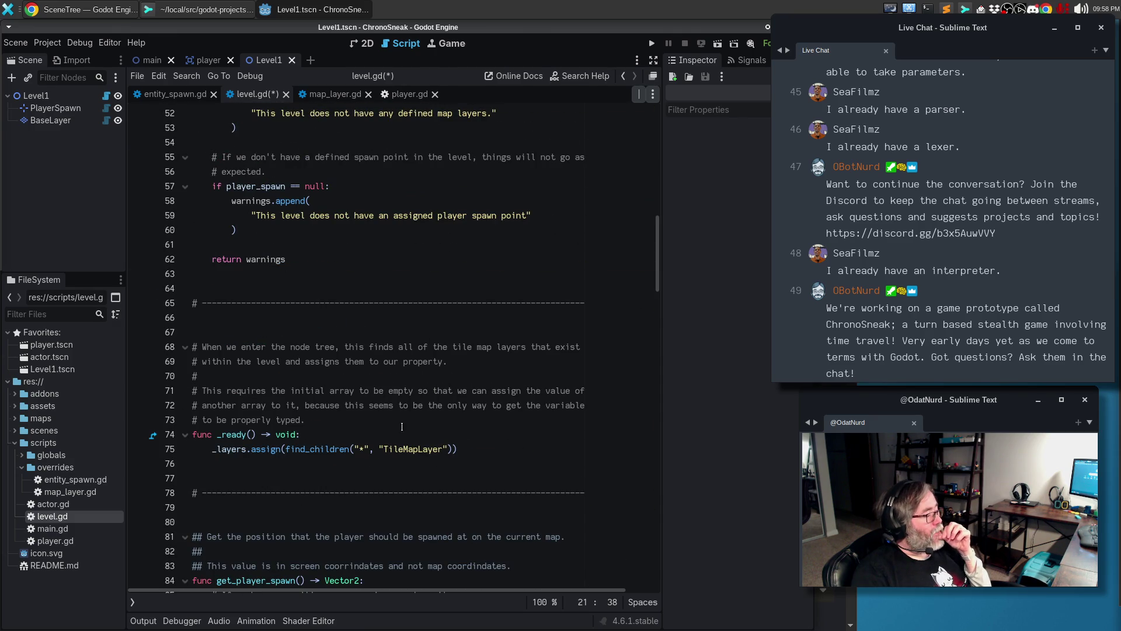
mouse_move(266, 449)
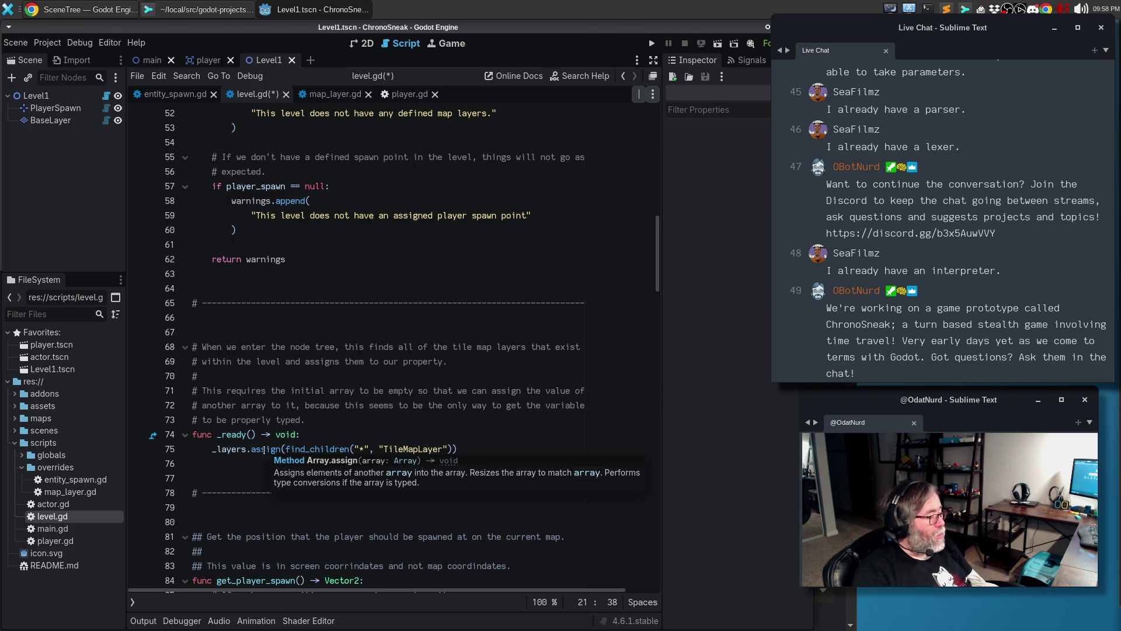
left_click(266, 449, "ctrl")
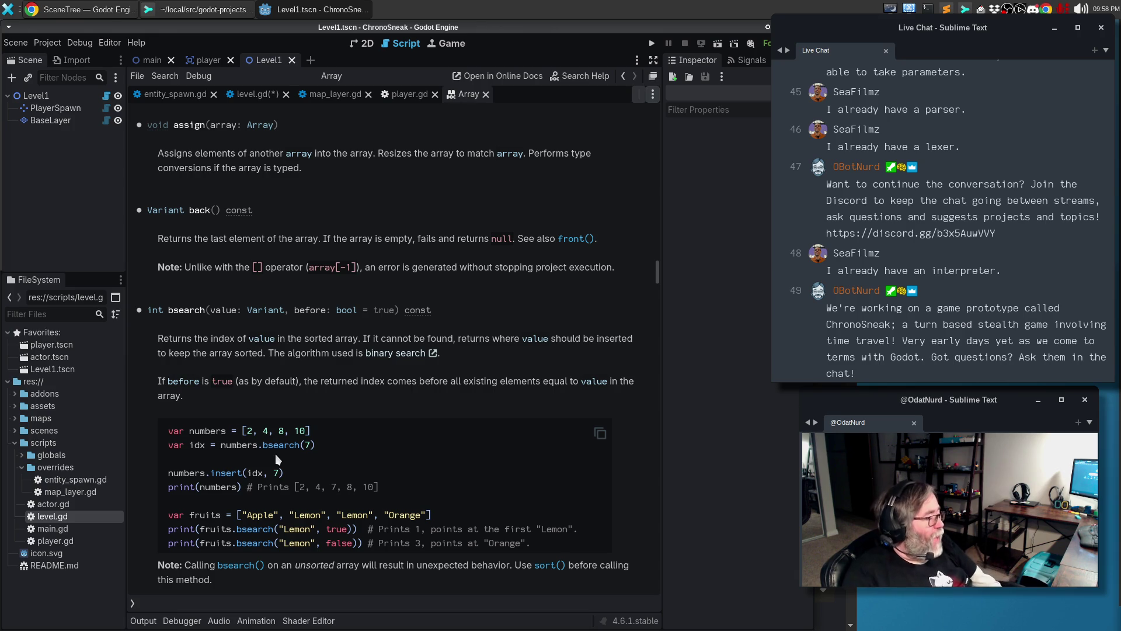
Read through the Array class reference, then return to level.gd
scroll(329, 431, "up", 5)
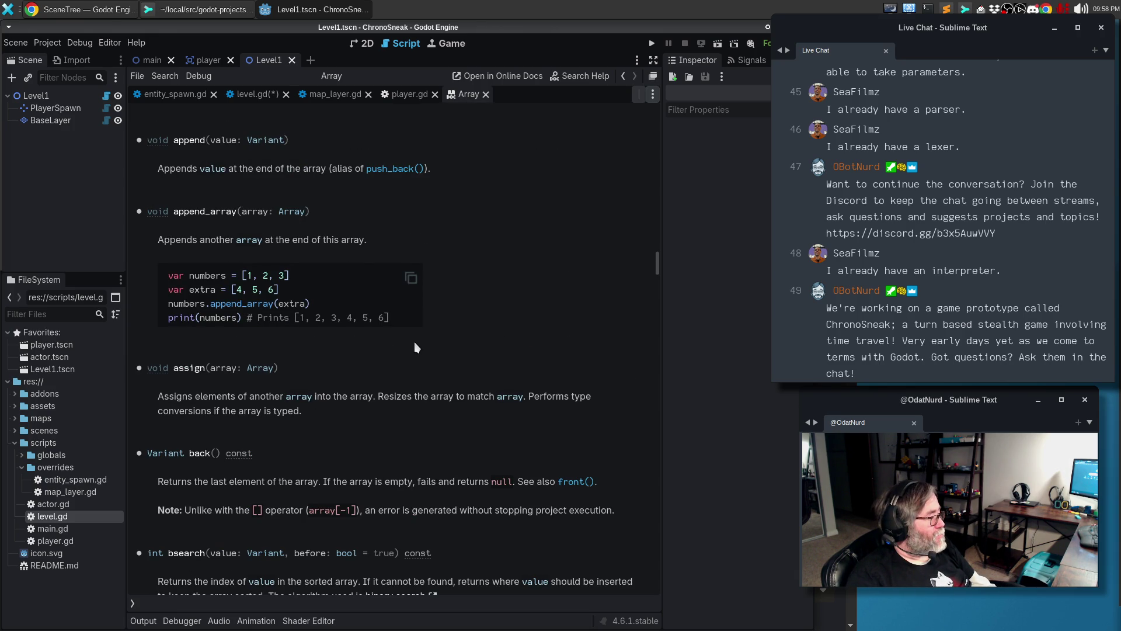
scroll(415, 341, "up", 9)
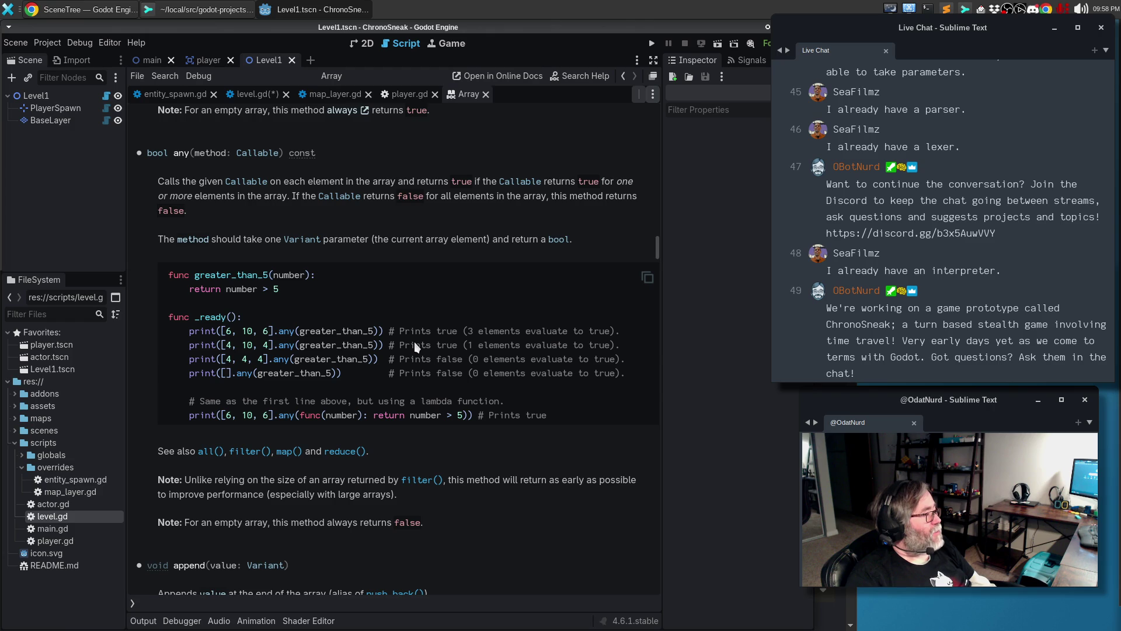
scroll(416, 347, "up", 5)
scroll(416, 347, "up", 6)
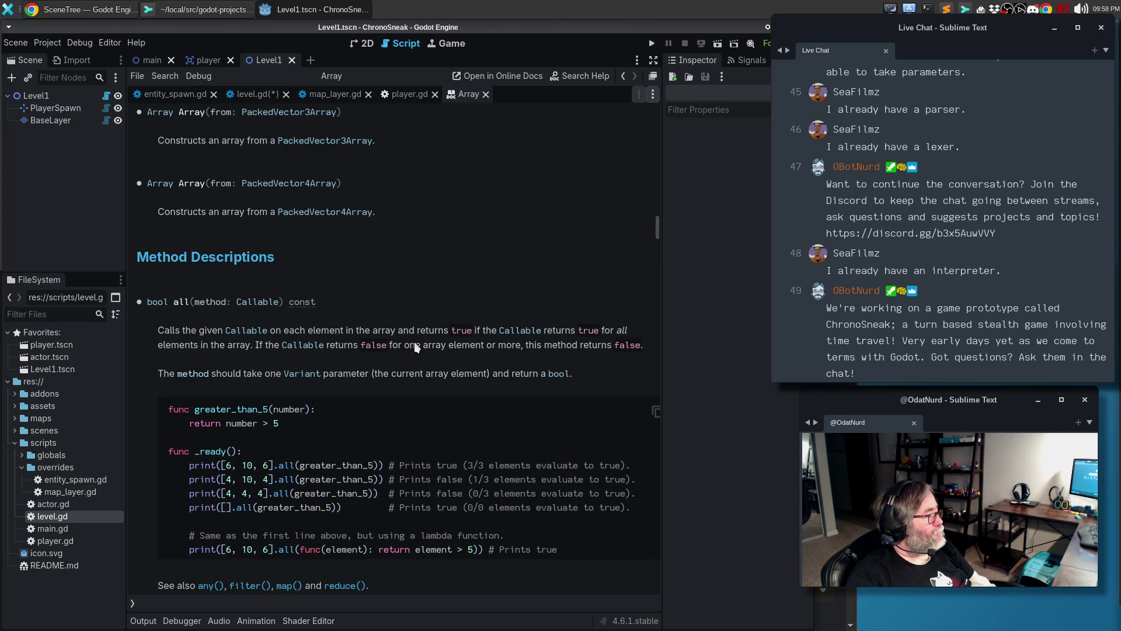
scroll(415, 347, "down", 5)
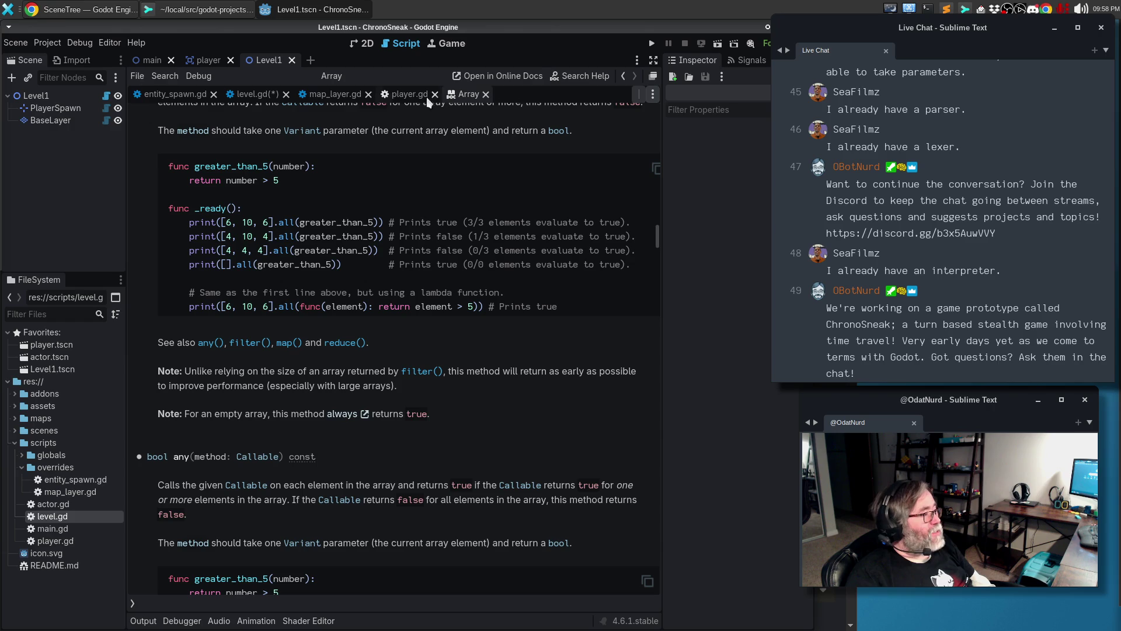
left_click(257, 94)
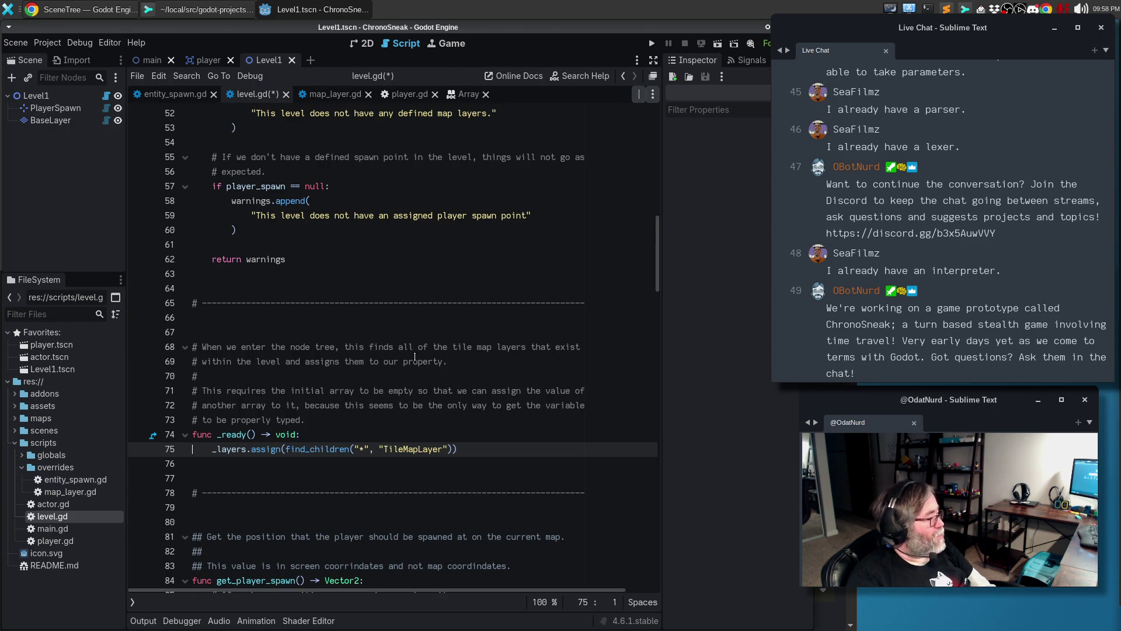
Review the uncommitted level.gd diff in Sublime Merge, then return to the update_configuration_warnings search results
left_click(196, 11)
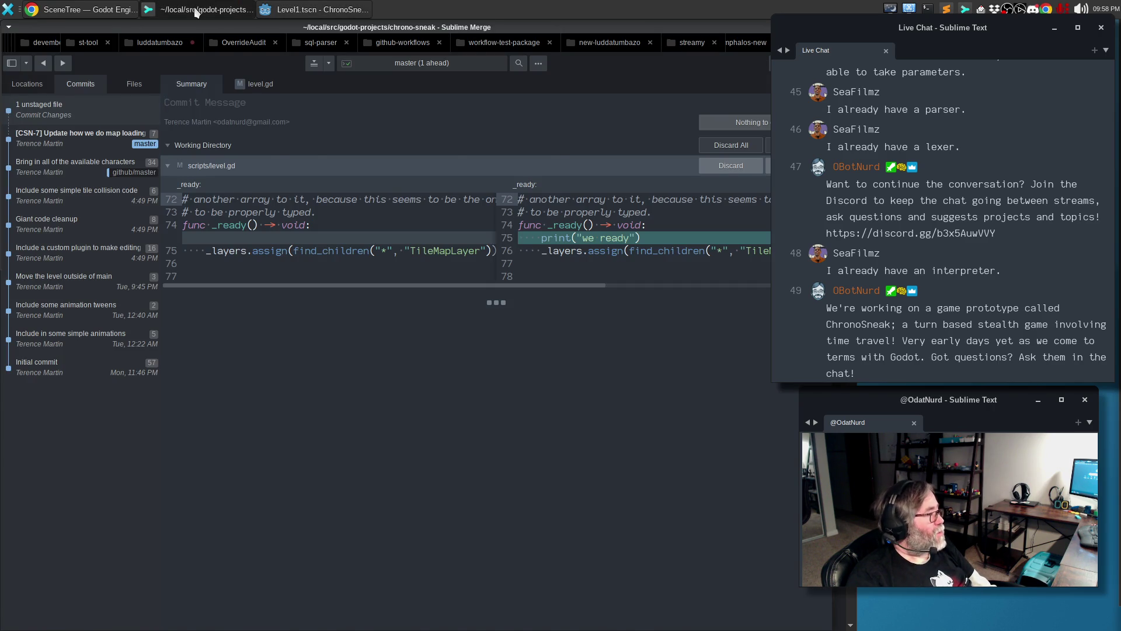
left_click(196, 11)
left_click(106, 9)
left_click(584, 29)
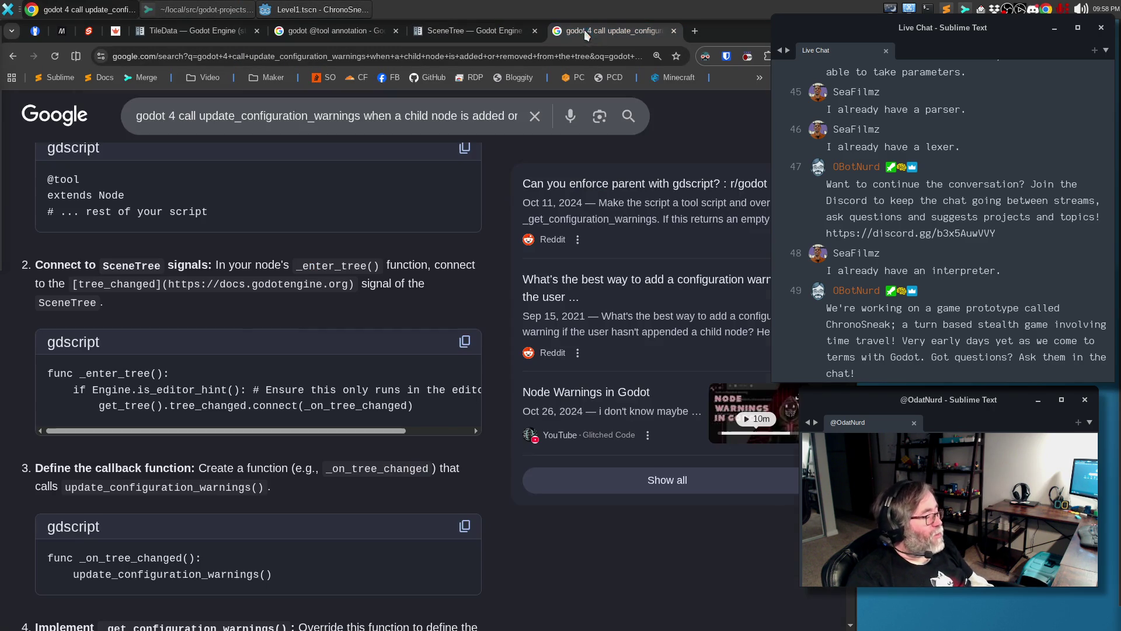
Copy the AI Overview's _enter_tree snippet connecting tree_changed to _on_tree_changed
scroll(328, 334, "up", 3)
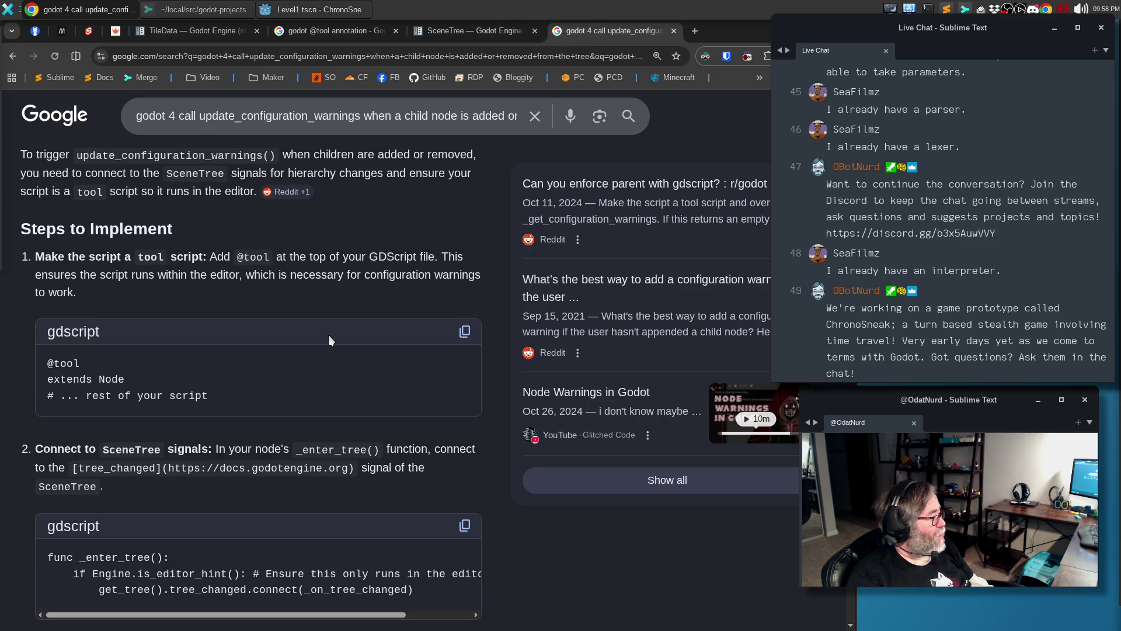
scroll(328, 335, "down", 2)
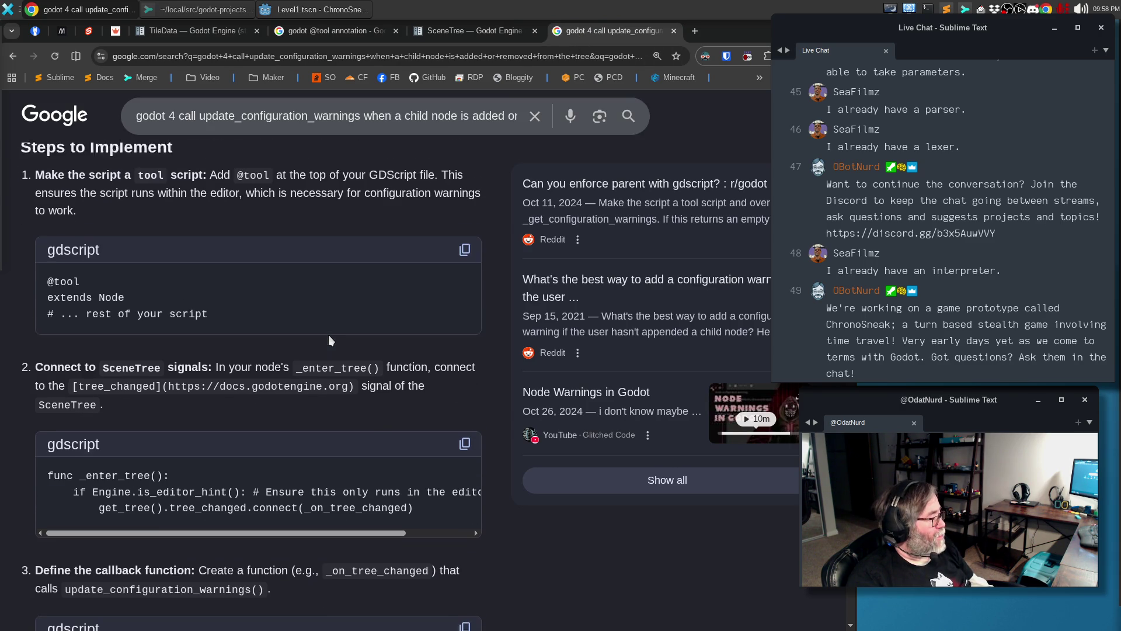
left_click(462, 425)
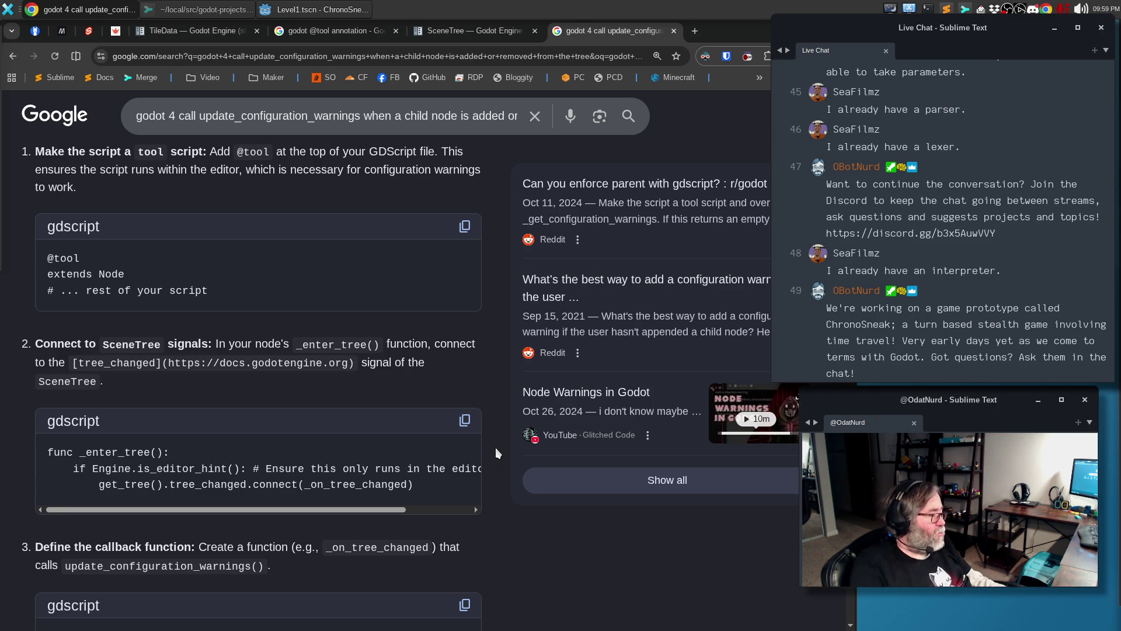
scroll(450, 438, "down", 5)
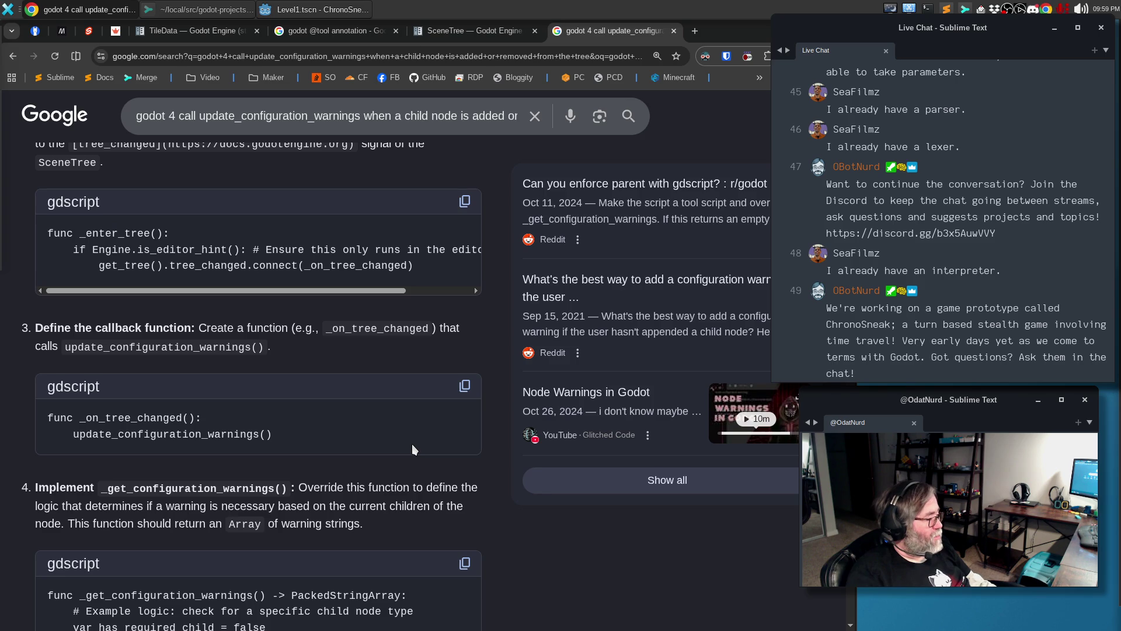
key("alt+Tab")
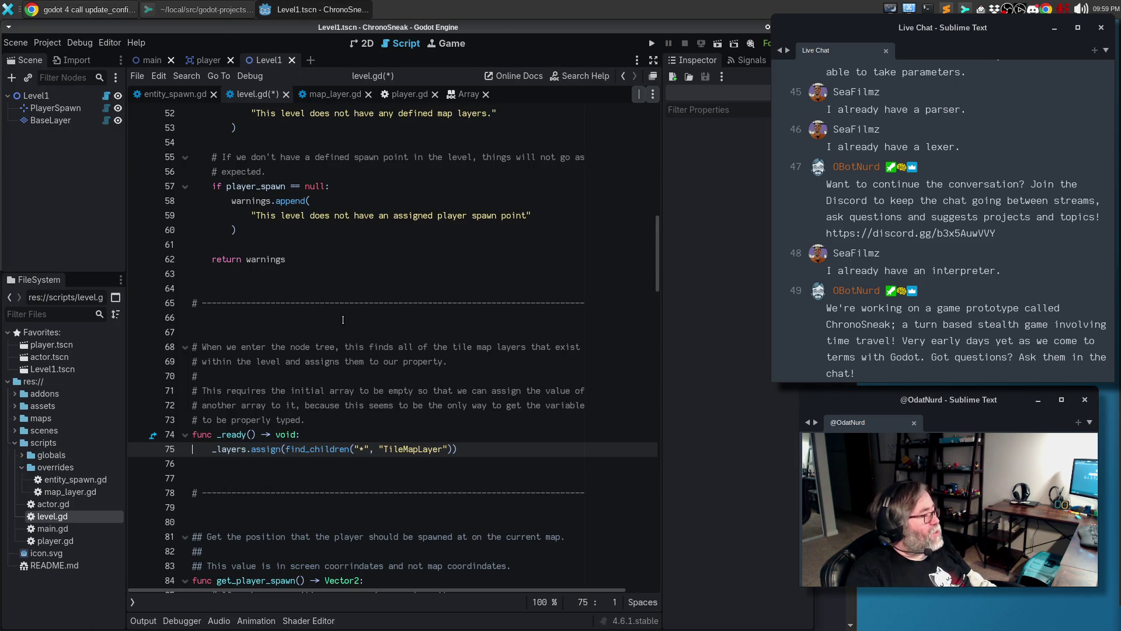
Paste the _enter_tree snippet below the warnings function, with blank lines and a separator comment
scroll(343, 320, "up", 13)
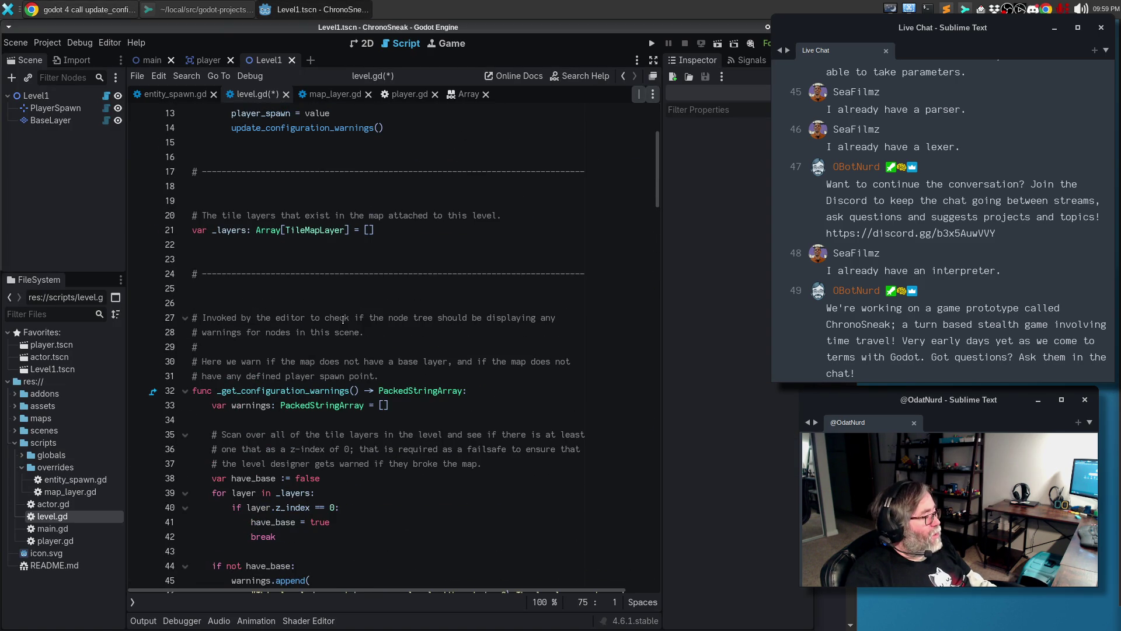
scroll(343, 319, "down", 13)
left_click(292, 317)
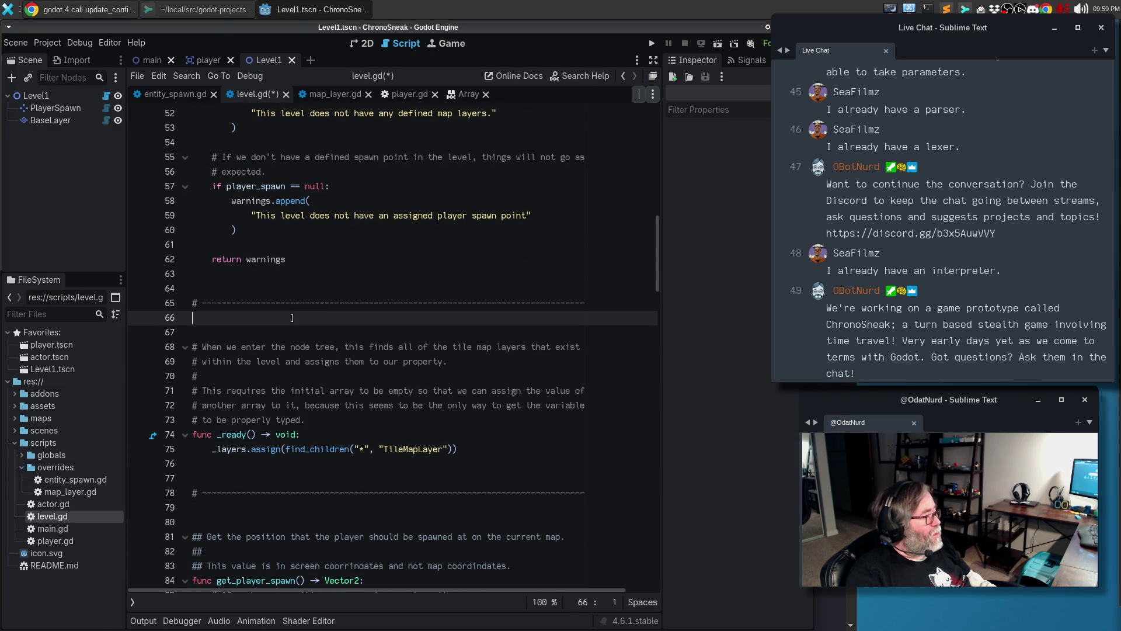
key("Return")
key("ctrl+v")
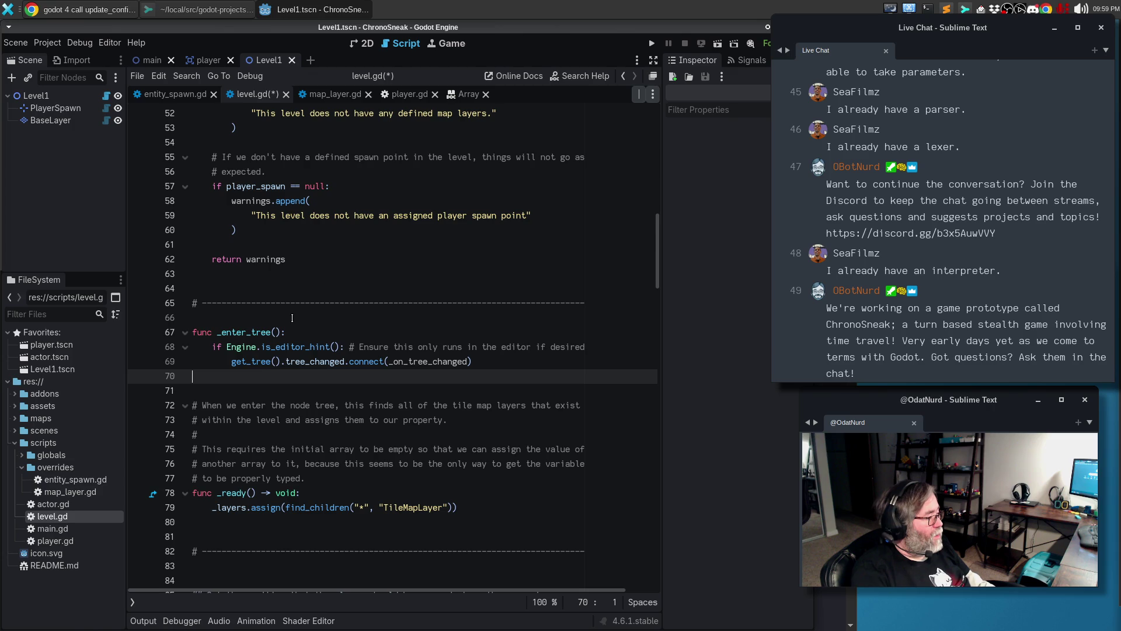
key("Up")
key("Up")
key("Up")
key("Return")
key("Up")
key("Up")
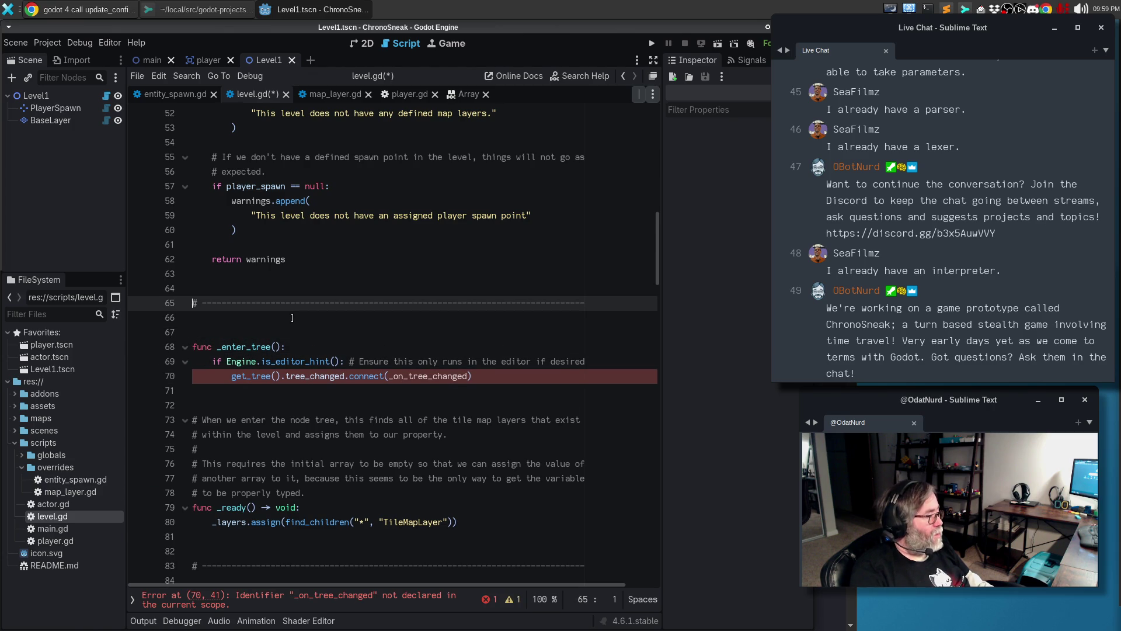
key("Down")
key("Down")
key("Down")
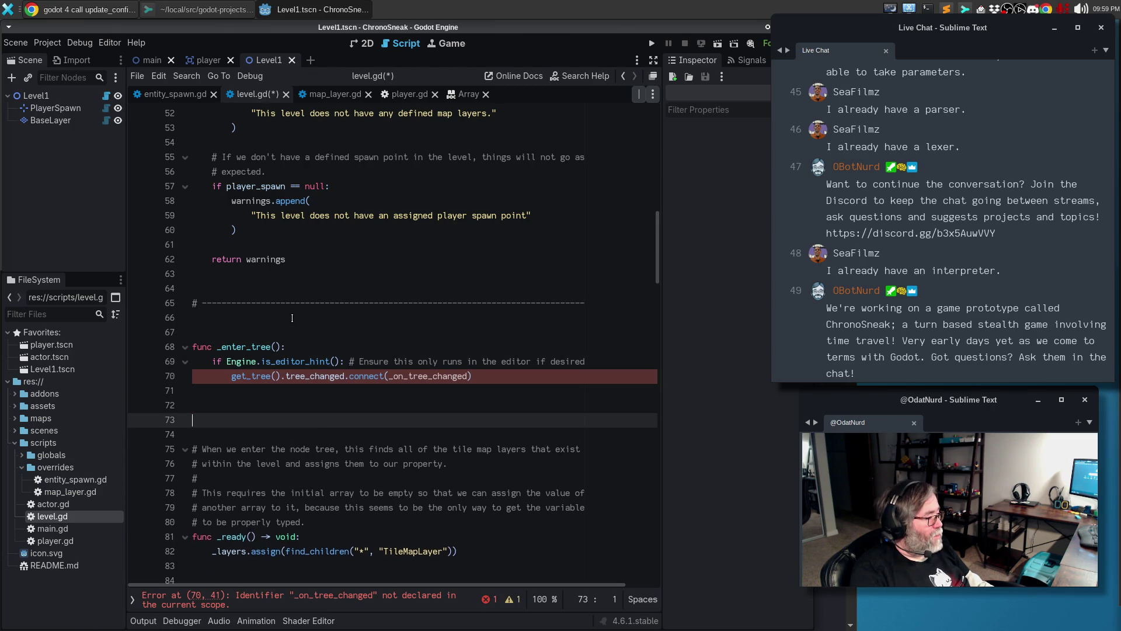
key("ctrl+v")
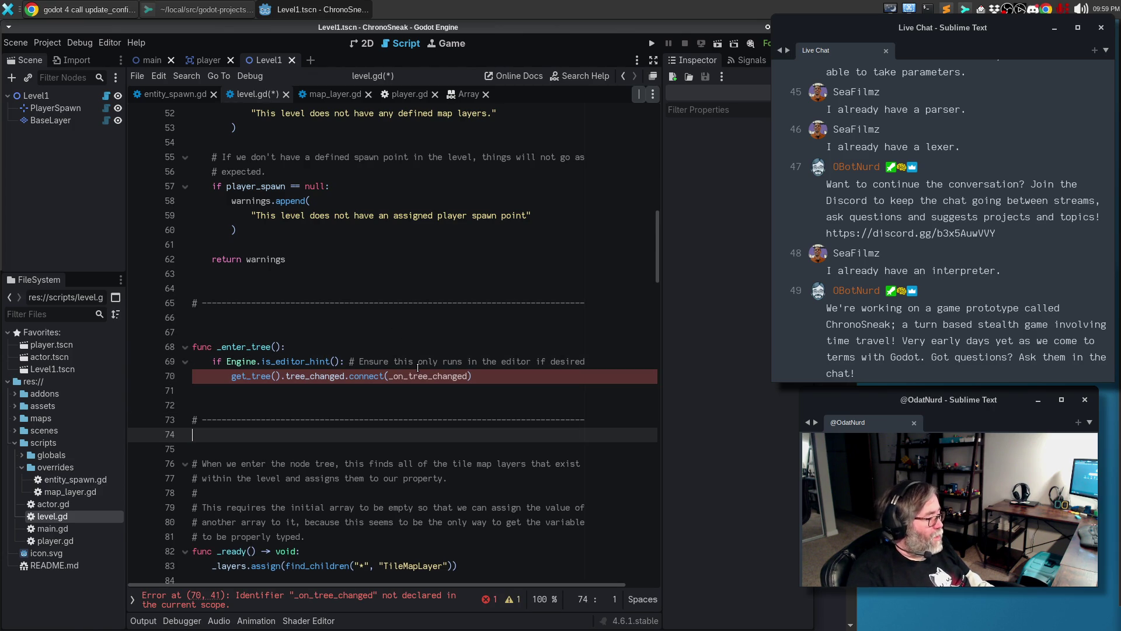
Begin rewriting the connect argument as a lambda by typing 'func ()' before _on_tree_changed
double_click(424, 377)
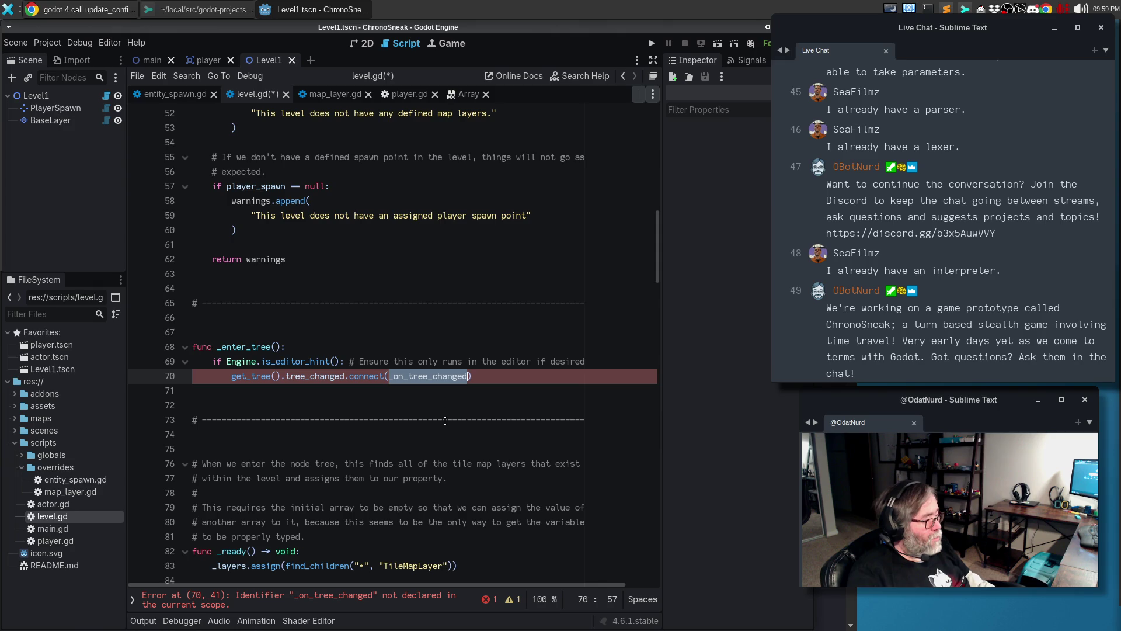
key("Left")
type("func ()")
key("ctrl+shift+Right")
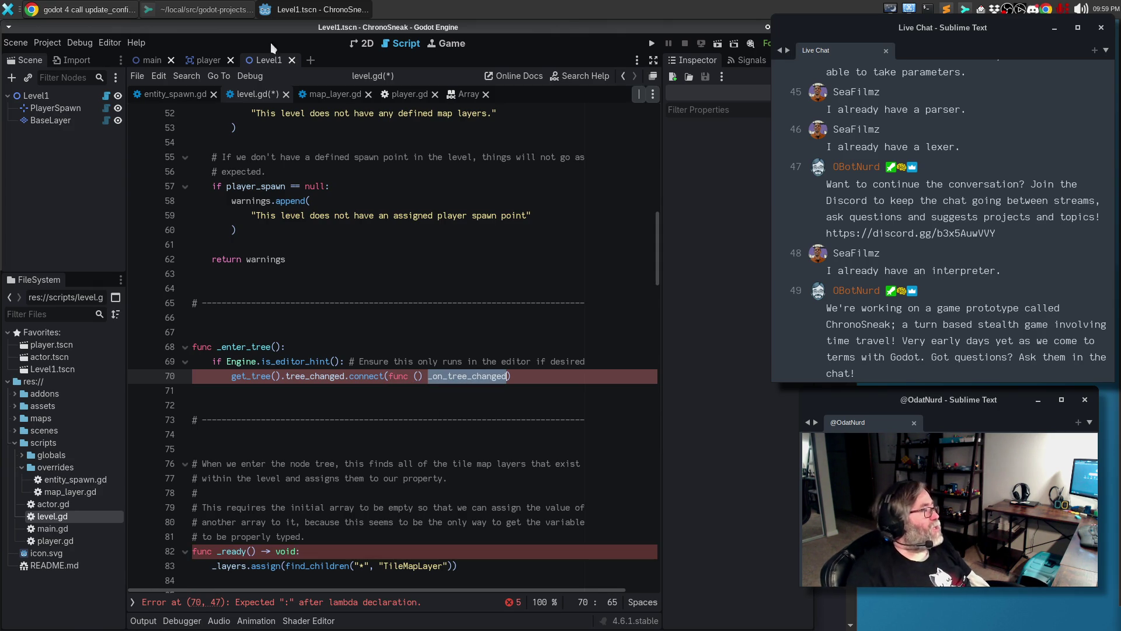
left_click(57, 6)
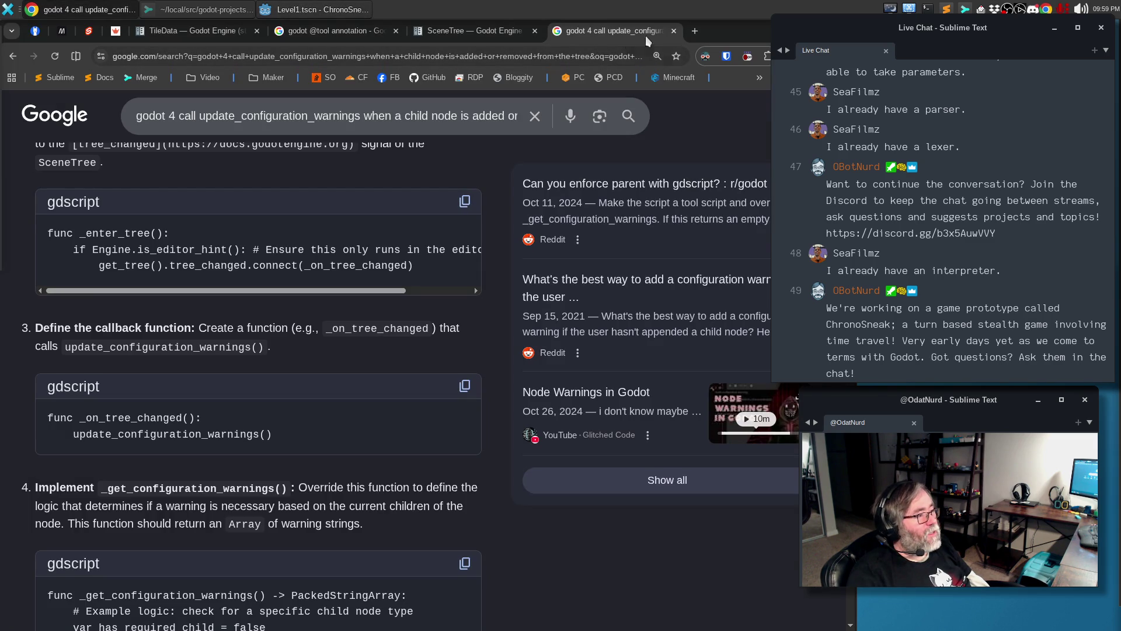
Search Google for 'gdscript inline function' in a new tab and expand the AI Overview
left_click(694, 31)
left_click(297, 255)
type("gdscr")
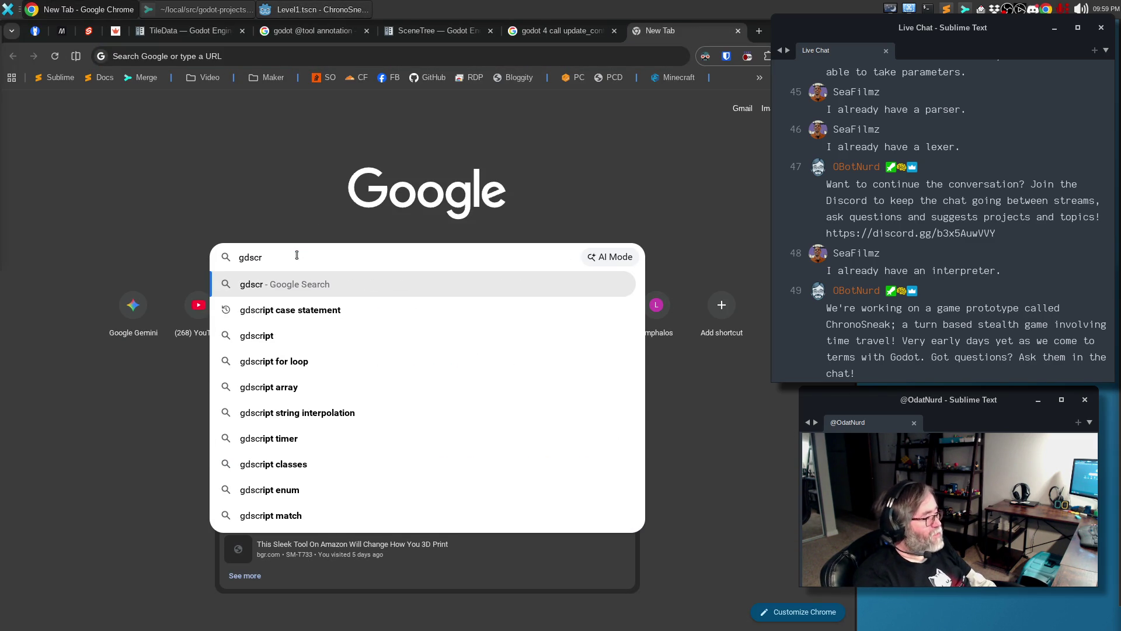
type("ipt i")
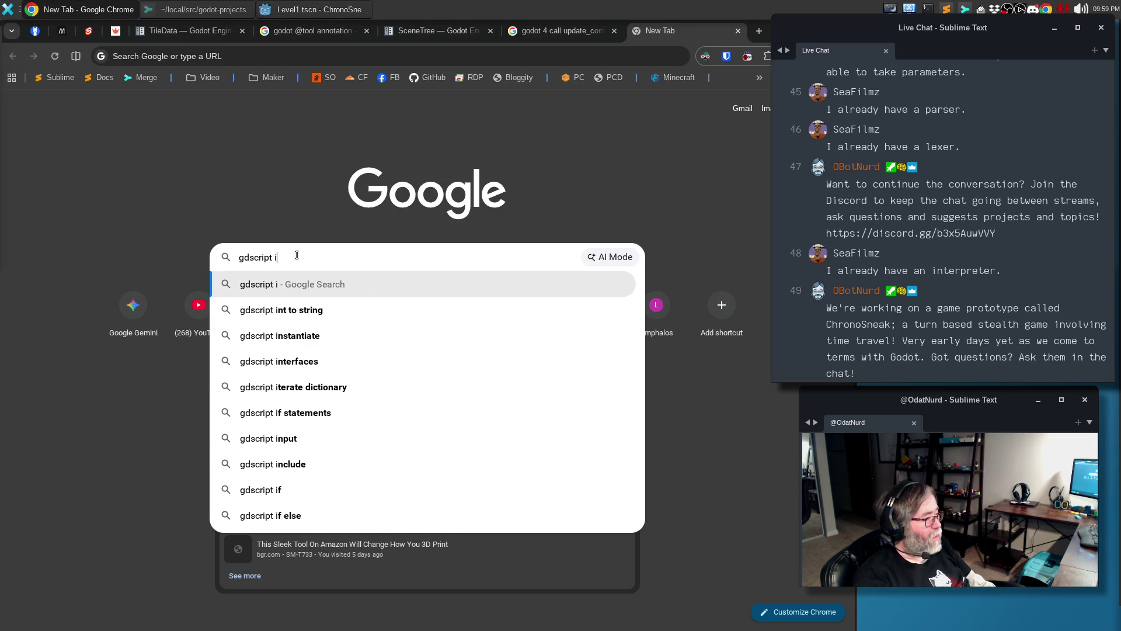
type("nline function")
key("Return")
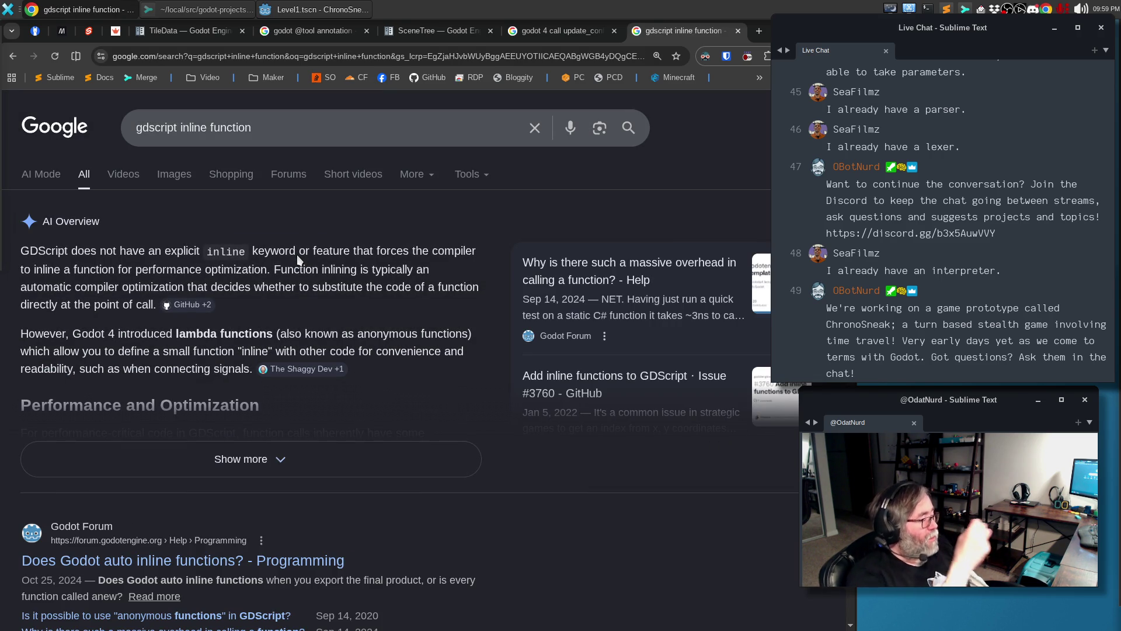
left_click(350, 464)
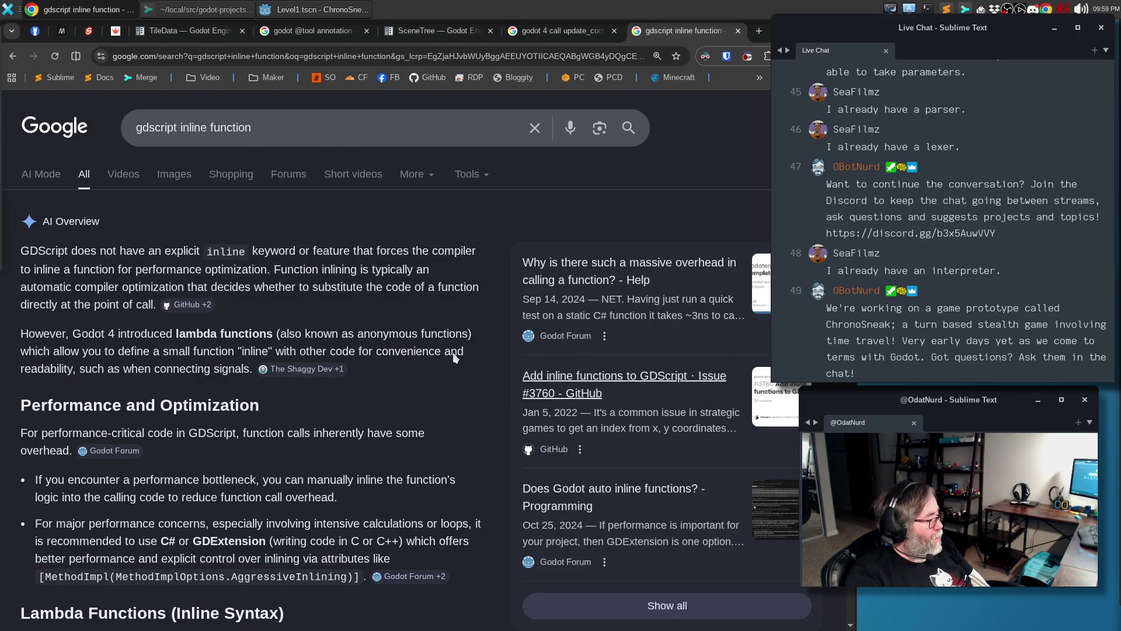
scroll(439, 332, "down", 5)
mouse_move(443, 284)
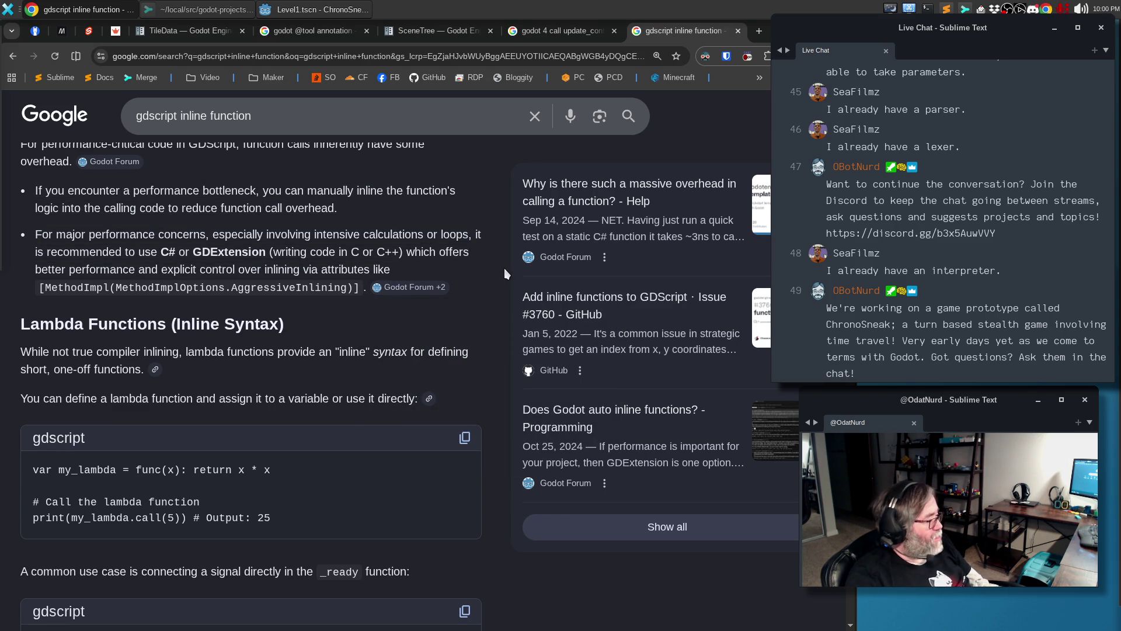
Compare with the configuration warnings results, then read the inline function overview's lambda examples
left_click(572, 30)
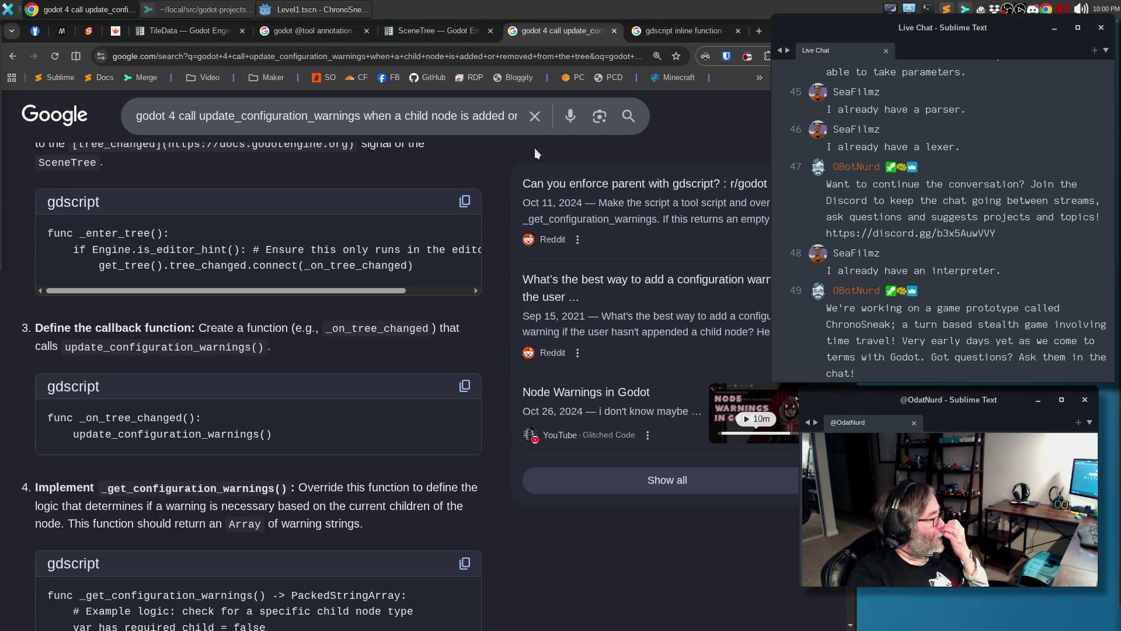
key("alt+Tab")
key("alt+Tab")
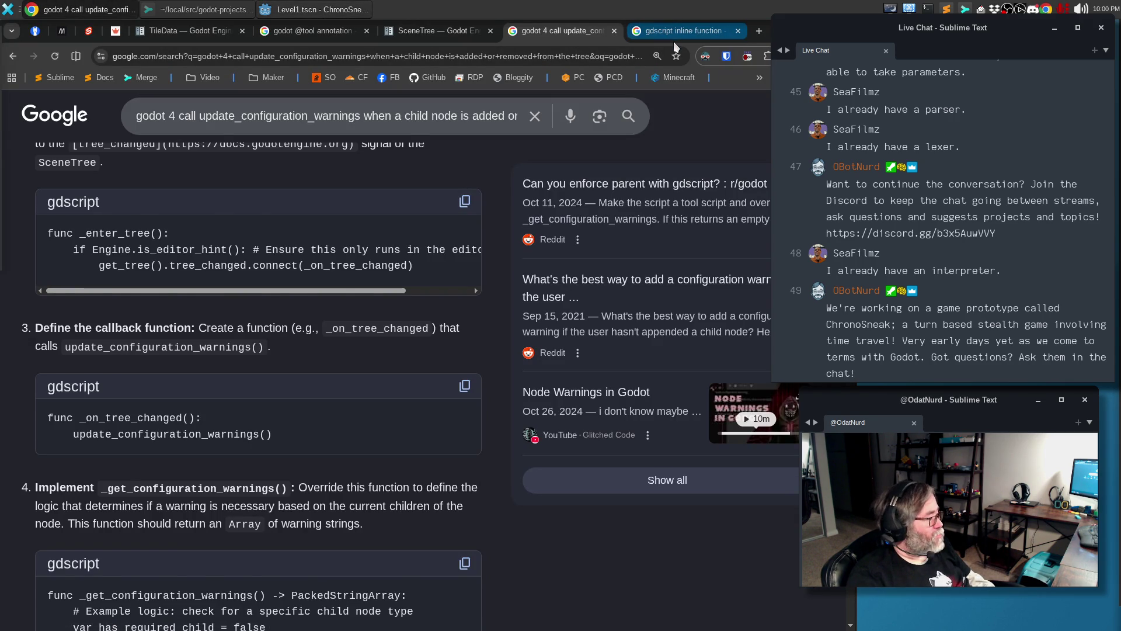
left_click(680, 31)
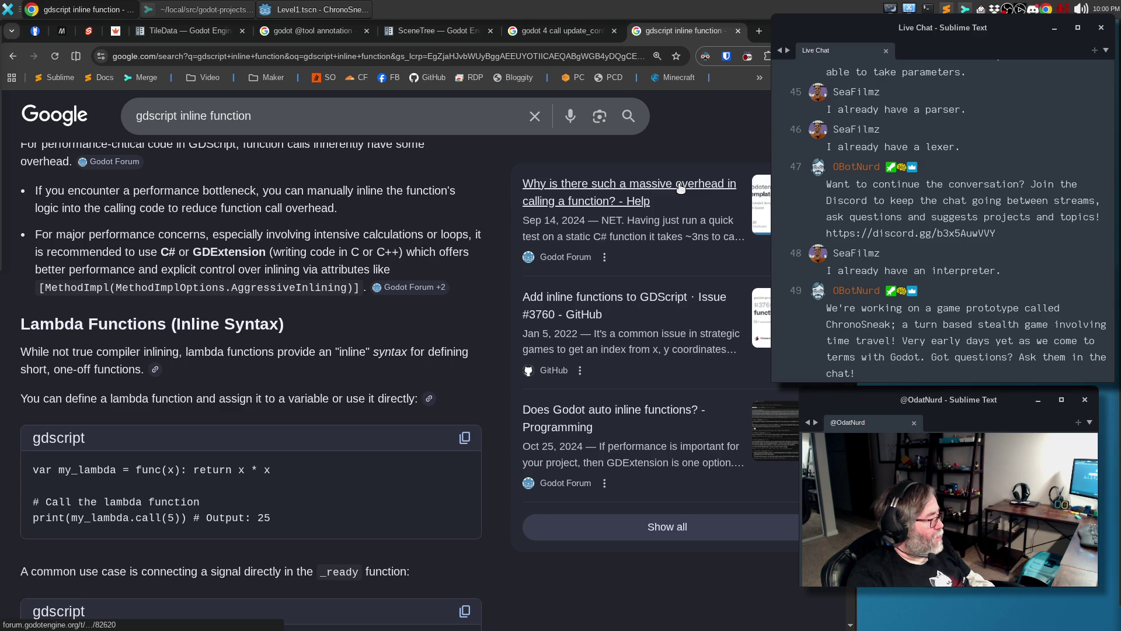
scroll(385, 365, "down", 3)
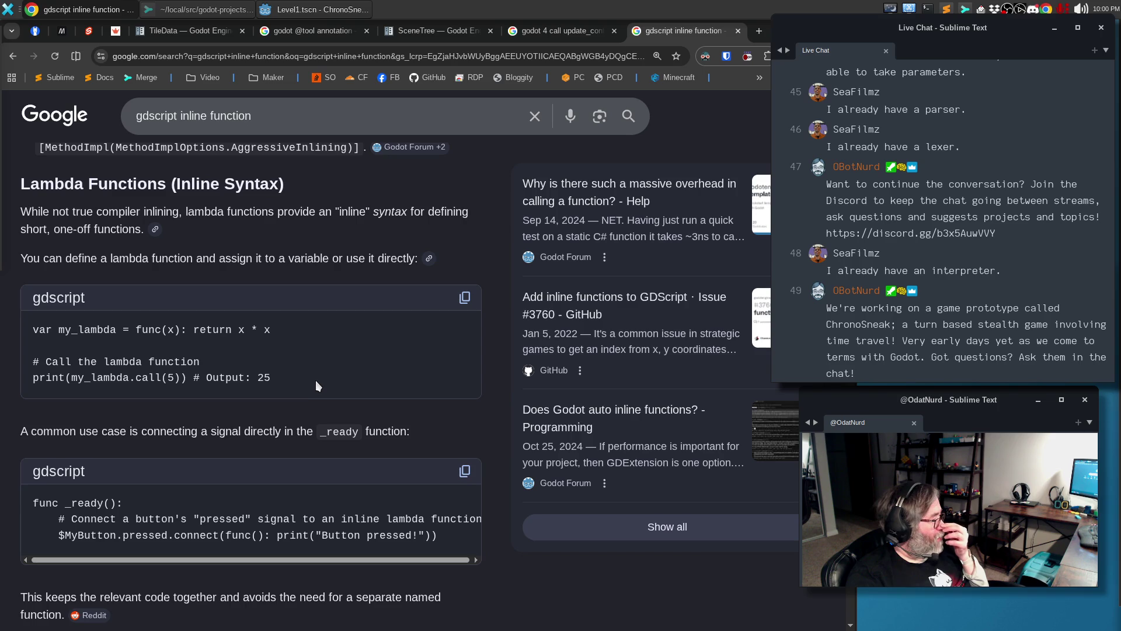
scroll(317, 373, "down", 6)
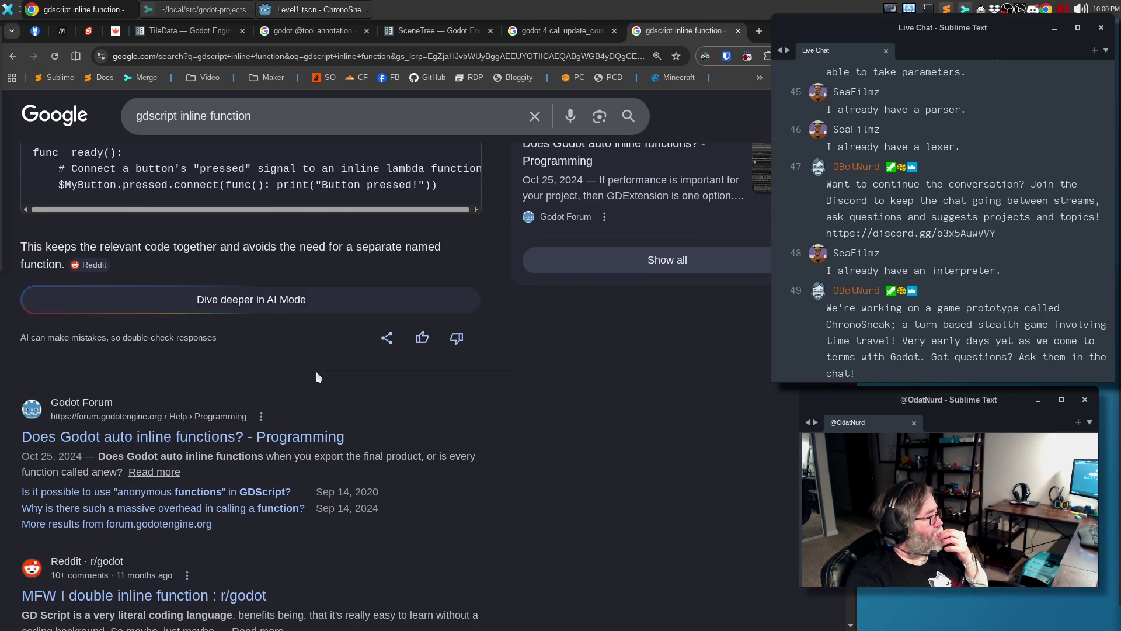
scroll(317, 372, "up", 6)
left_click(210, 116)
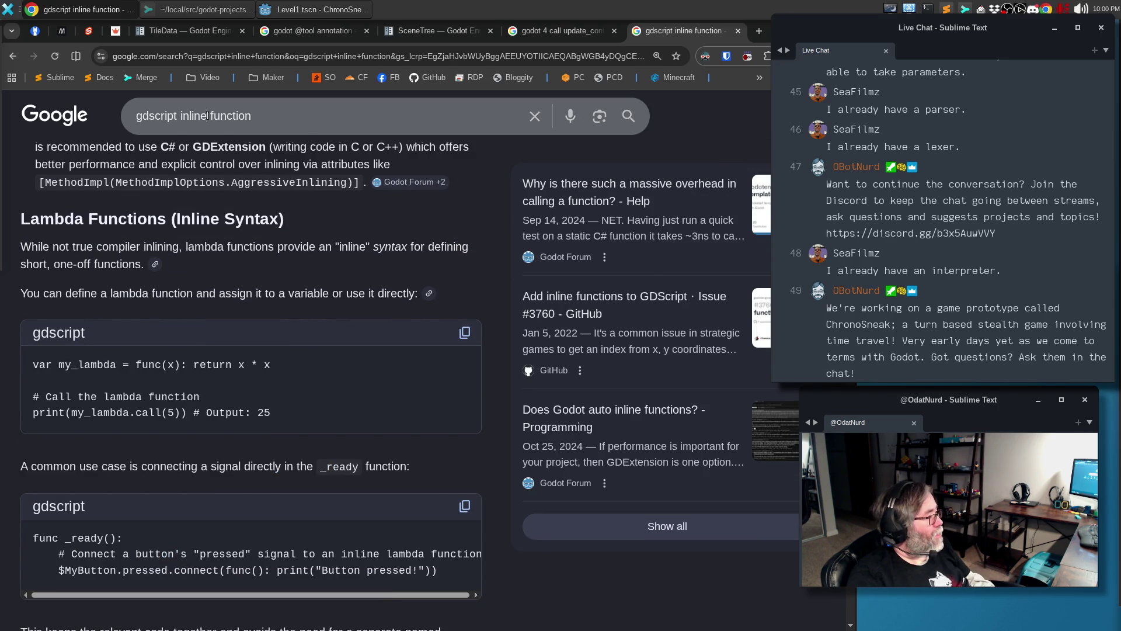
Search Google for 'gdscript inline multiline function' and read the AI Overview's multi-statement lambda example
type("multiline")
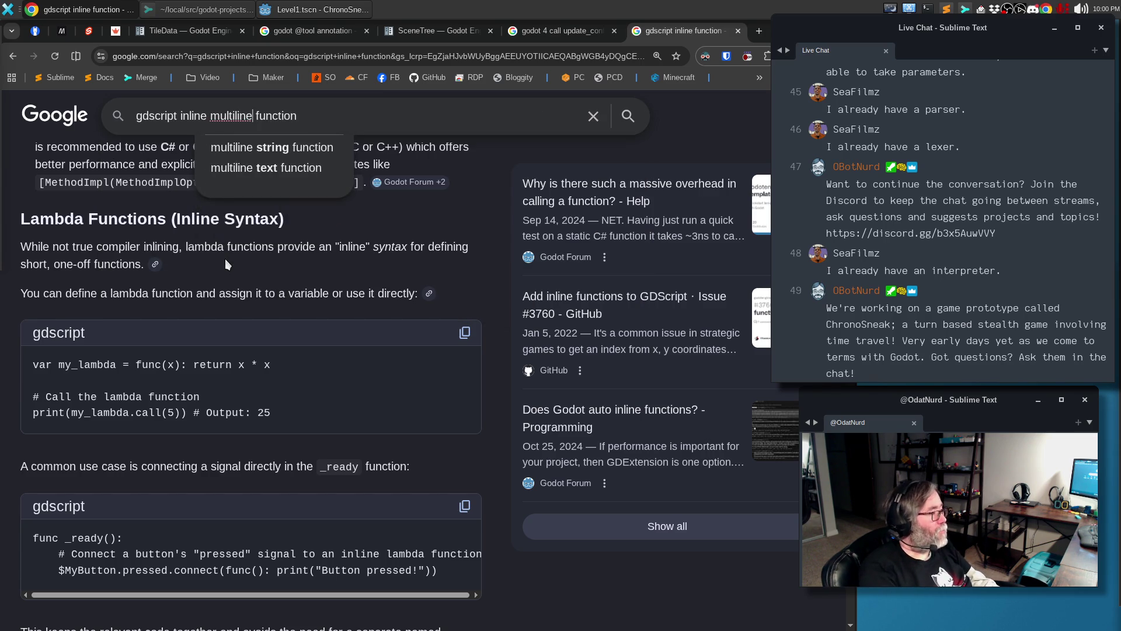
key("Return")
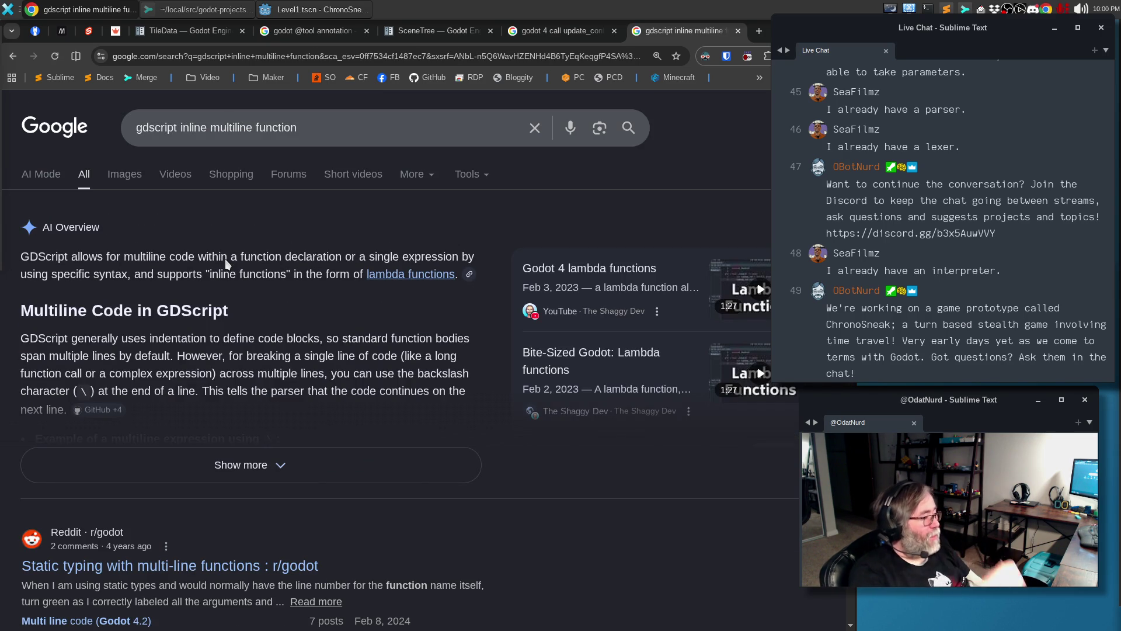
left_click(238, 470)
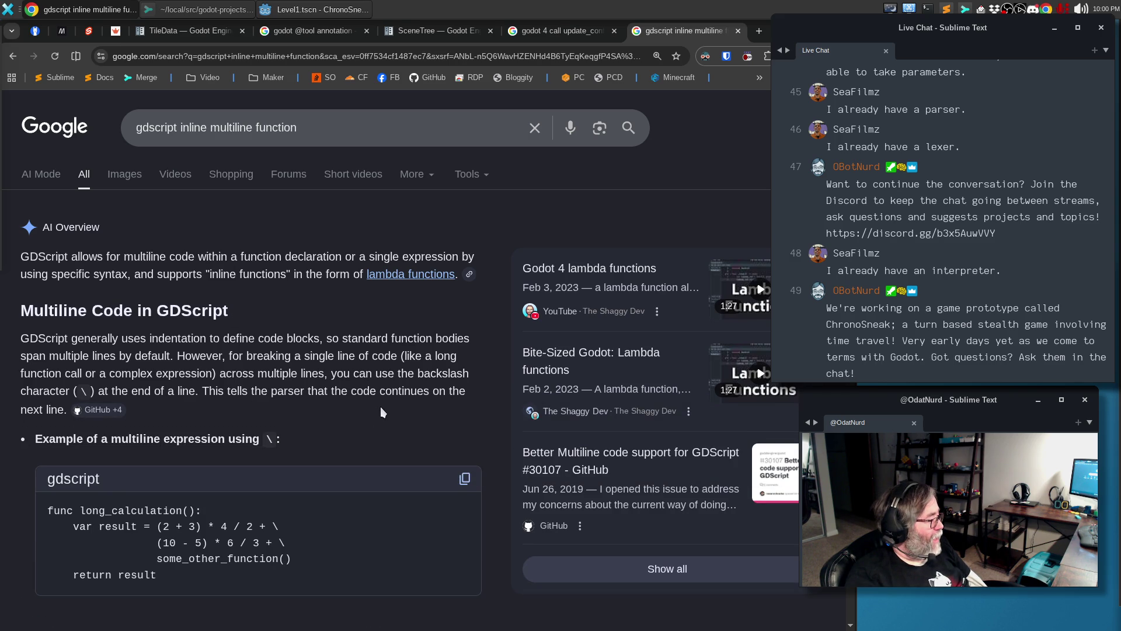
scroll(381, 406, "down", 4)
scroll(381, 404, "down", 3)
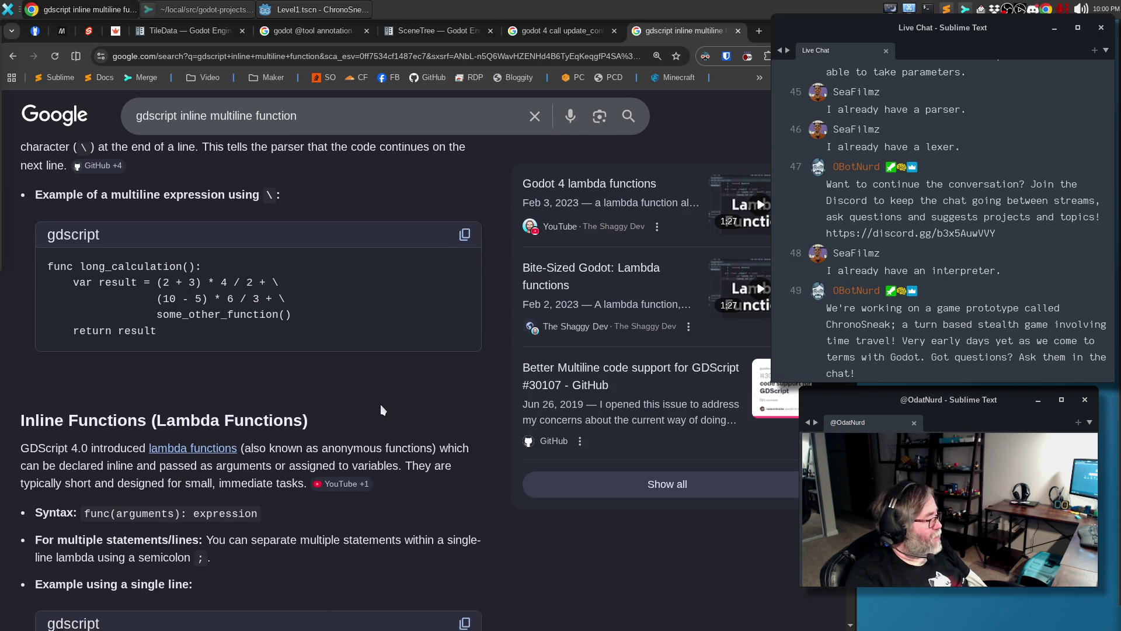
scroll(384, 394, "down", 4)
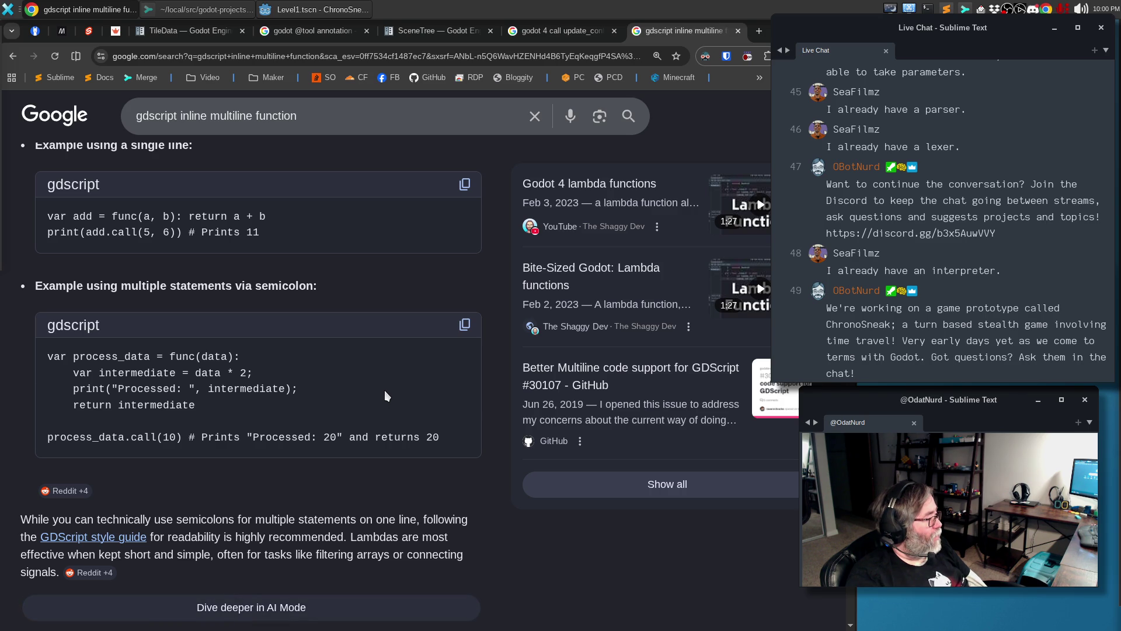
scroll(384, 390, "down", 3)
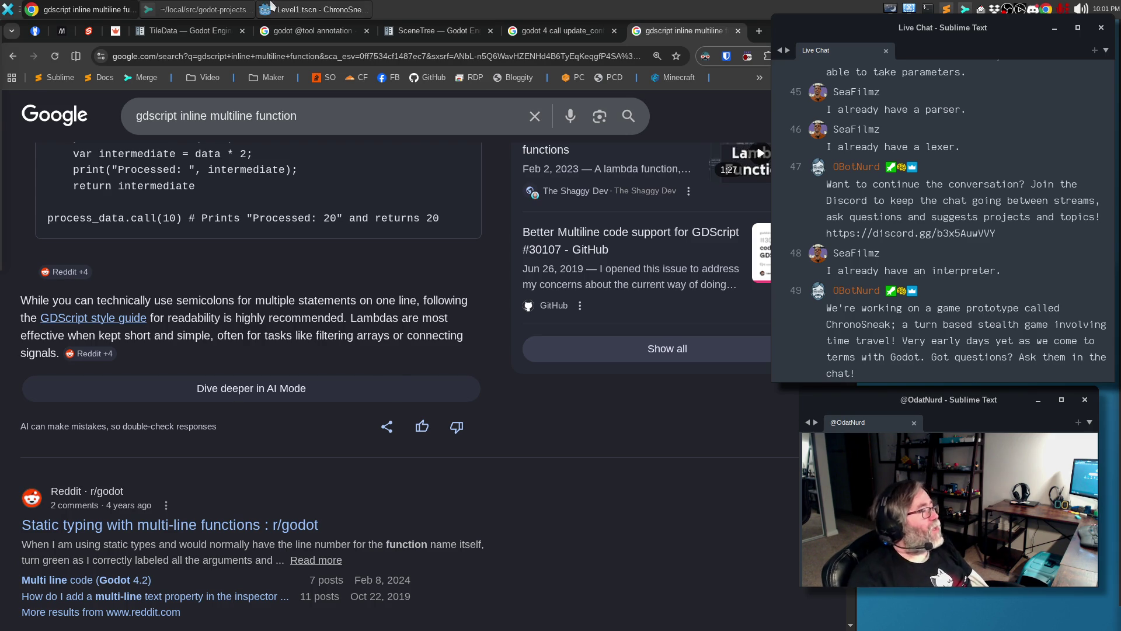
left_click(316, 9)
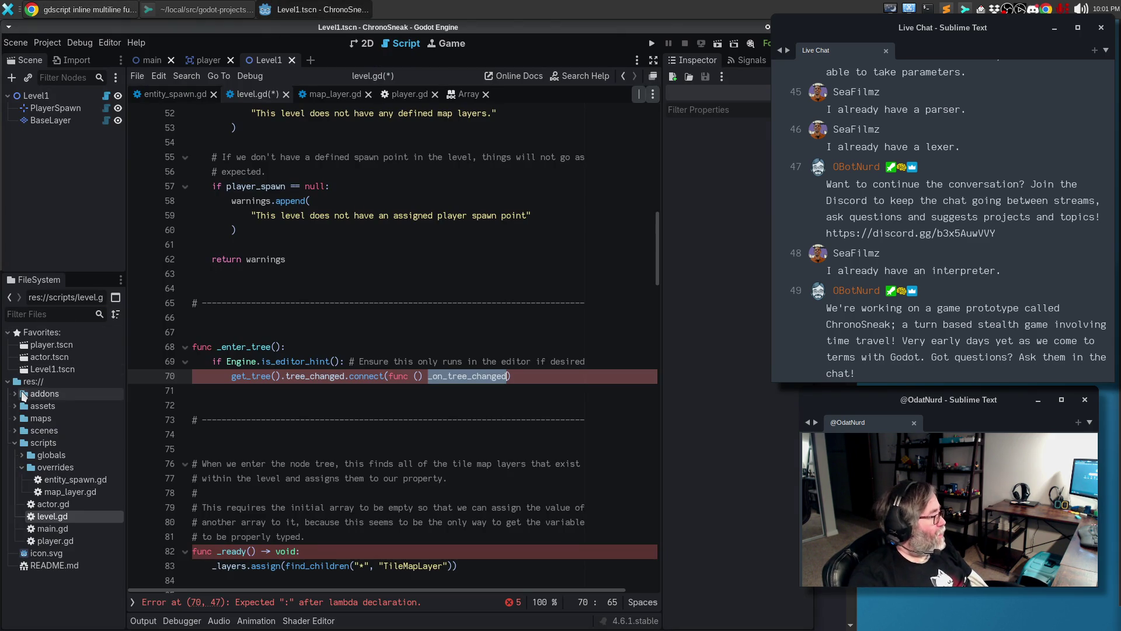
Open the odatnurd_enhancements.gd plugin script from res://addons
left_click(42, 395)
left_click(14, 395)
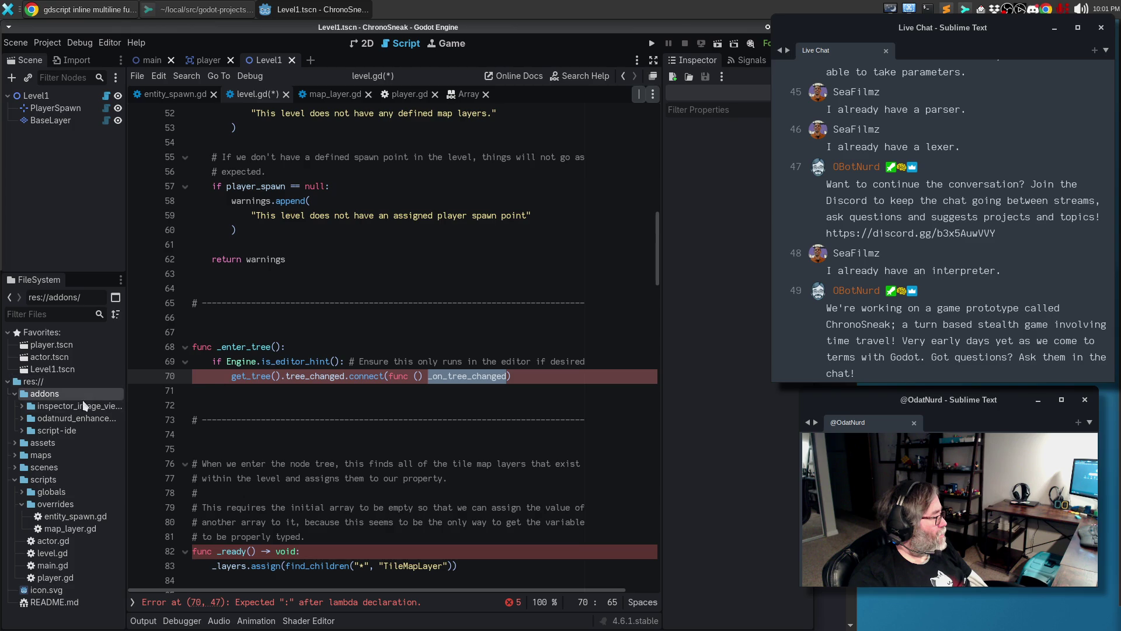
left_click(21, 419)
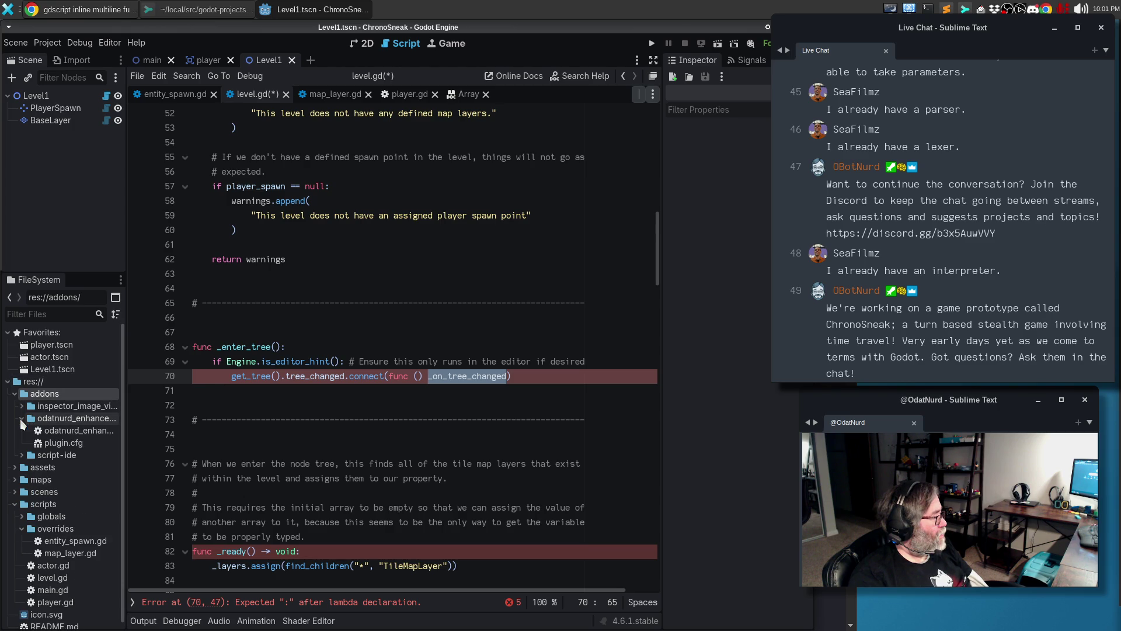
left_click(85, 430)
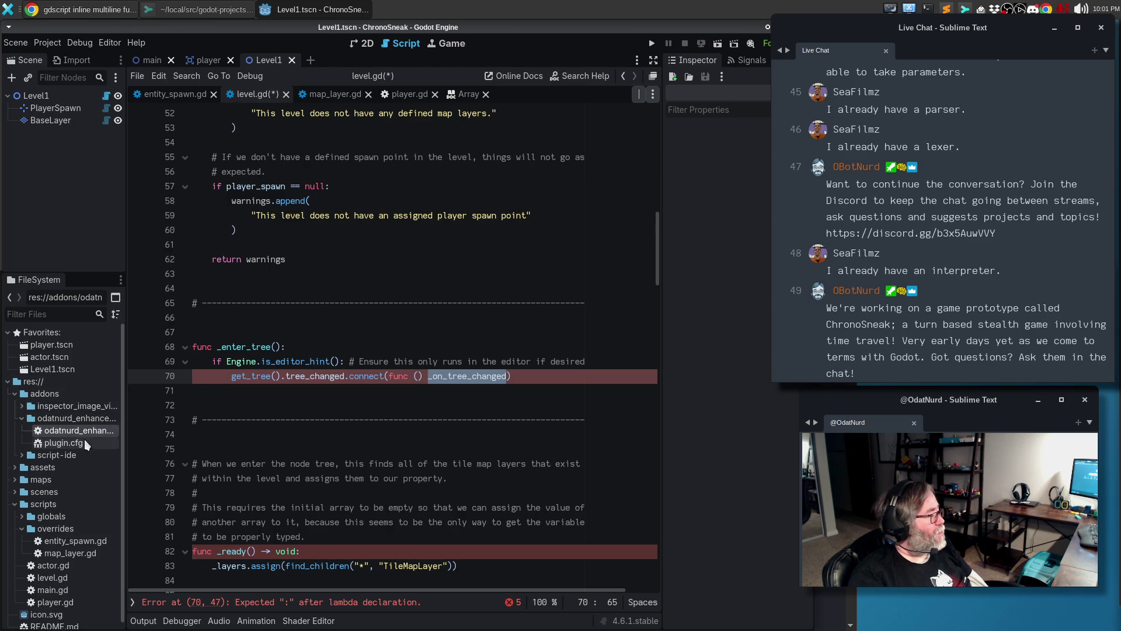
double_click(75, 430)
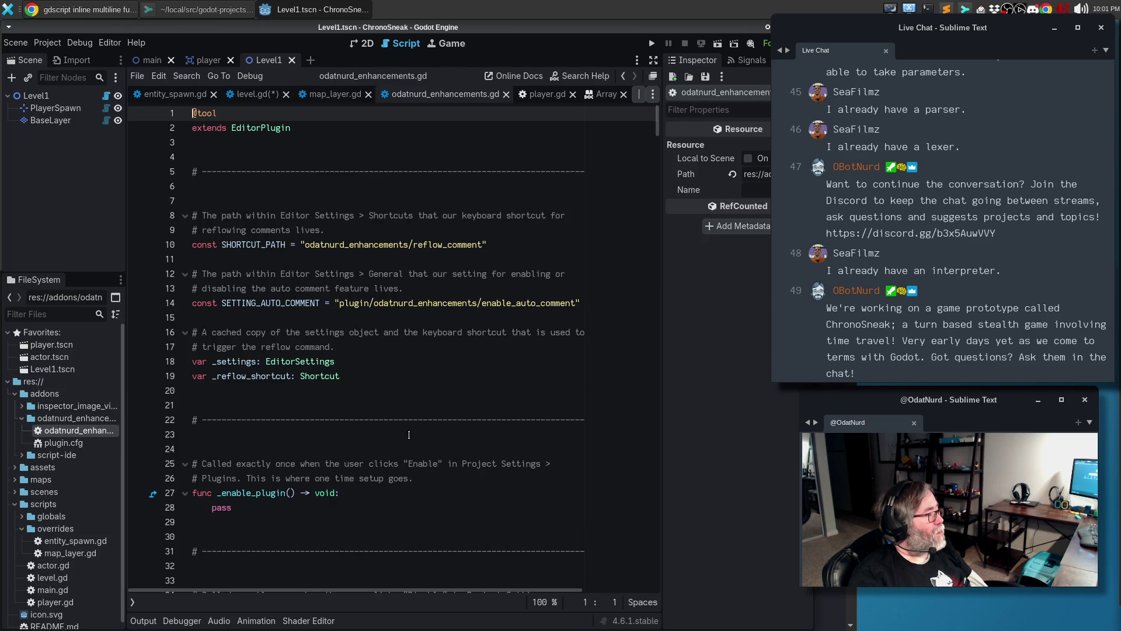
Read through the plugin script, then collapse its folder and expand the image viewer addon folder
scroll(409, 435, "down", 10)
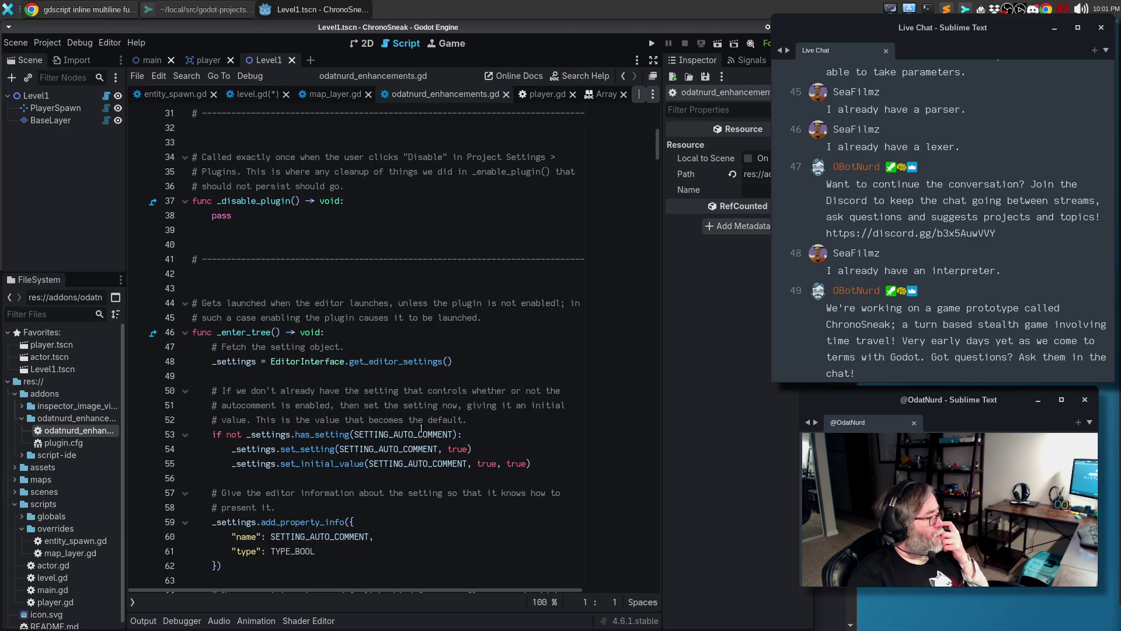
scroll(421, 429, "down", 9)
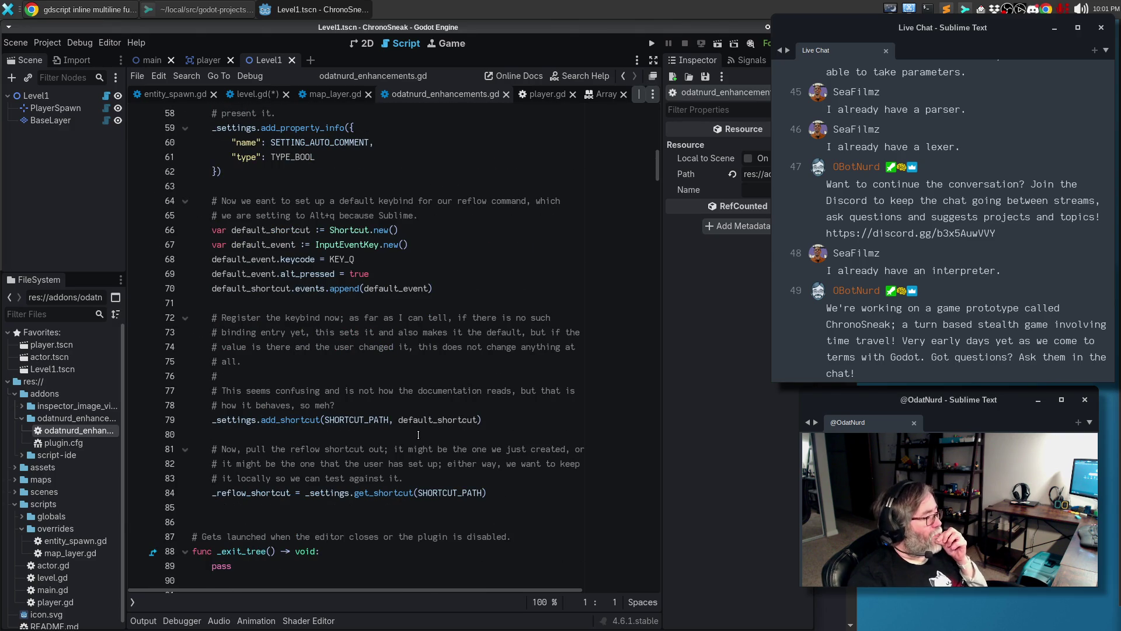
scroll(419, 434, "down", 9)
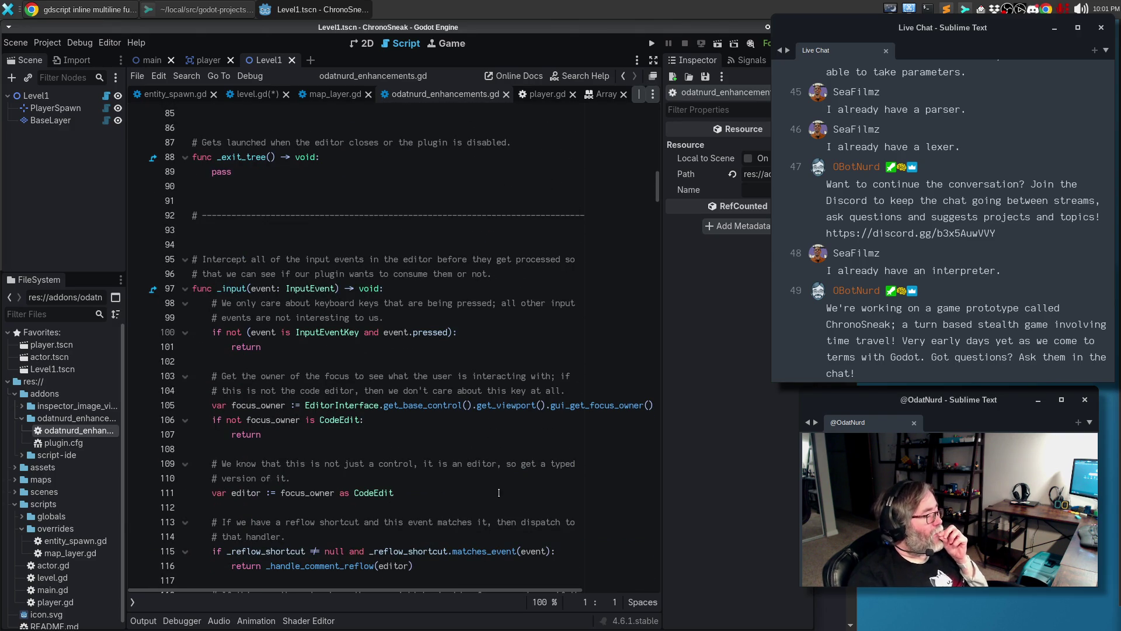
scroll(504, 487, "down", 6)
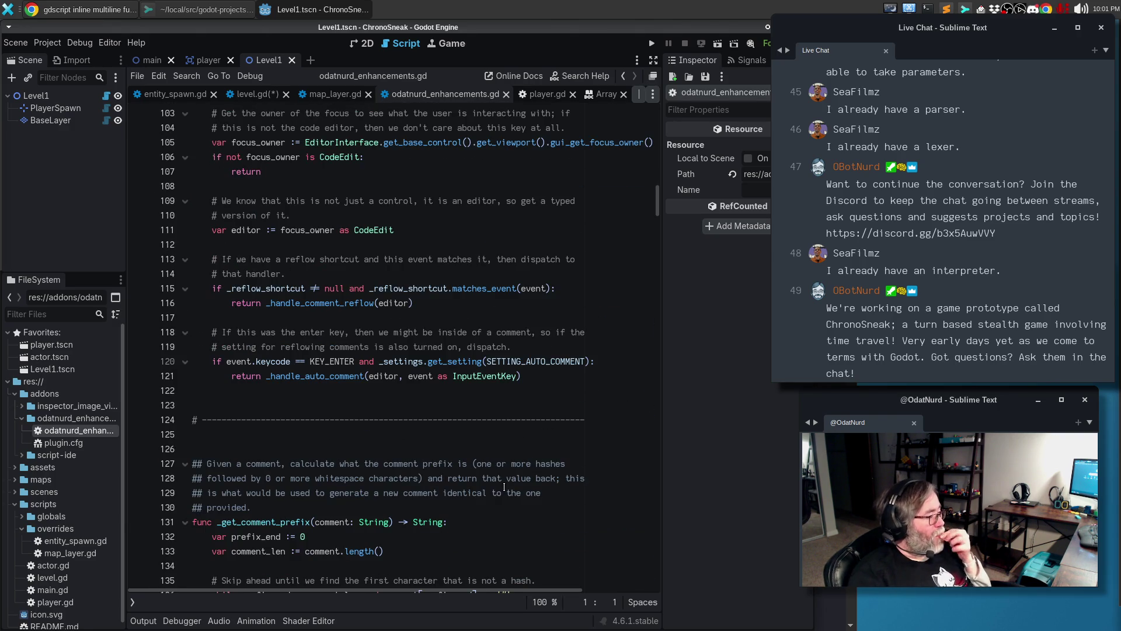
scroll(504, 487, "down", 5)
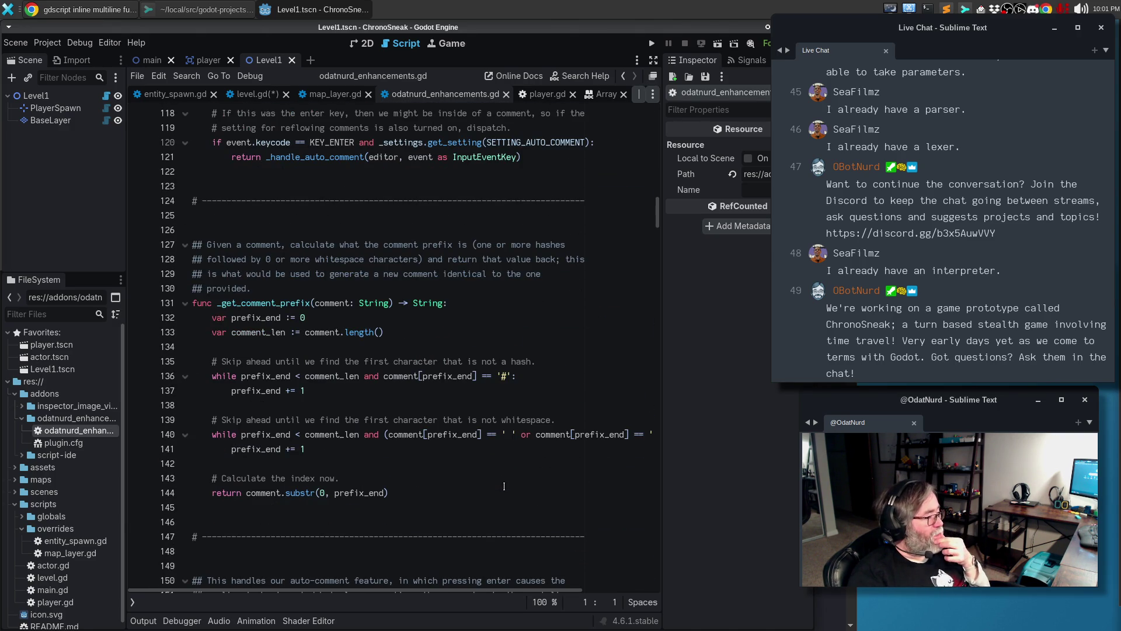
scroll(504, 487, "down", 10)
scroll(504, 486, "down", 5)
scroll(504, 486, "down", 5)
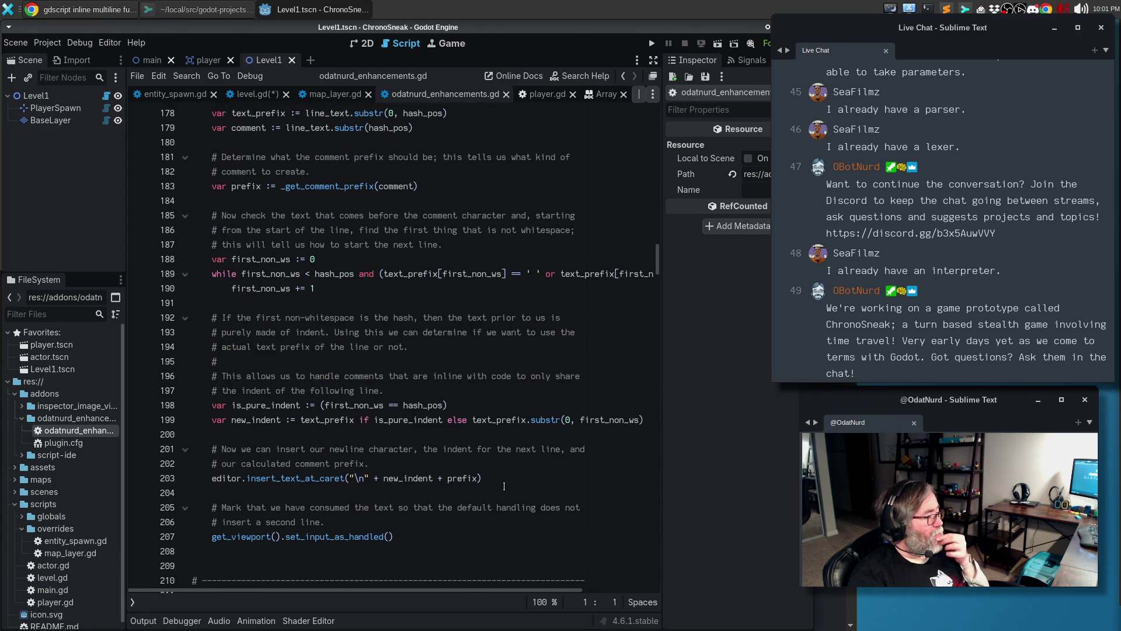
scroll(444, 438, "down", 20)
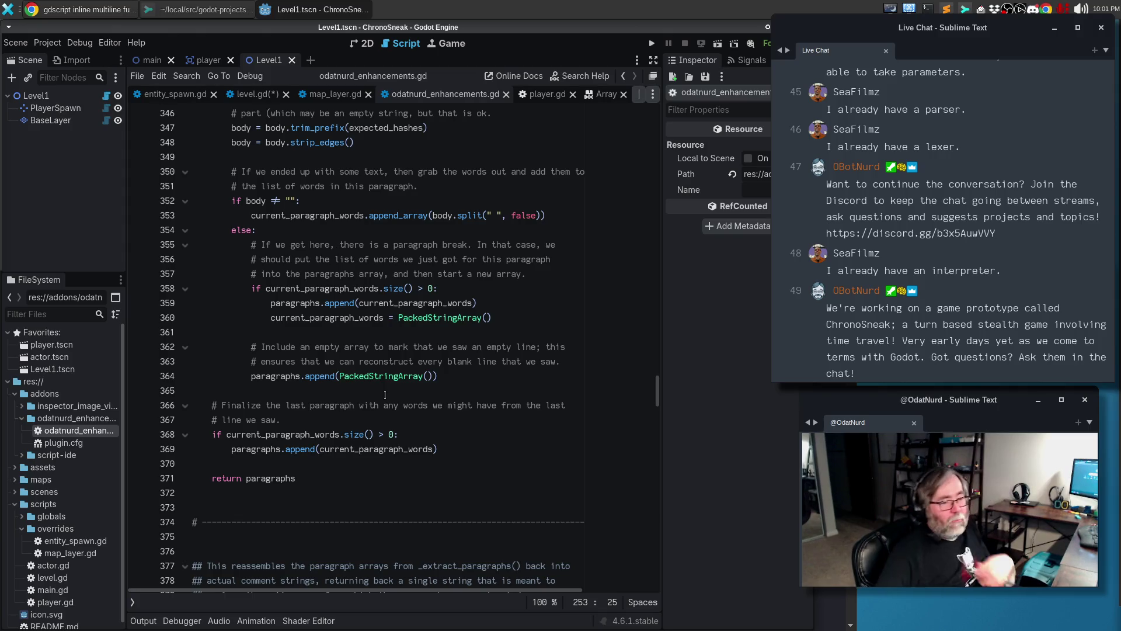
scroll(433, 369, "down", 3)
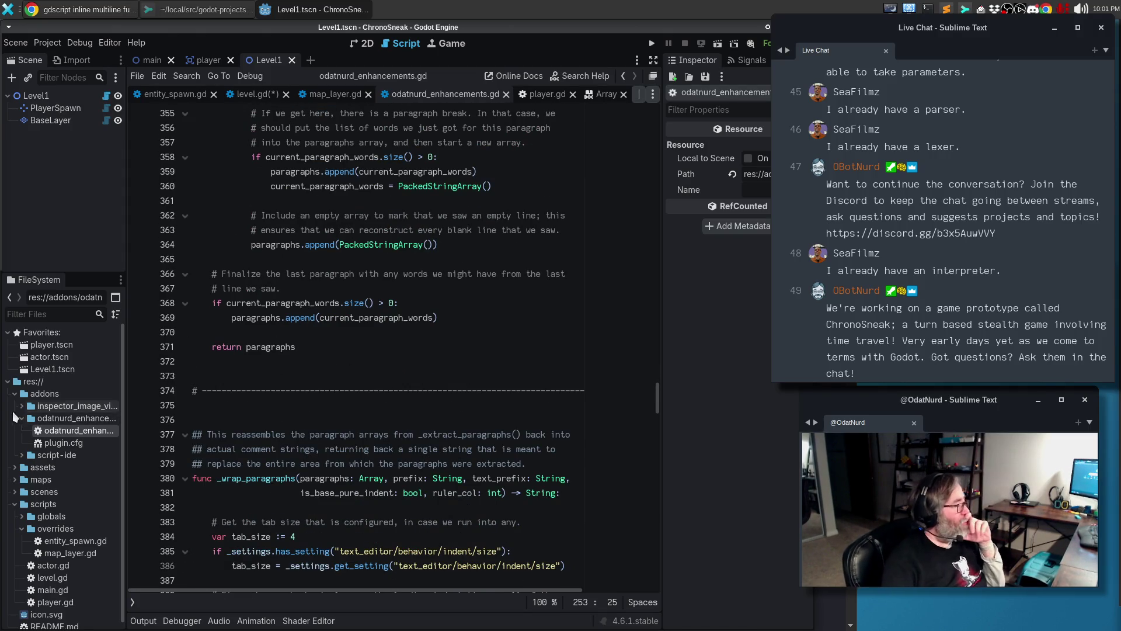
left_click(22, 418)
left_click(20, 407)
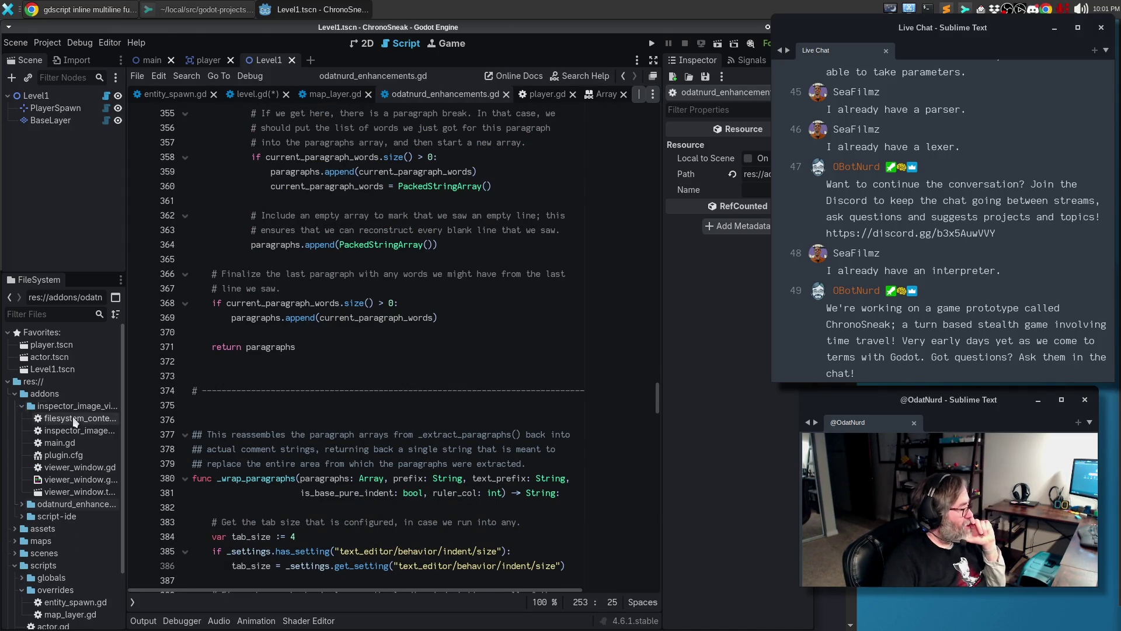
Open viewer_window.gd and read through its code
double_click(82, 471)
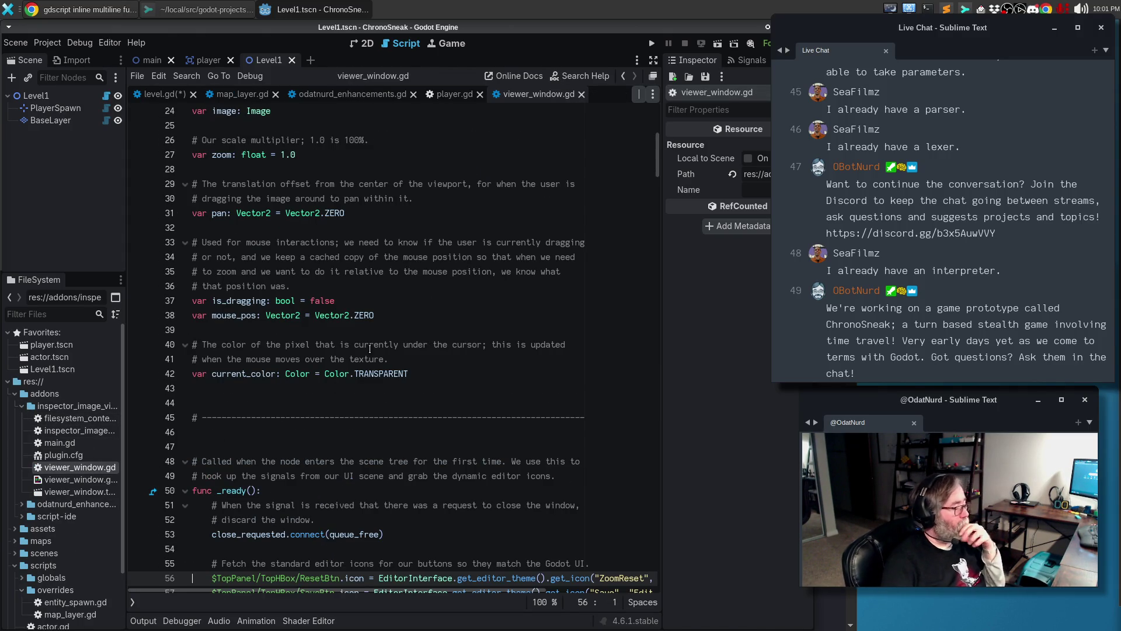
scroll(465, 544, "down", 5)
scroll(465, 544, "down", 4)
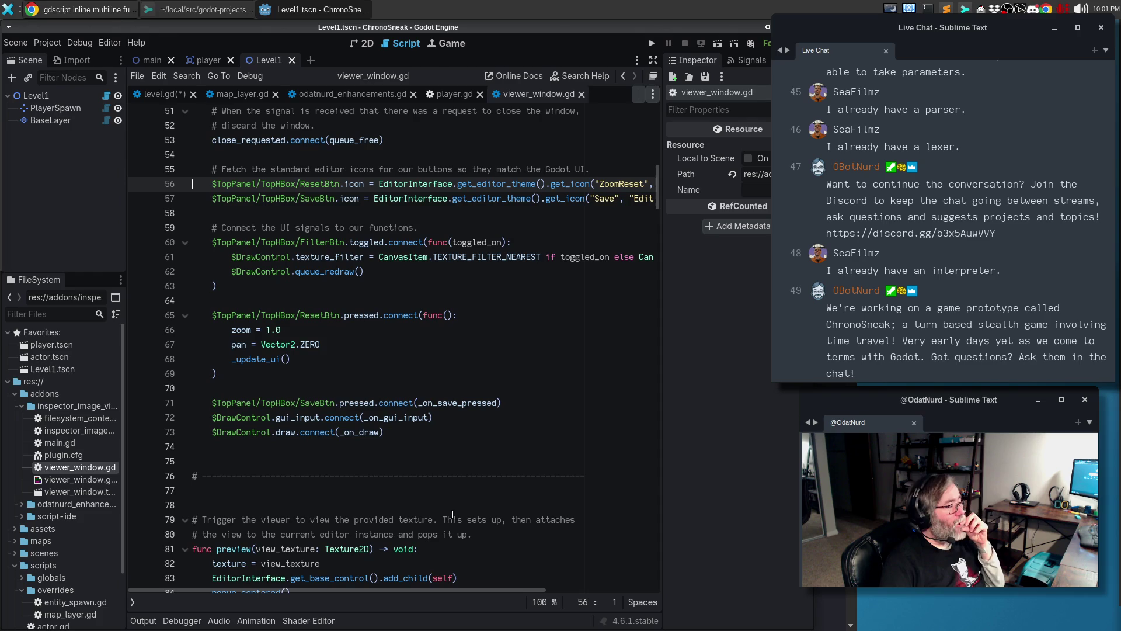
scroll(445, 503, "down", 4)
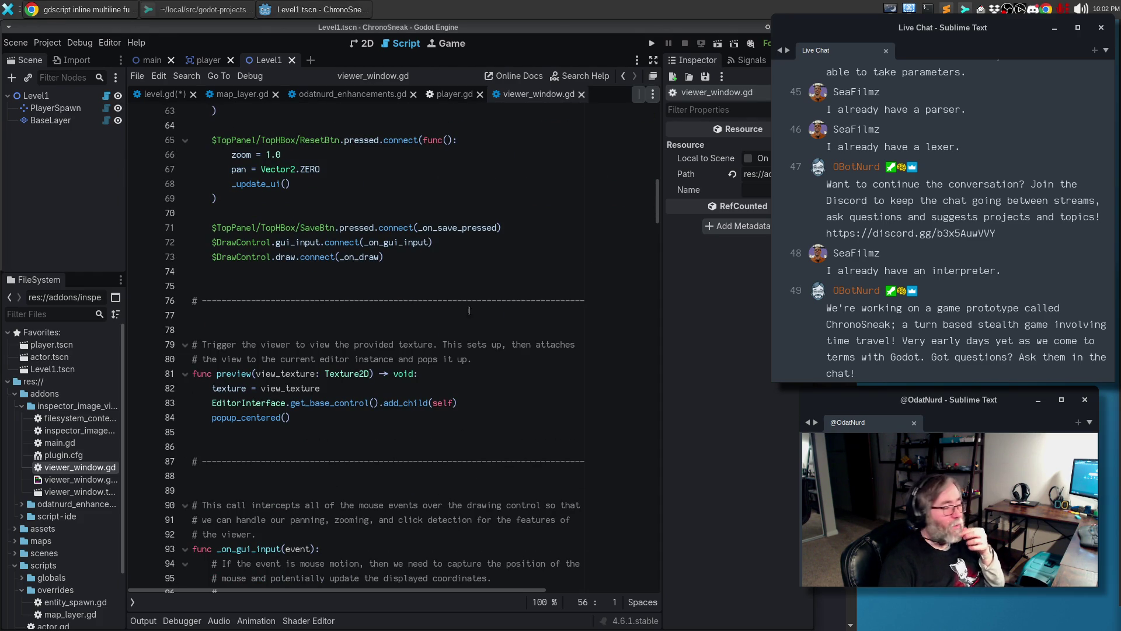
scroll(432, 312, "down", 4)
scroll(396, 314, "down", 3)
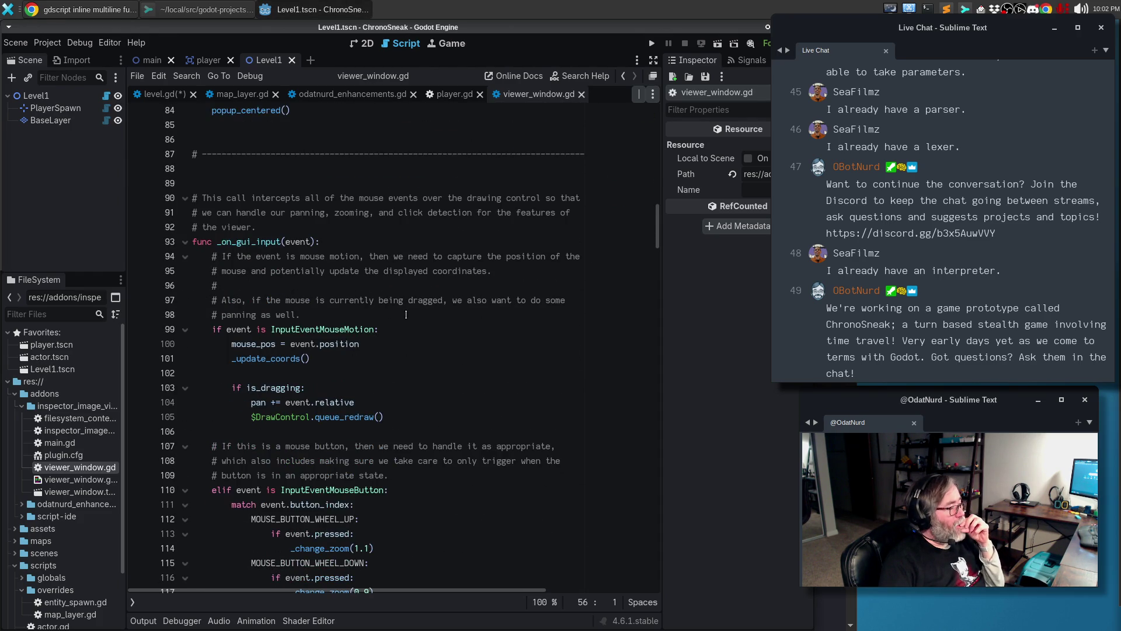
scroll(407, 314, "down", 2)
scroll(408, 314, "down", 7)
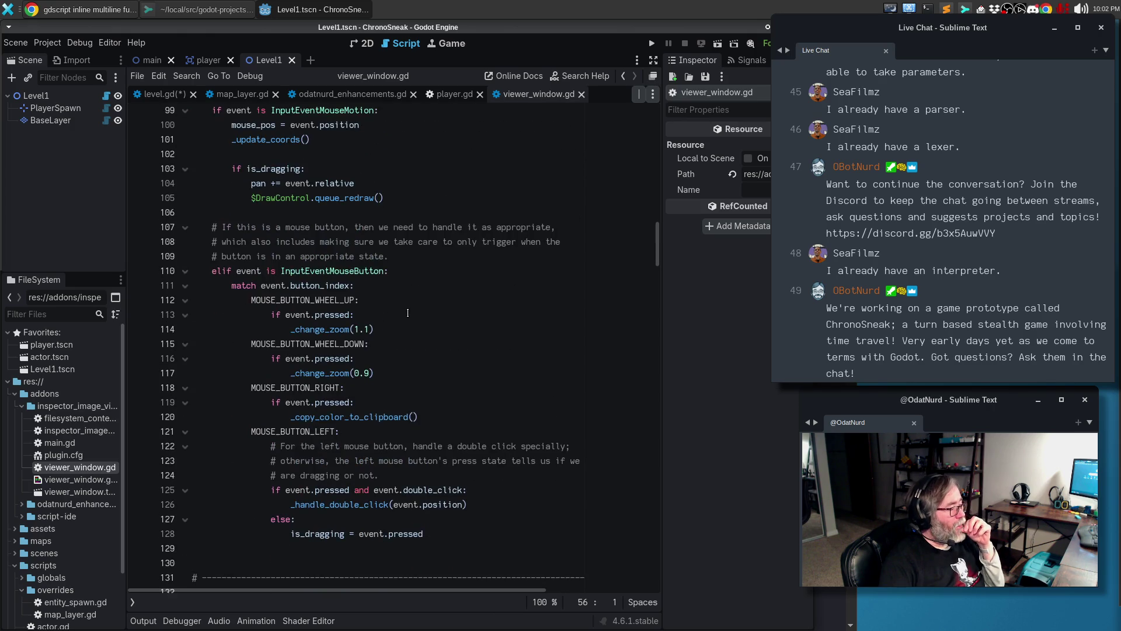
scroll(407, 313, "down", 4)
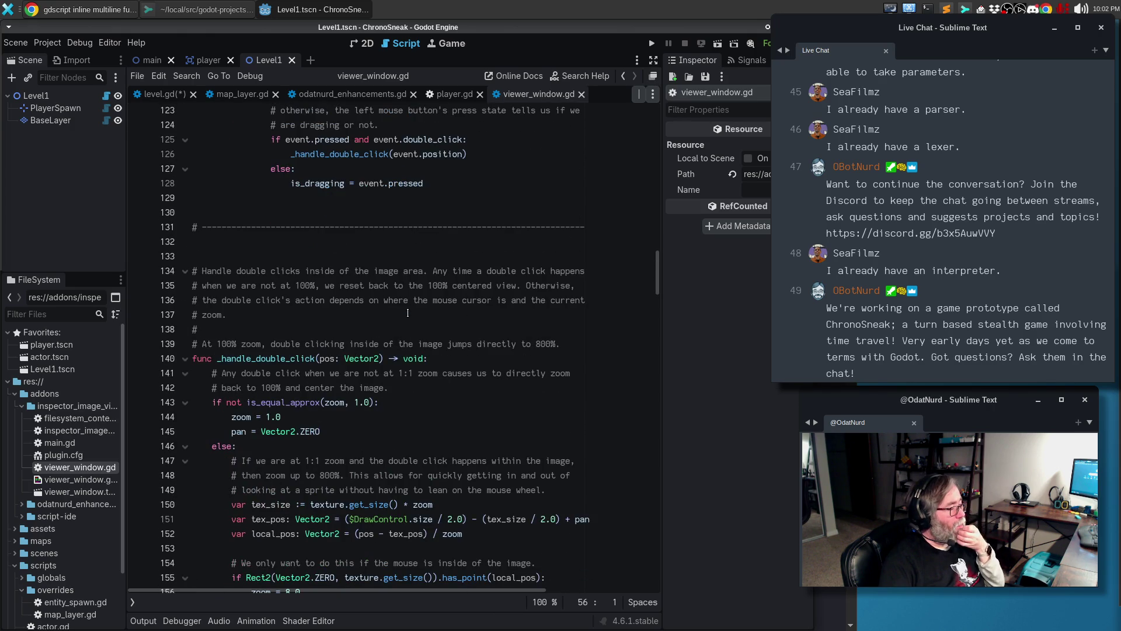
scroll(408, 313, "down", 8)
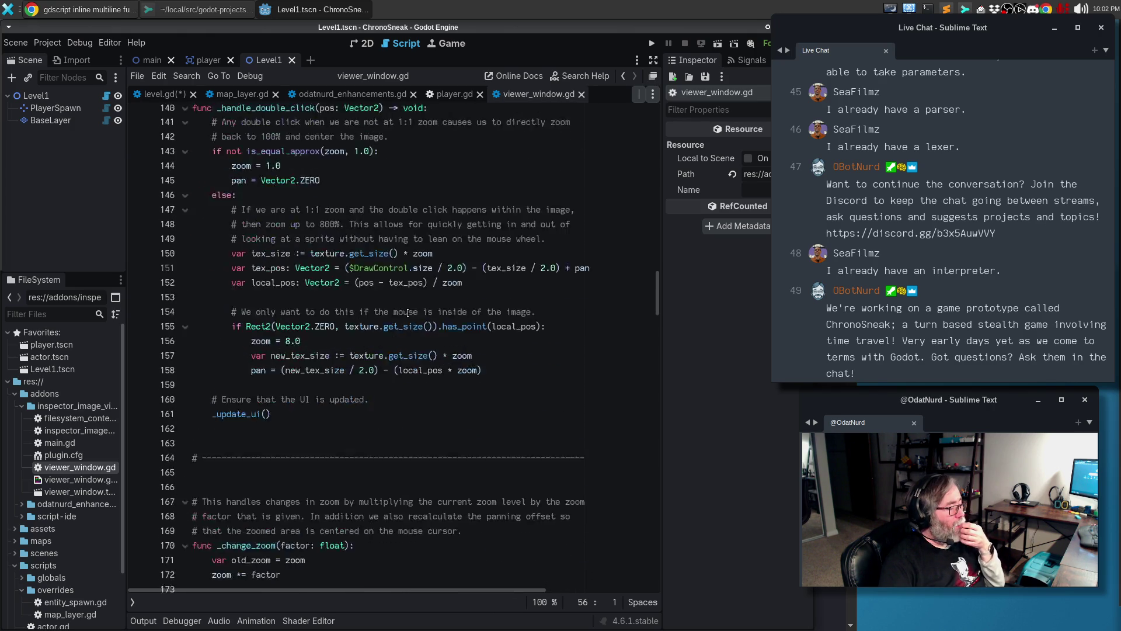
scroll(408, 313, "down", 11)
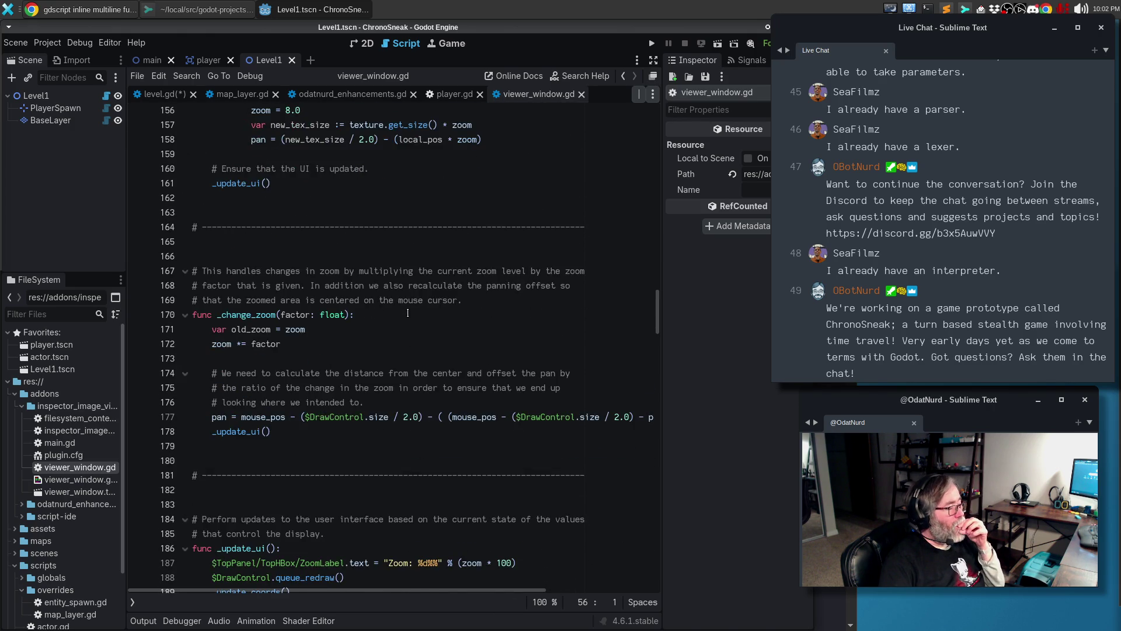
scroll(407, 313, "down", 8)
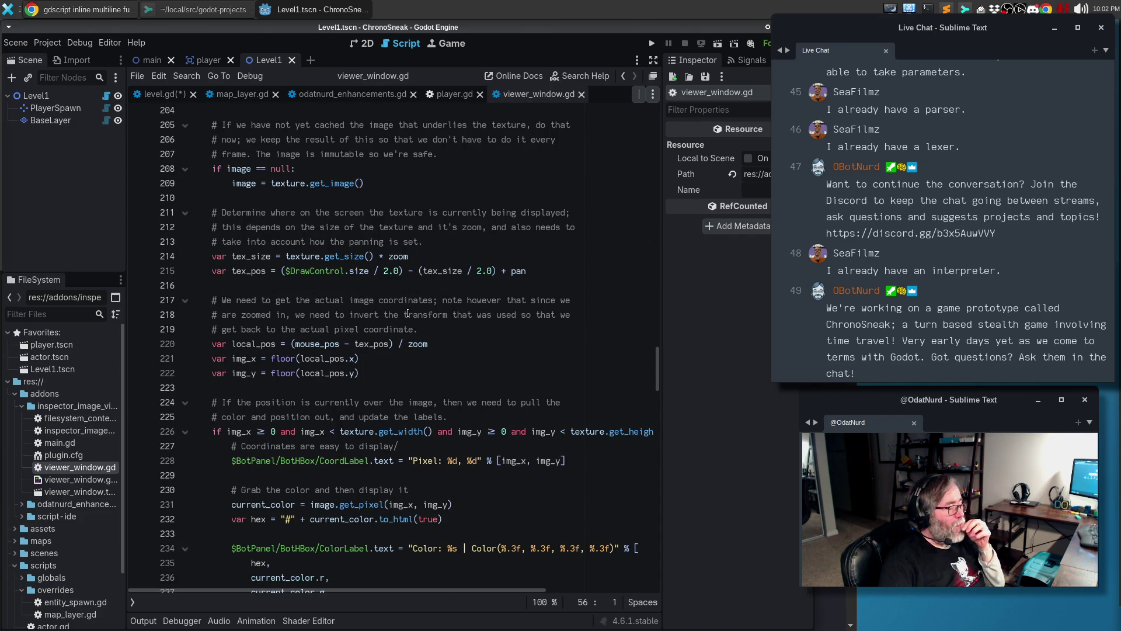
scroll(408, 313, "down", 3)
scroll(407, 313, "down", 9)
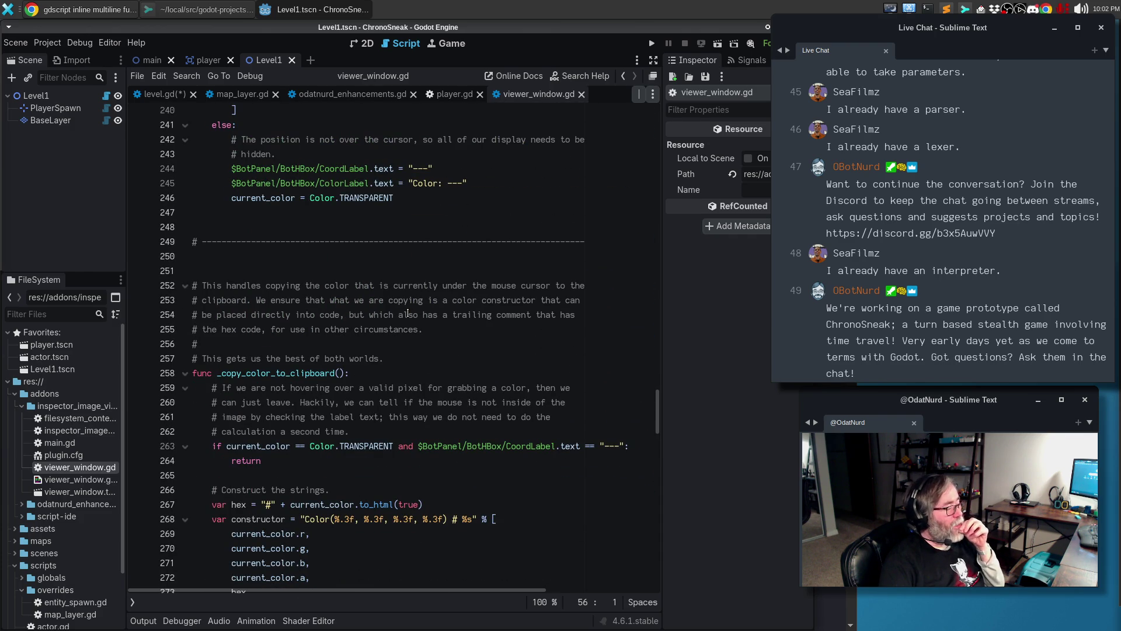
scroll(408, 313, "down", 5)
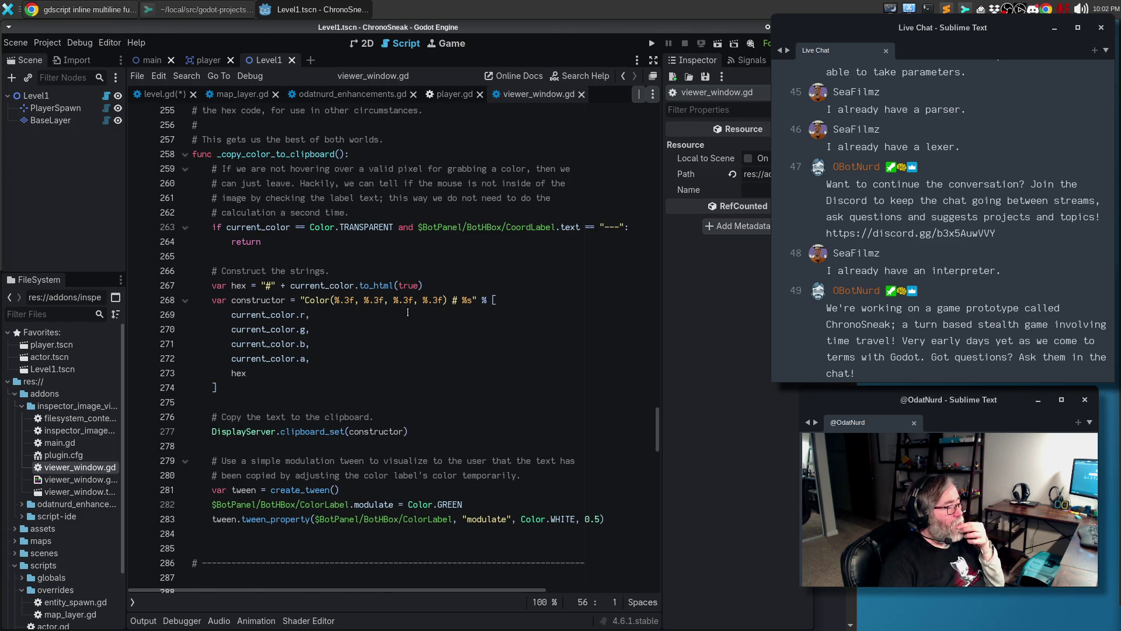
scroll(408, 313, "down", 4)
scroll(575, 355, "down", 3)
scroll(575, 356, "down", 12)
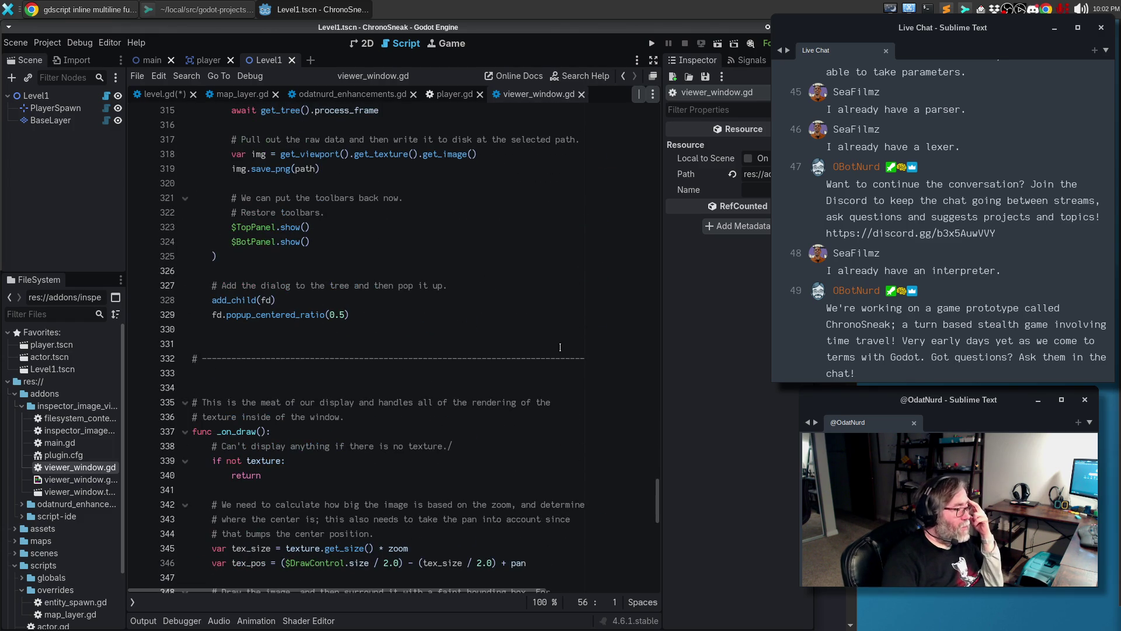
scroll(560, 347, "down", 3)
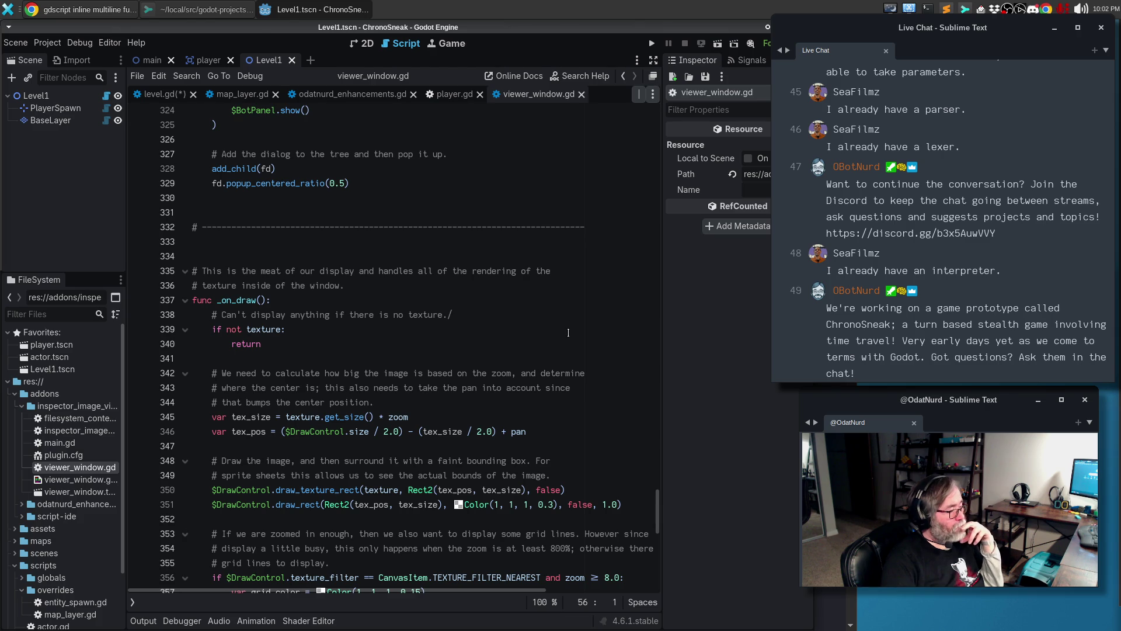
scroll(554, 313, "down", 4)
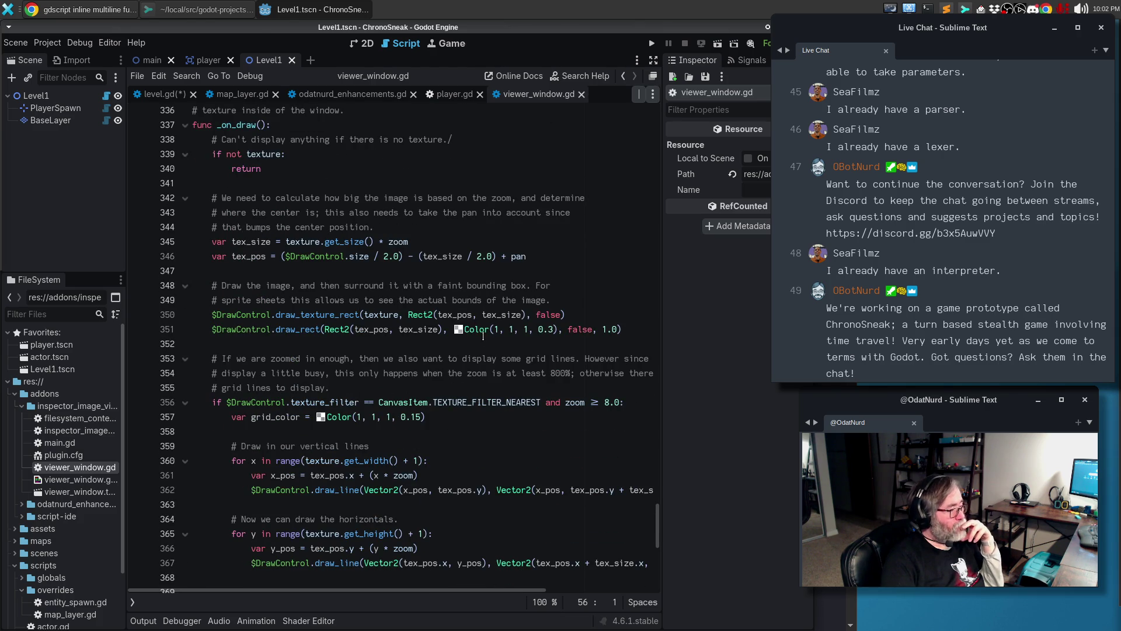
mouse_move(491, 328)
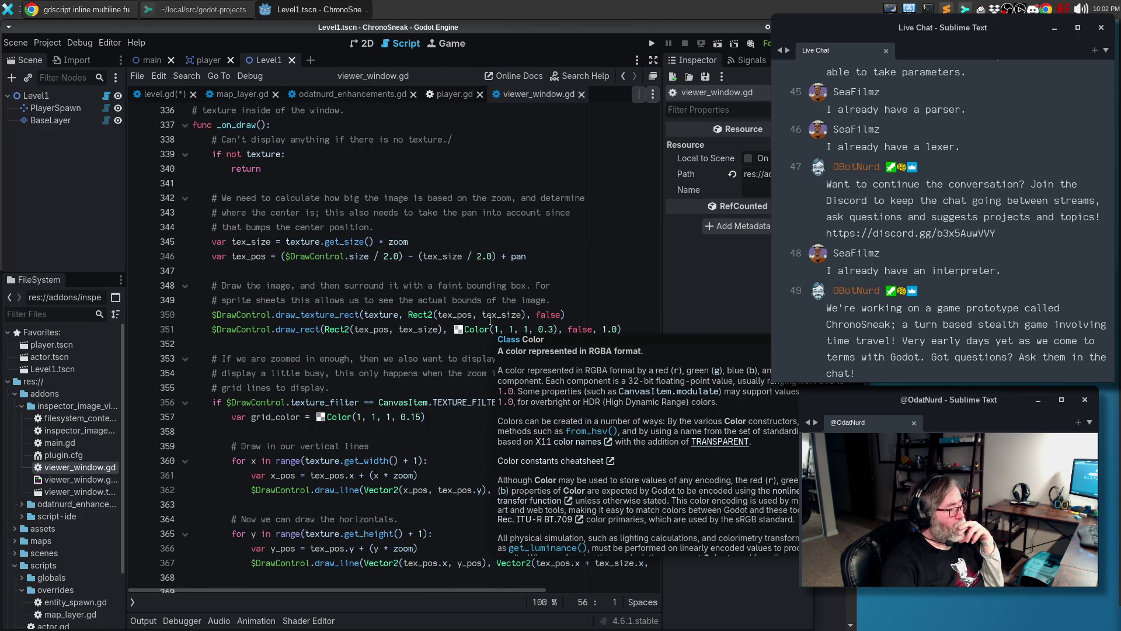
scroll(492, 301, "down", 3)
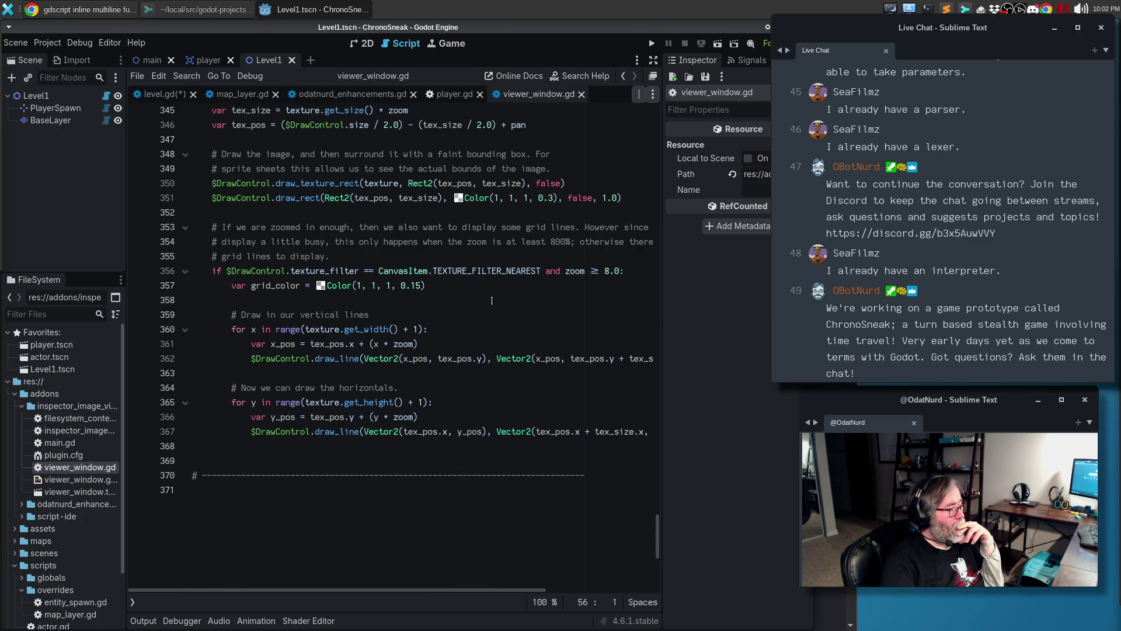
Search the script for 'func' to find and inspect the multiline lambda on lines 60-63
left_click(482, 273)
key("ctrl+f")
type("f")
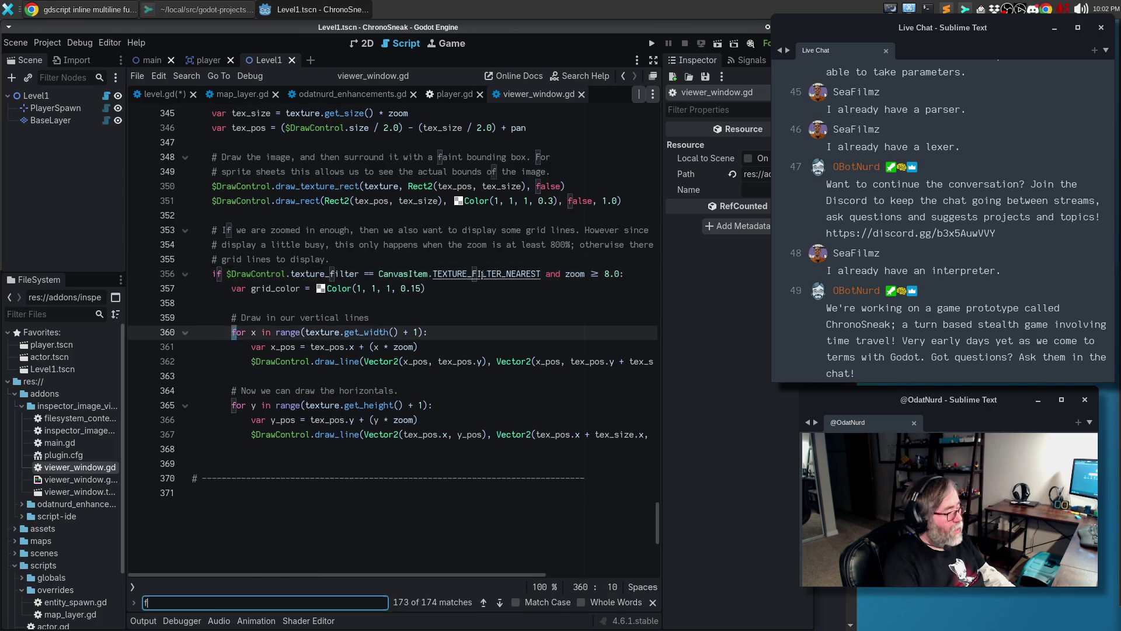
type("unc")
key("Return")
key("Return")
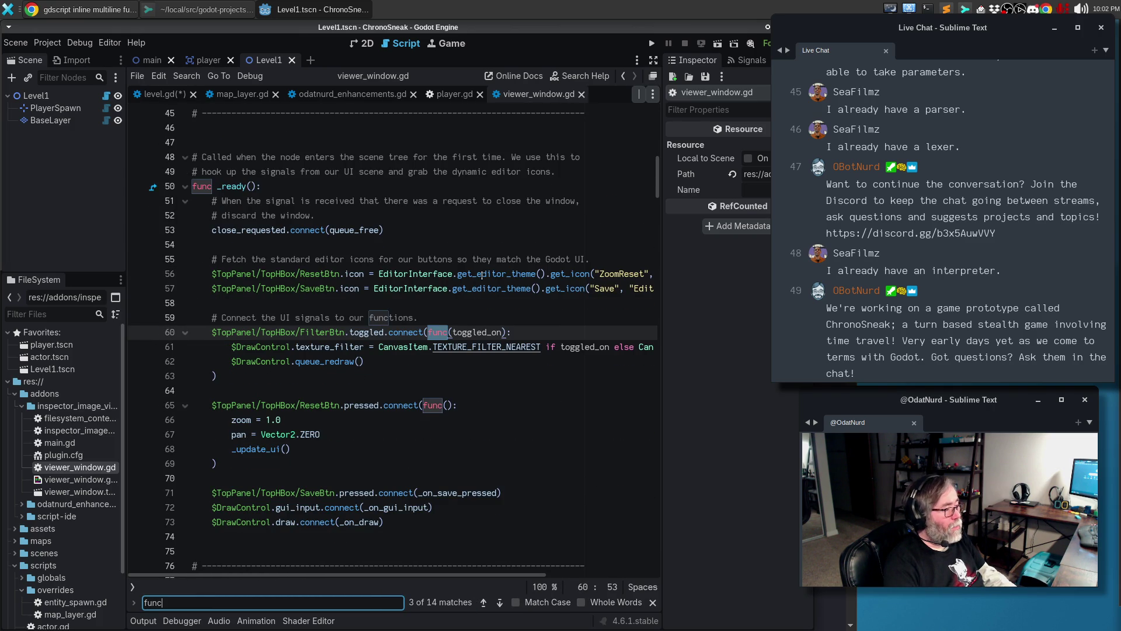
left_click(432, 372)
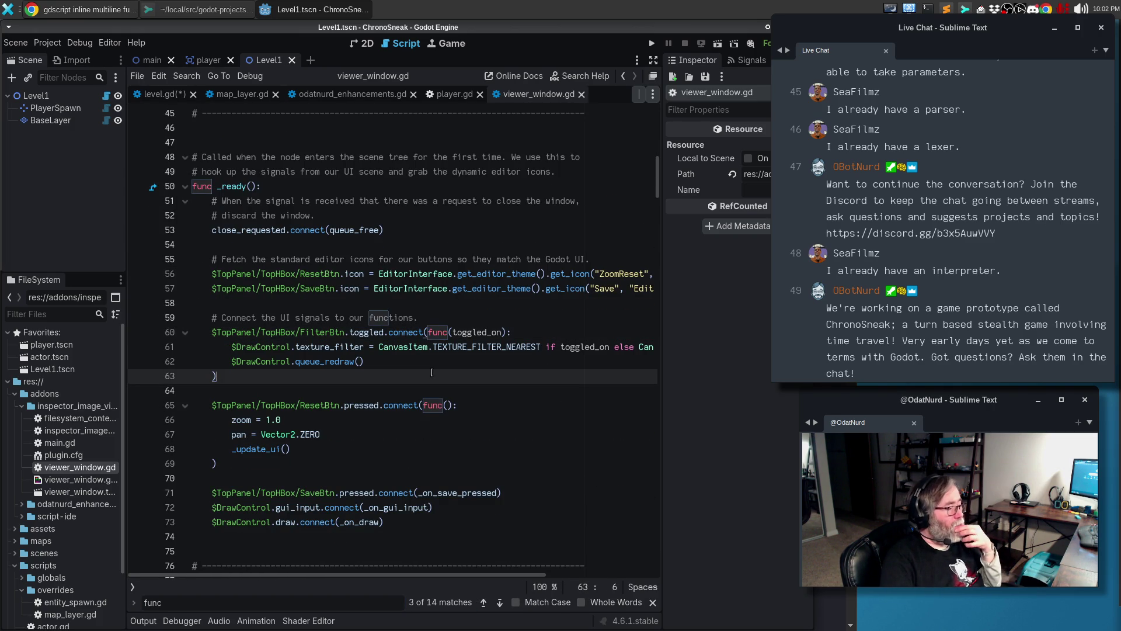
left_click(450, 357)
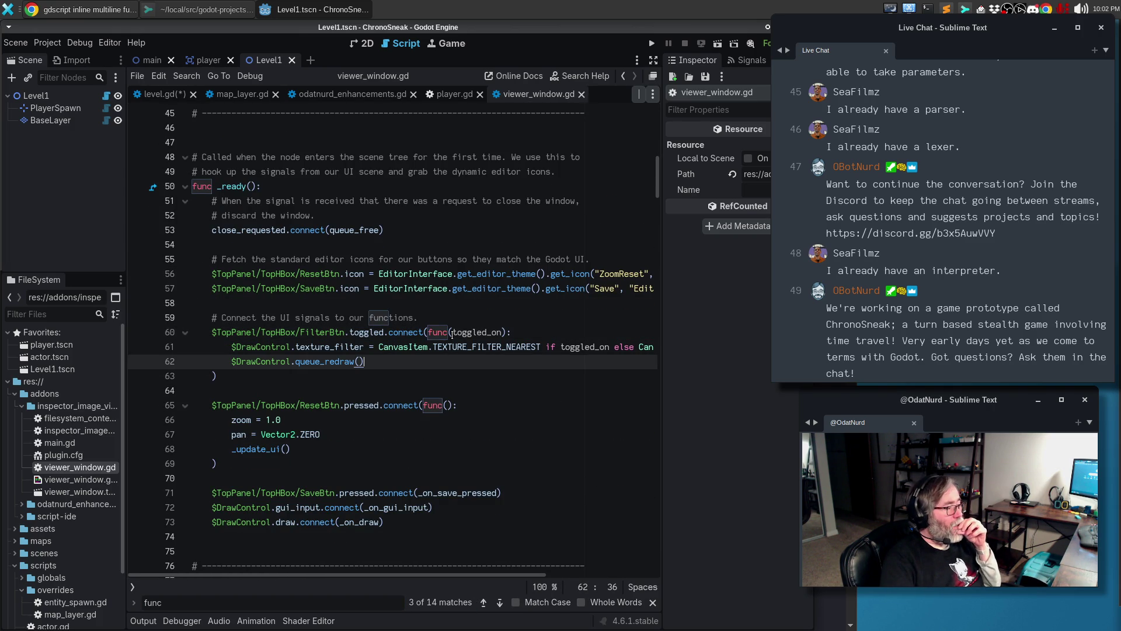
left_click(535, 336)
left_click(373, 373)
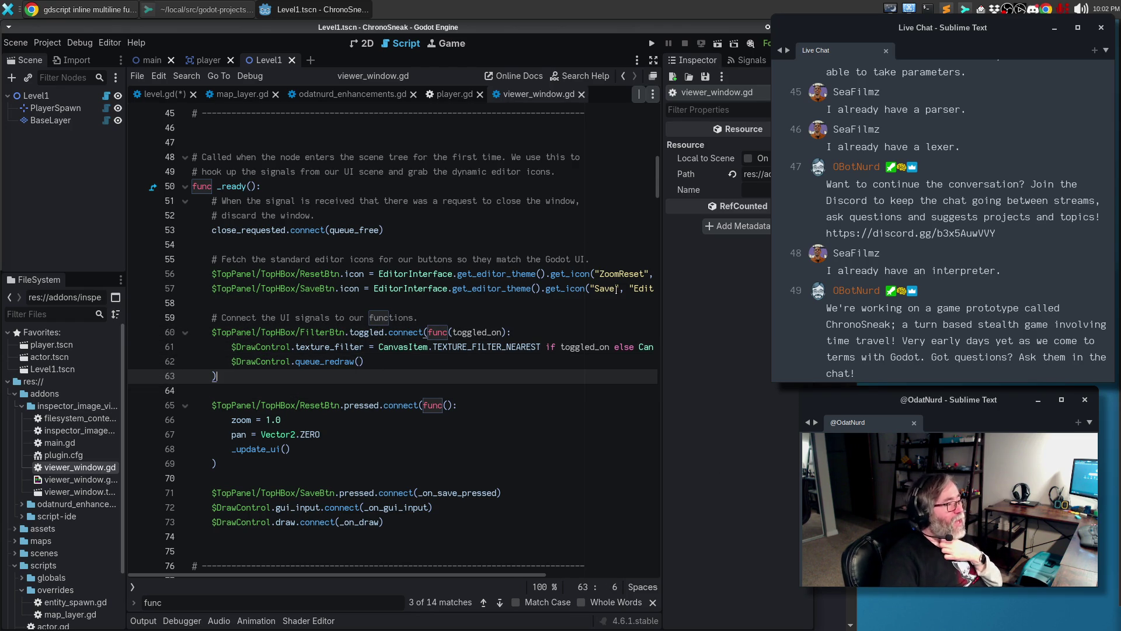
Close the odatnurd_enhancements.gd and player.gd tabs and switch to level.gd
left_click(449, 97)
left_click(394, 100)
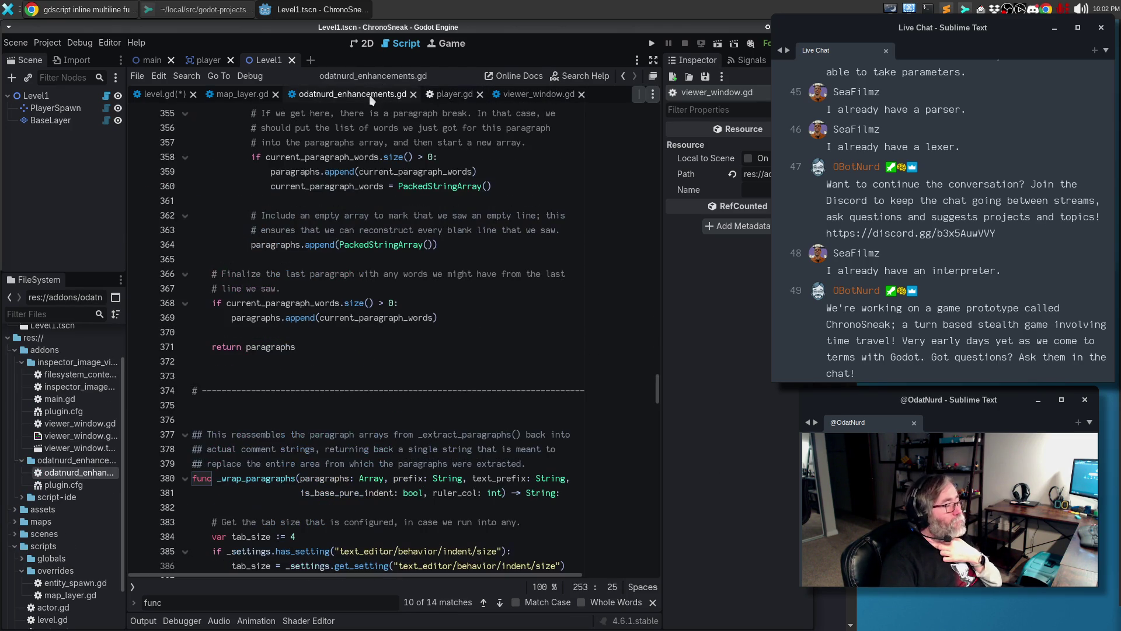
left_click(257, 97)
left_click(369, 100)
left_click(413, 94)
left_click(336, 97)
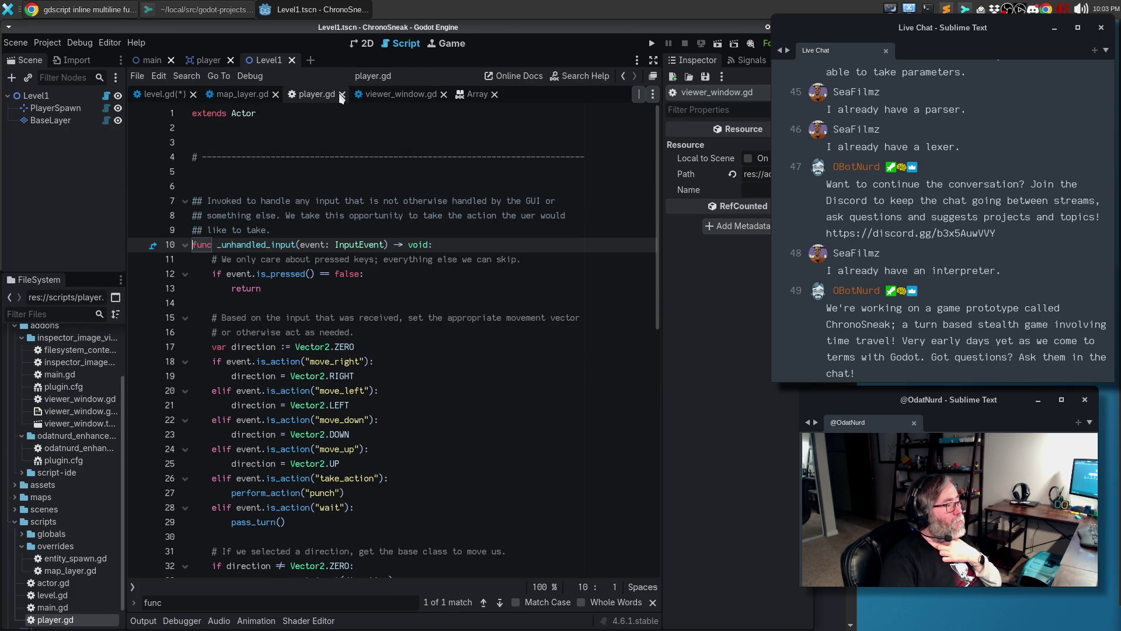
left_click(340, 95)
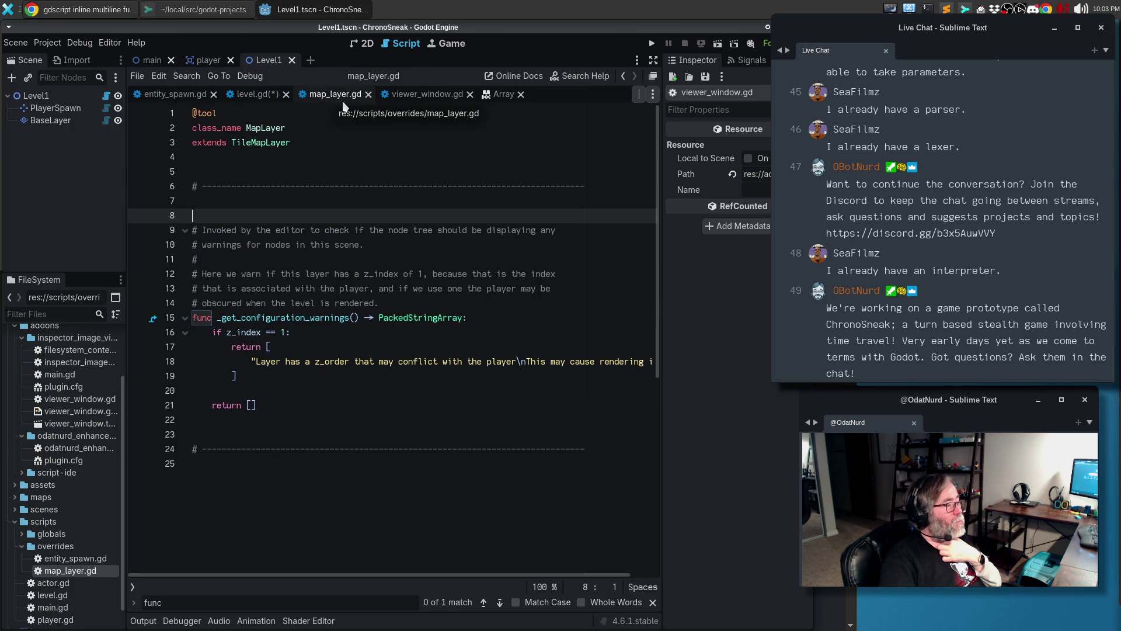
left_click(256, 95)
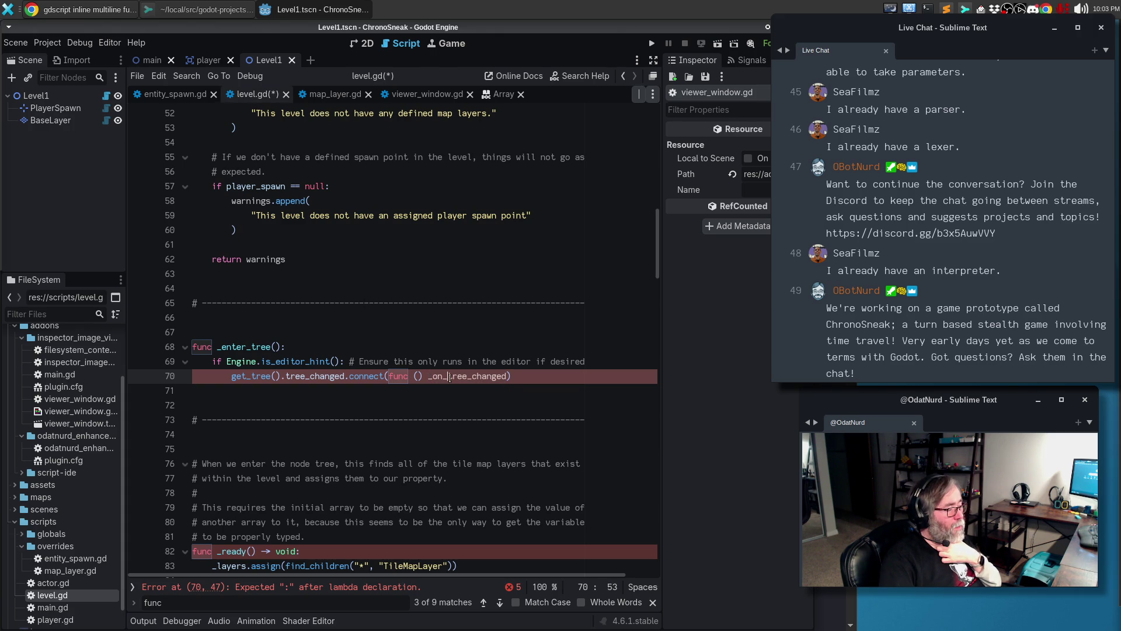
Replace the _on_tree_changed callback with a multiline lambda returning void, with a pass body
key("BackSpace")
key("BackSpace")
type(":")
key("Return")
key("BackSpace")
key("Up")
type("-< void")
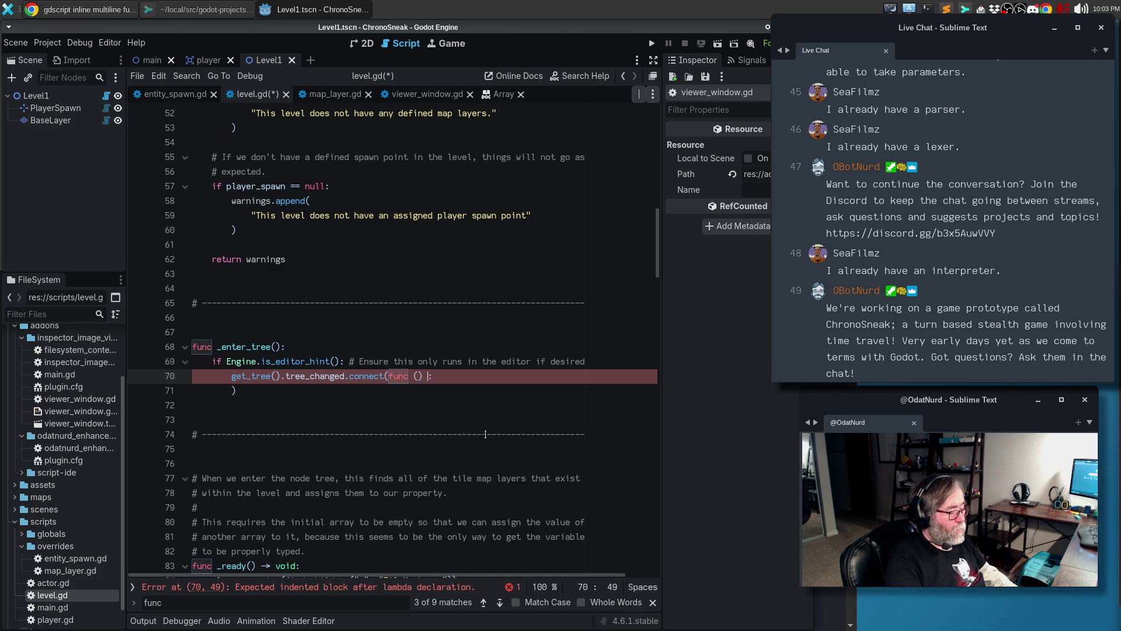
key("BackSpace")
key("BackSpace")
key("BackSpace")
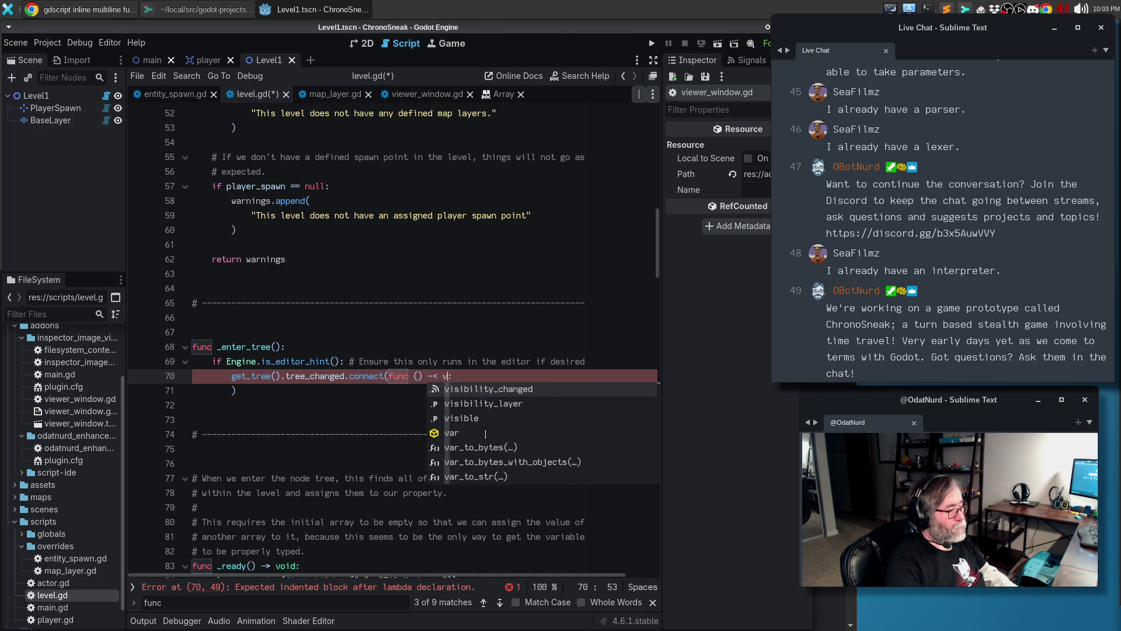
type("> void")
key("End")
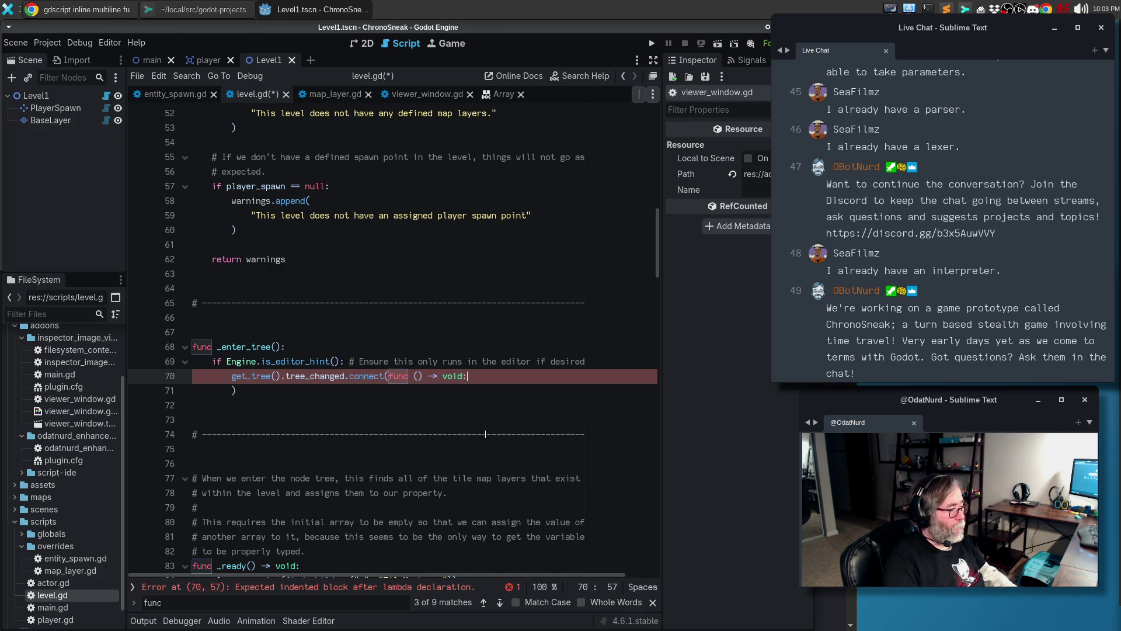
key("Return")
type("pass")
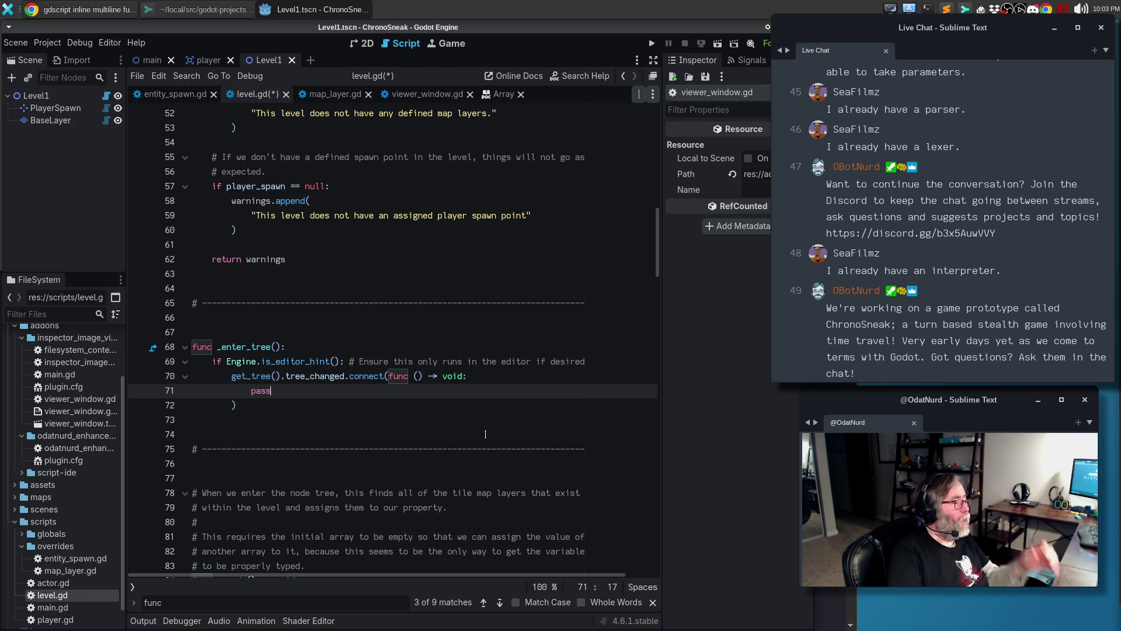
Delete the comment after the editor-hint check on line 69
left_click(487, 334)
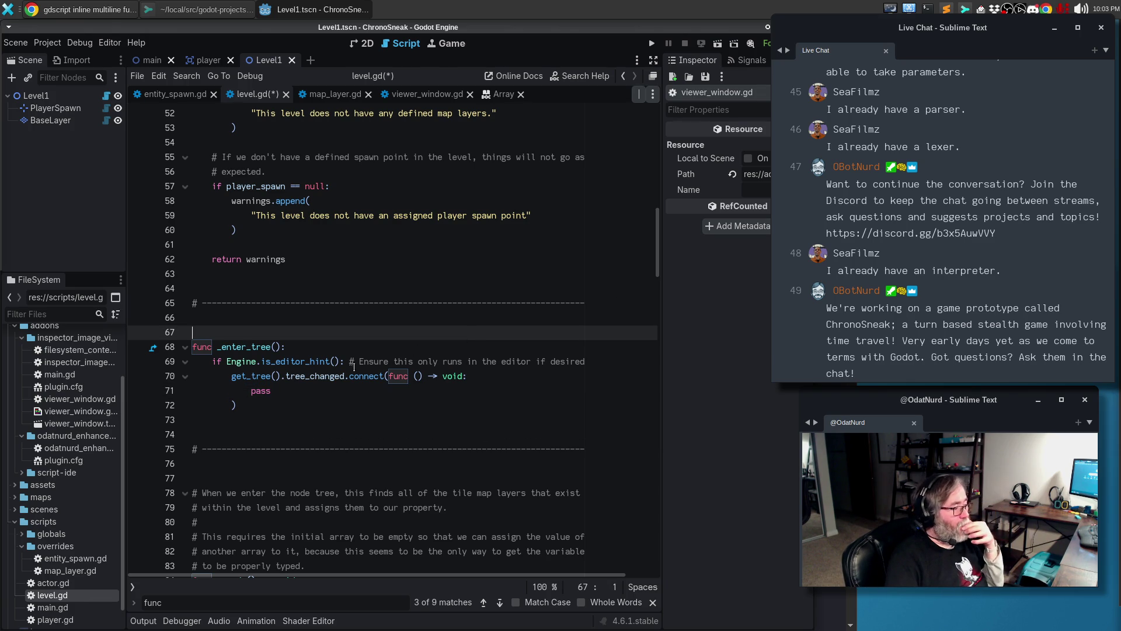
left_click_drag(350, 362, 592, 365)
key("BackSpace")
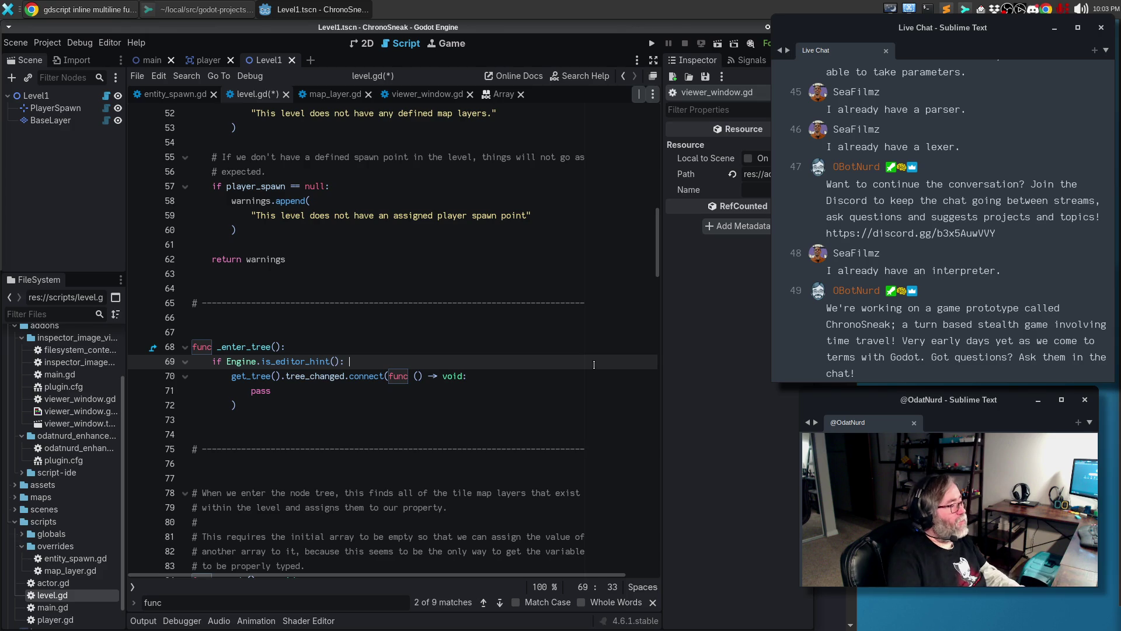
Replace pass with update_configuration_warnings() via autocomplete and save level.gd
double_click(268, 391)
type("uopd")
key("BackSpace")
key("BackSpace")
key("BackSpace")
type("pdate_")
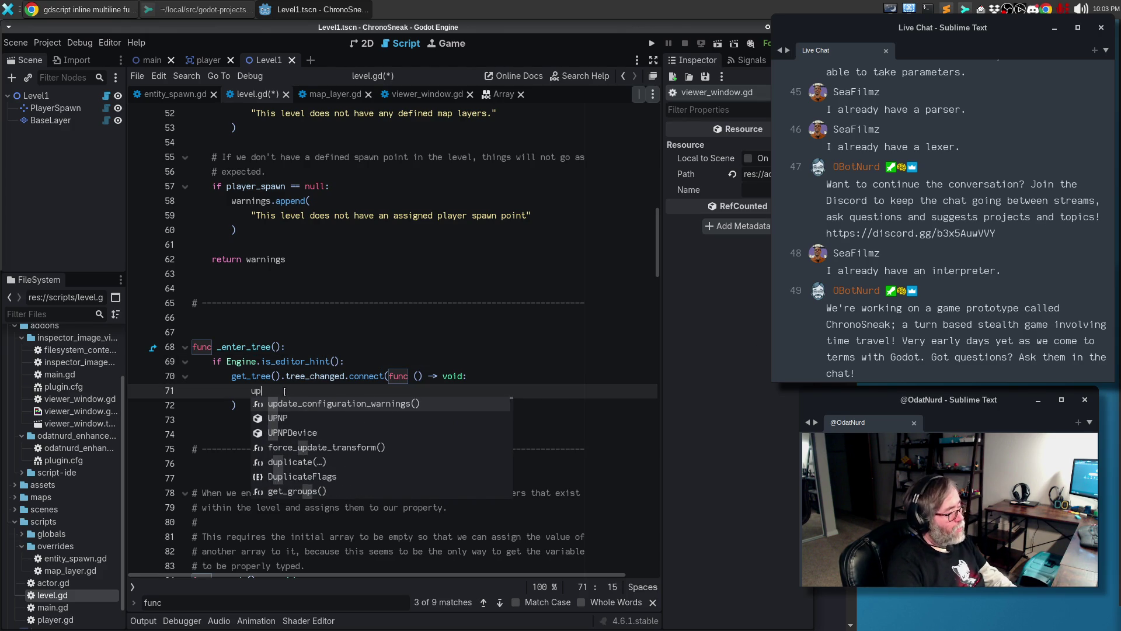
key("Return")
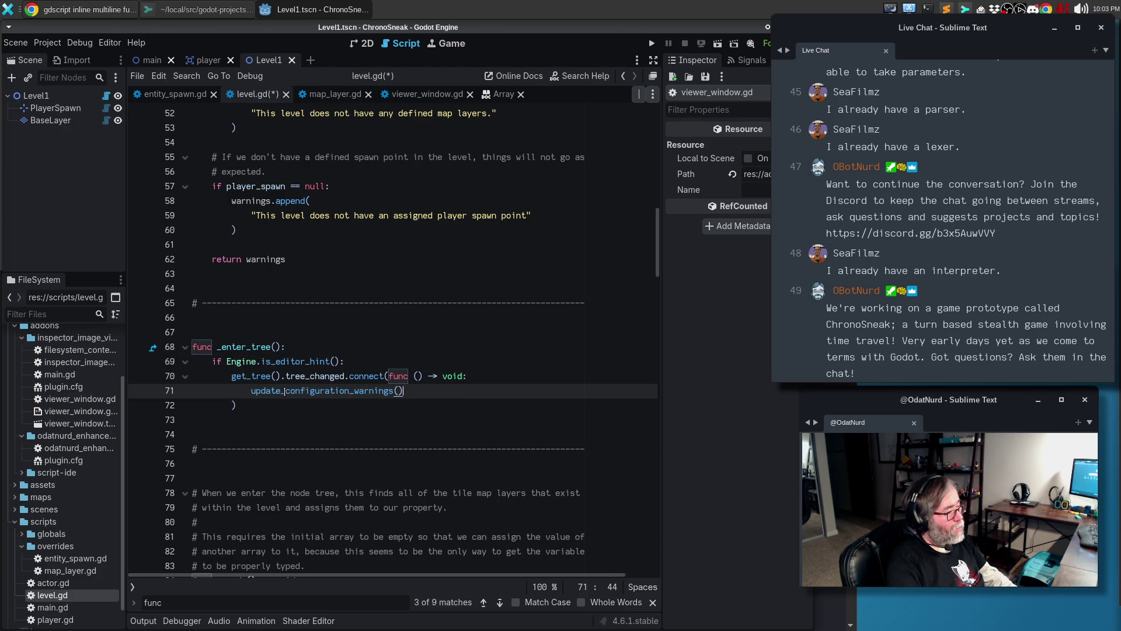
key("ctrl+s")
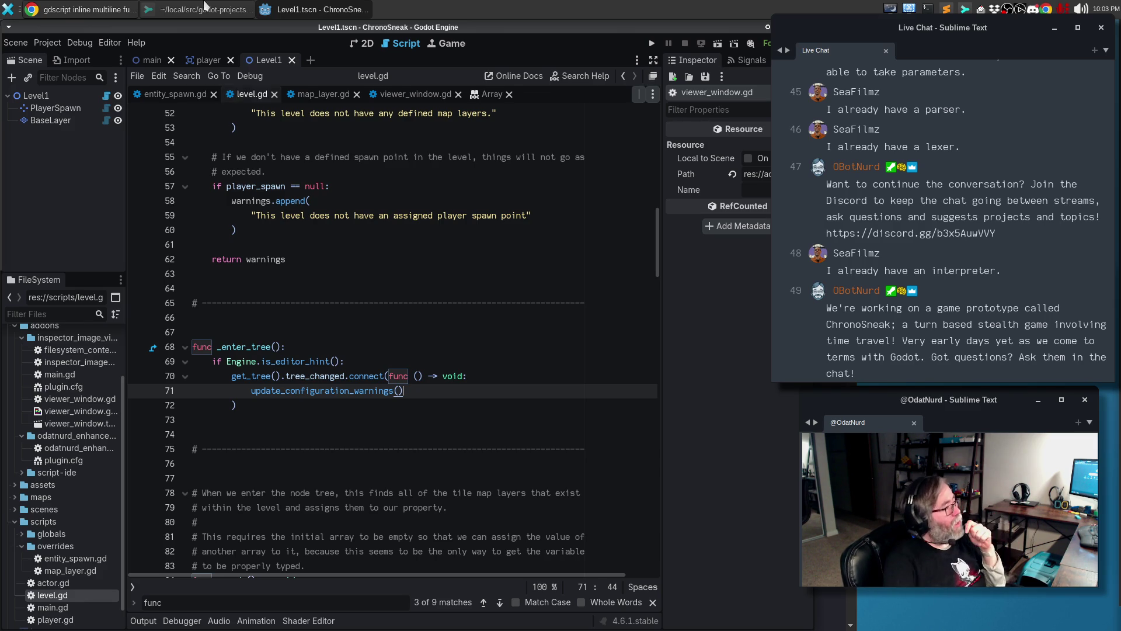
Search Google for 'godot tree add order' and expand the AI Overview on node lifecycle order
left_click(95, 7)
left_click(576, 61)
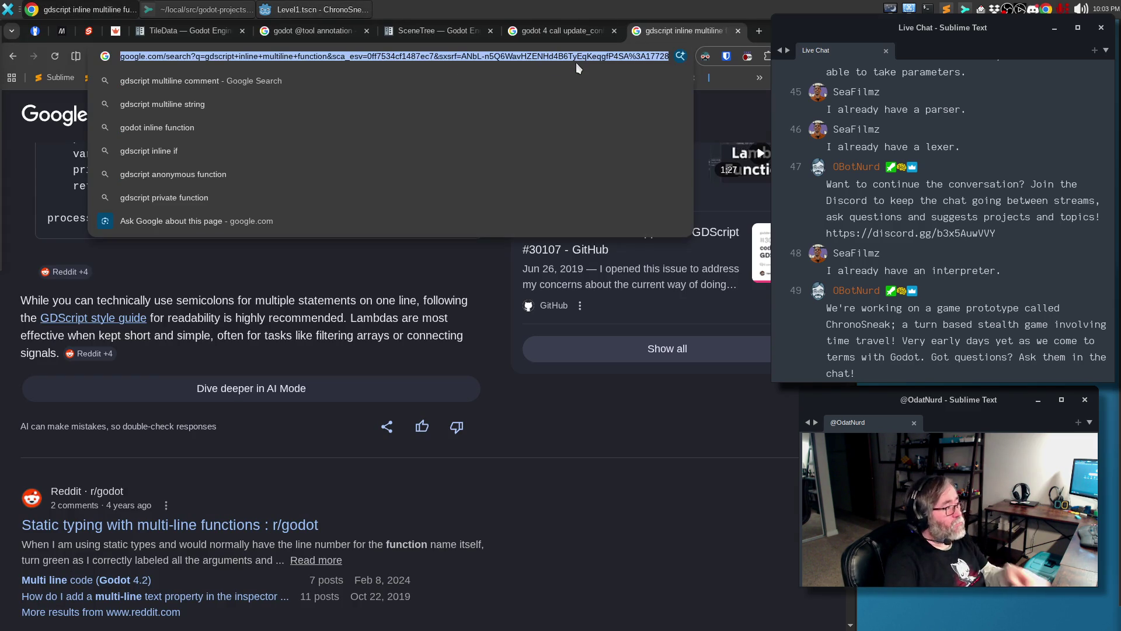
type("gdot")
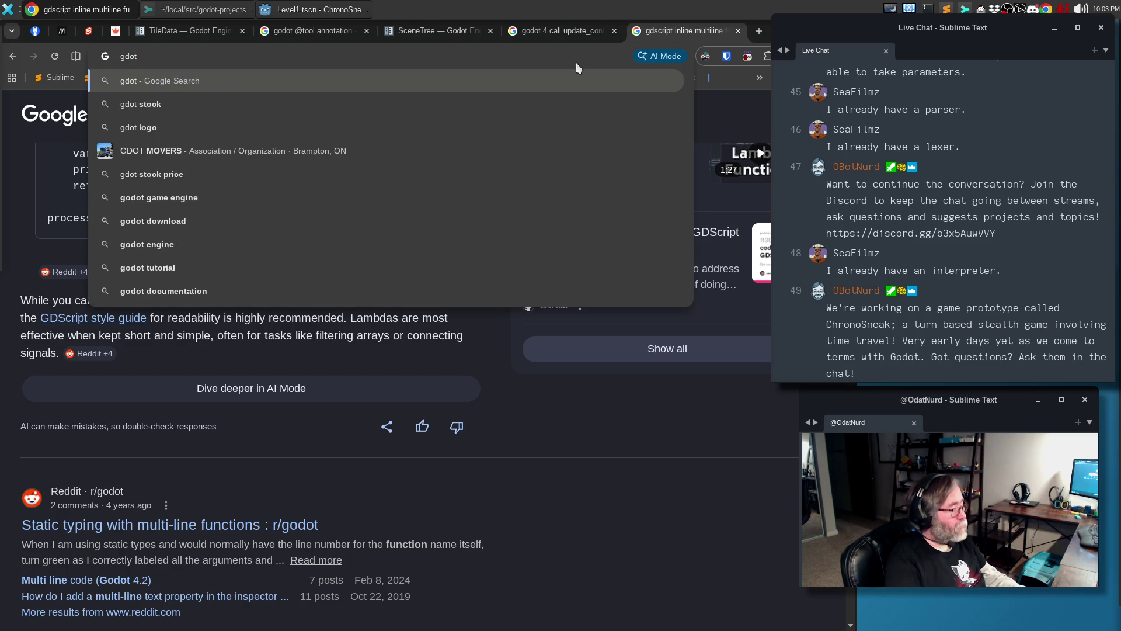
key("Escape")
type("godot tree add order")
key("Return")
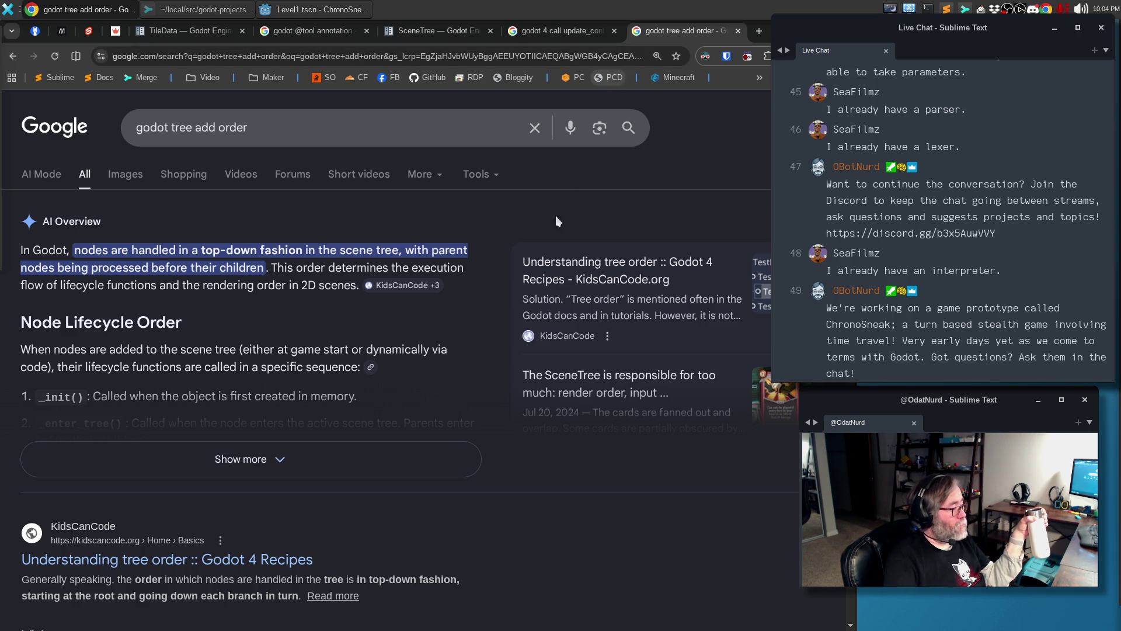
left_click(346, 460)
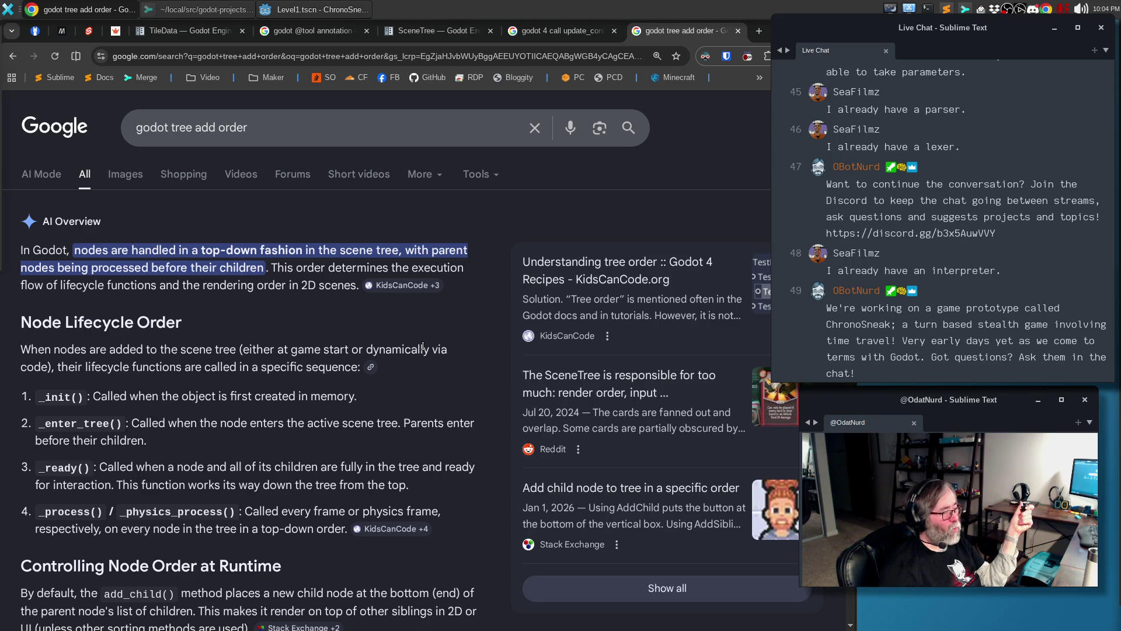
left_click(426, 27)
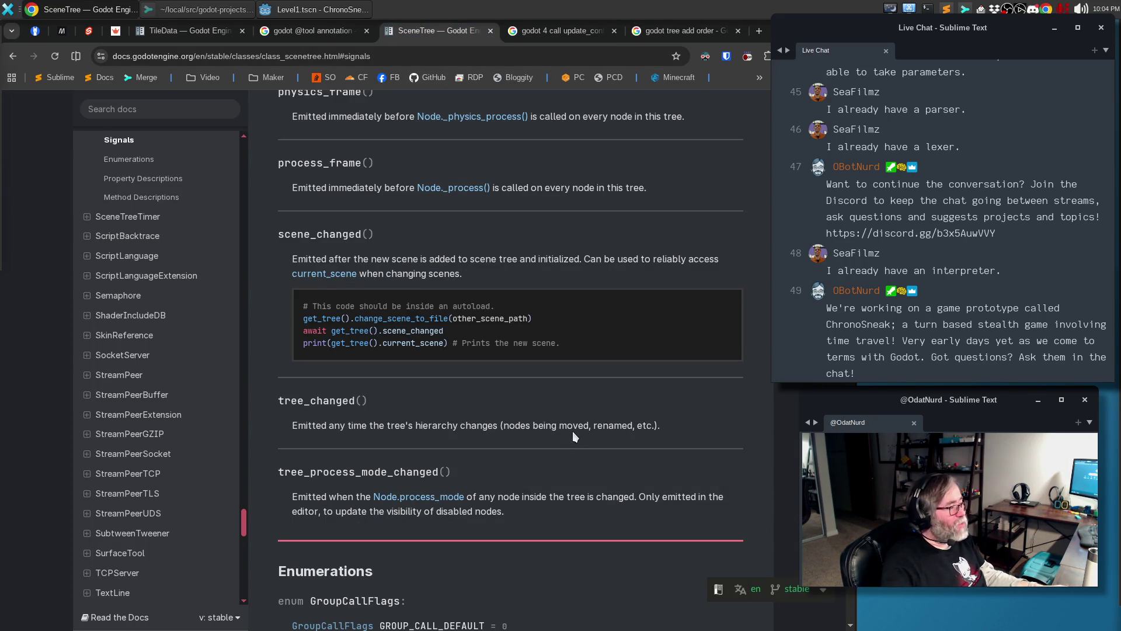
Read the SceneTree docs' Signals section, including tree_changed, then return to Godot
scroll(573, 429, "up", 4)
scroll(573, 431, "up", 3)
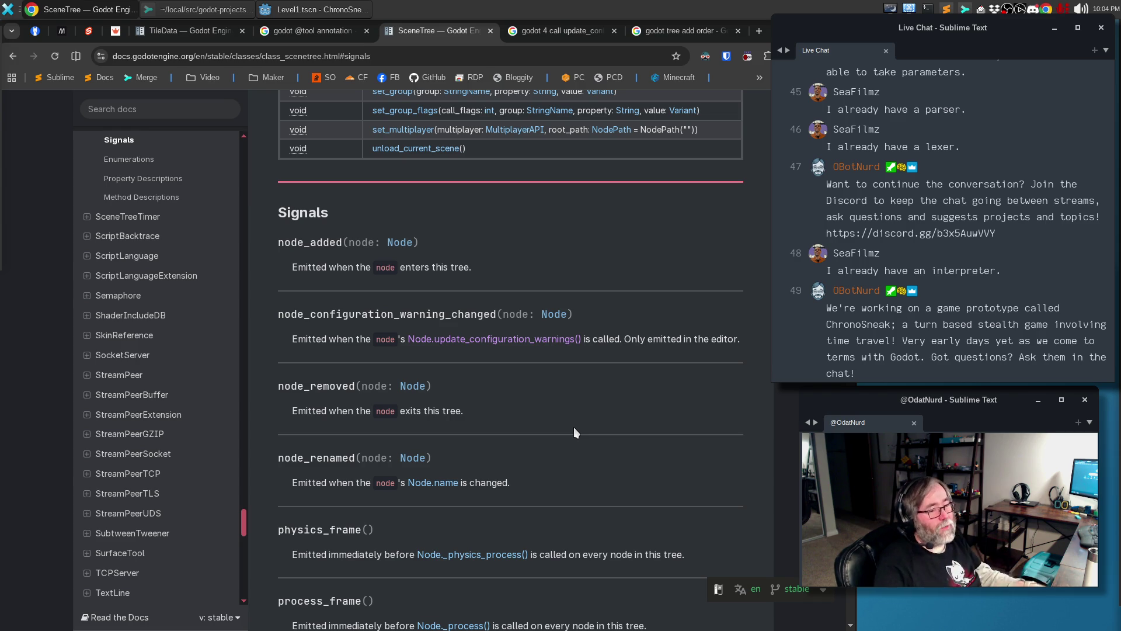
key("alt+Tab")
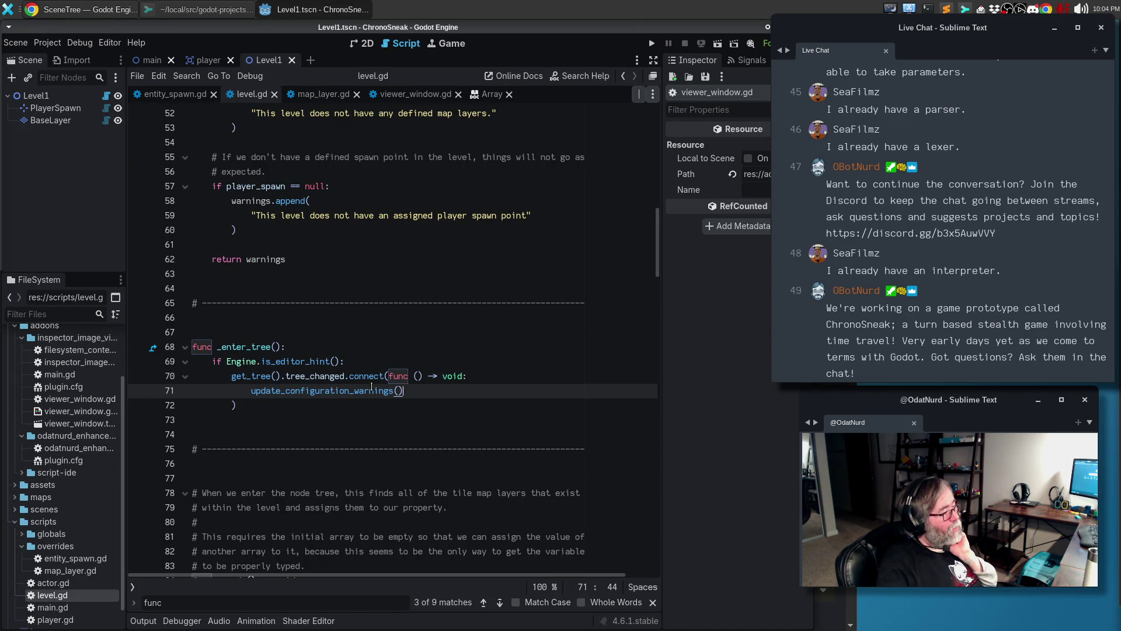
Add print("magic shit is magic") above update_configuration_warnings() in the tree_changed lambda
left_click(351, 341)
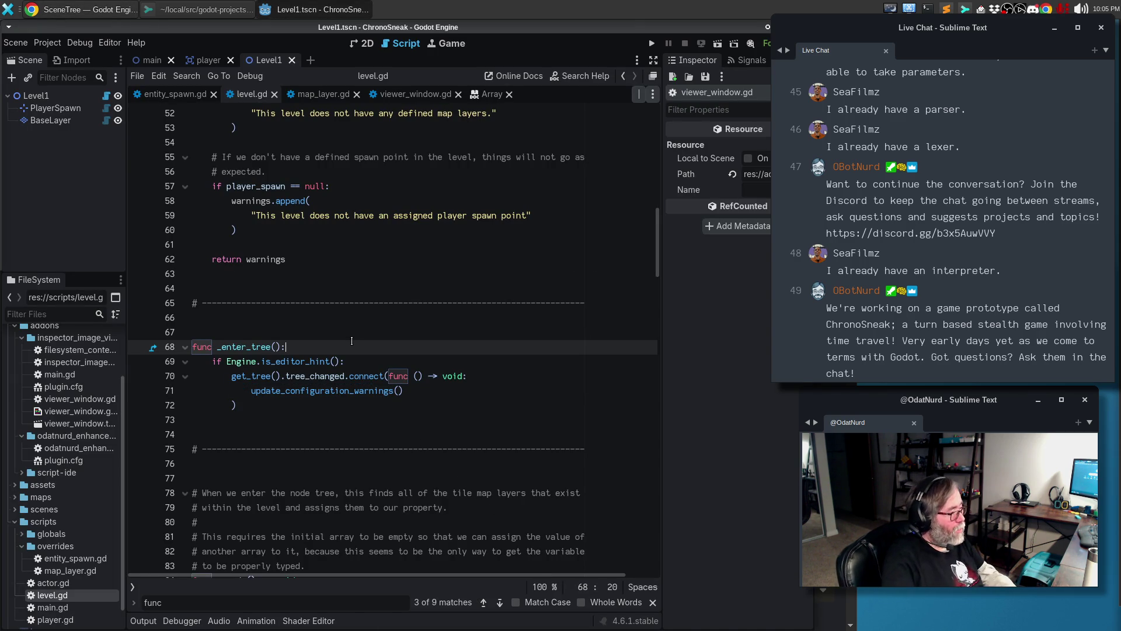
key("Up")
key("Down")
key("Down")
key("Down")
key("End")
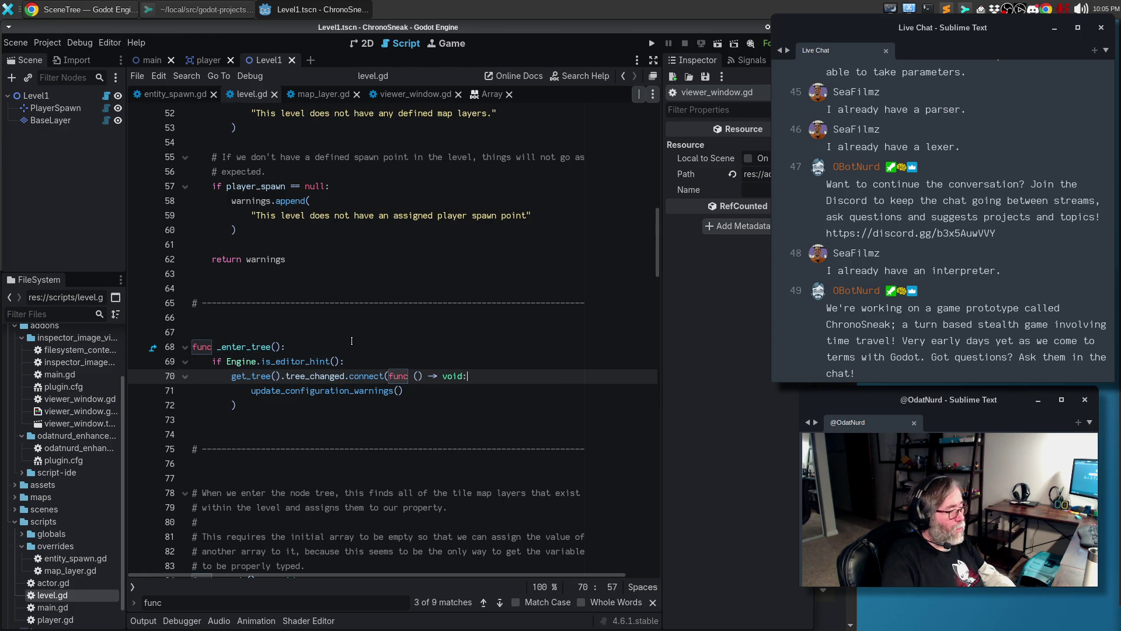
key("Return")
type("print(\"")
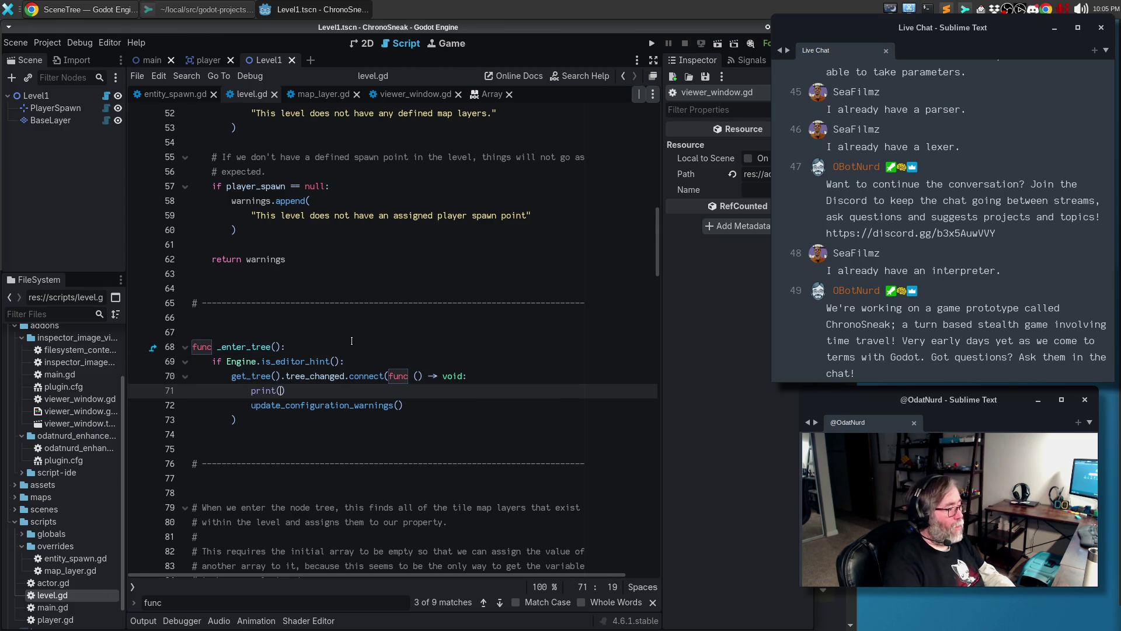
type("magi")
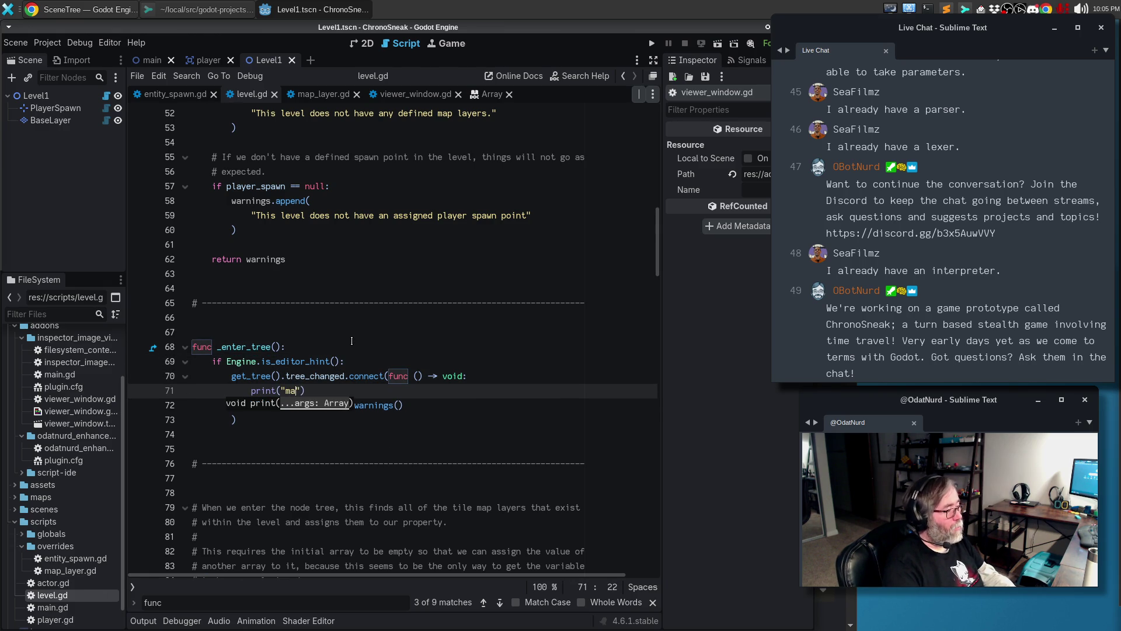
key("BackSpace")
type("c shit is magic")
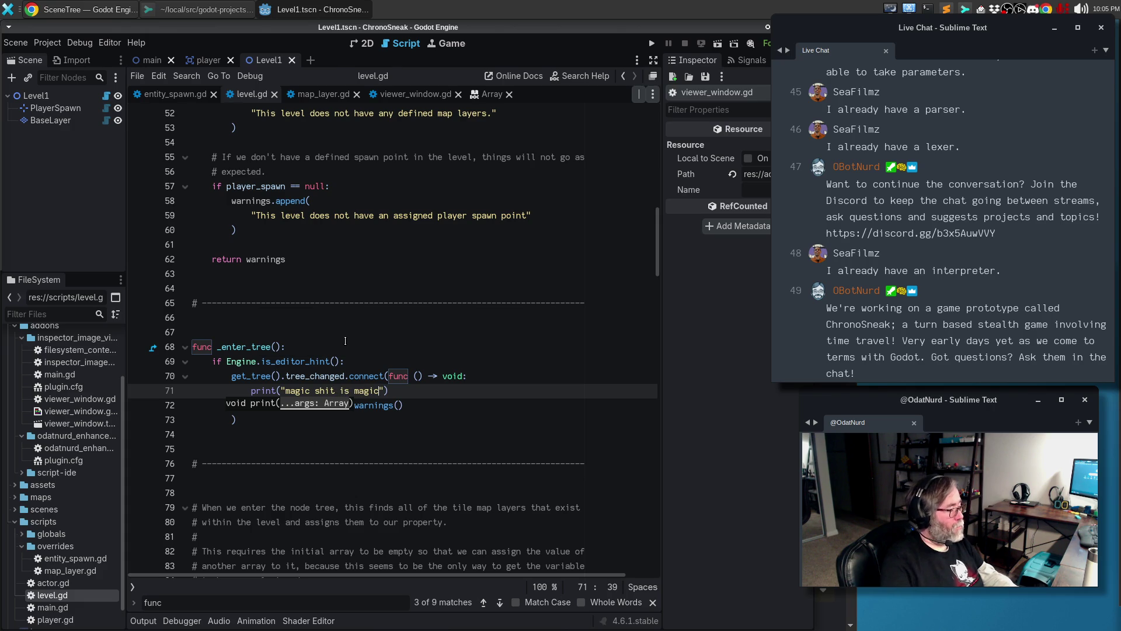
Clear the Output log and return to the 2D level view
left_click(141, 622)
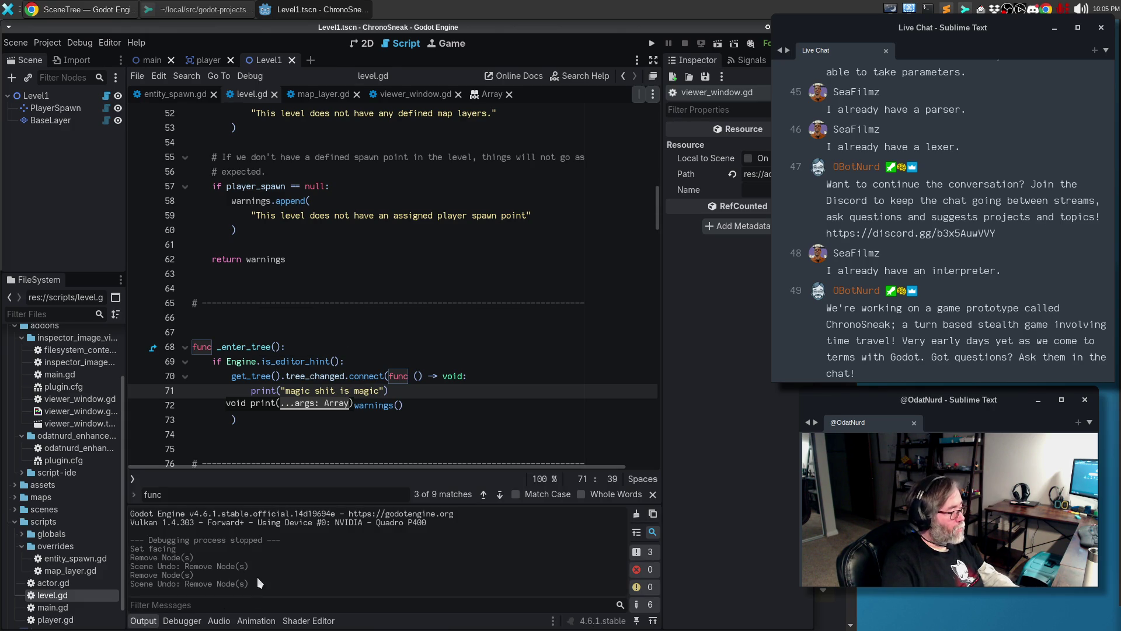
left_click(637, 513)
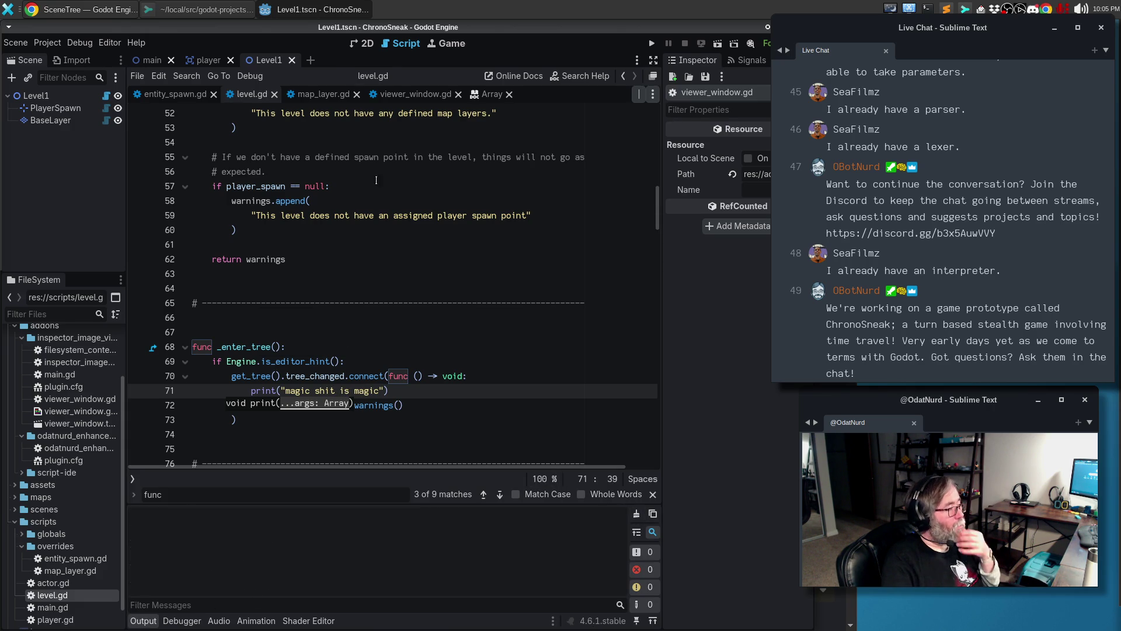
left_click(368, 46)
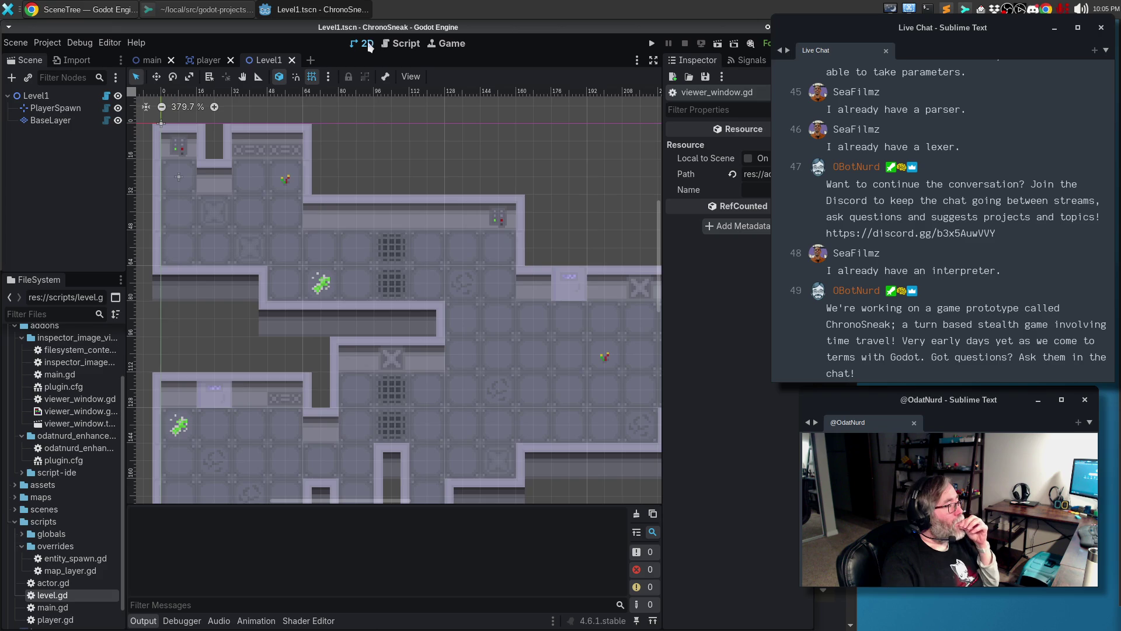
Deselect the BaseLayer and PlayerSpawn nodes, then reload the current project
left_click(181, 177)
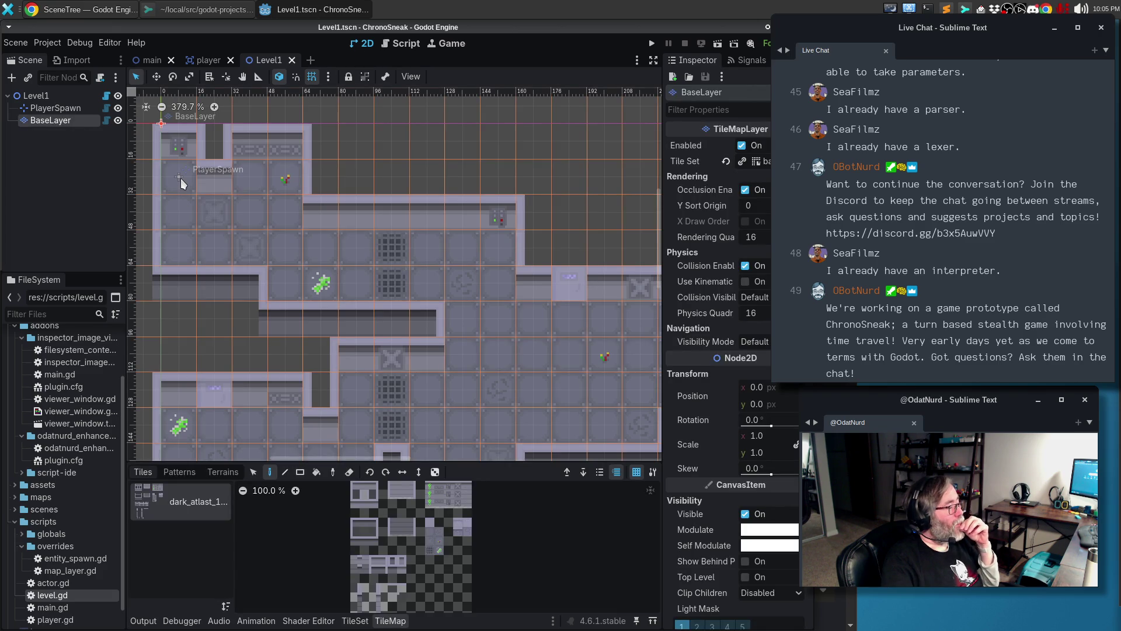
left_click(70, 111)
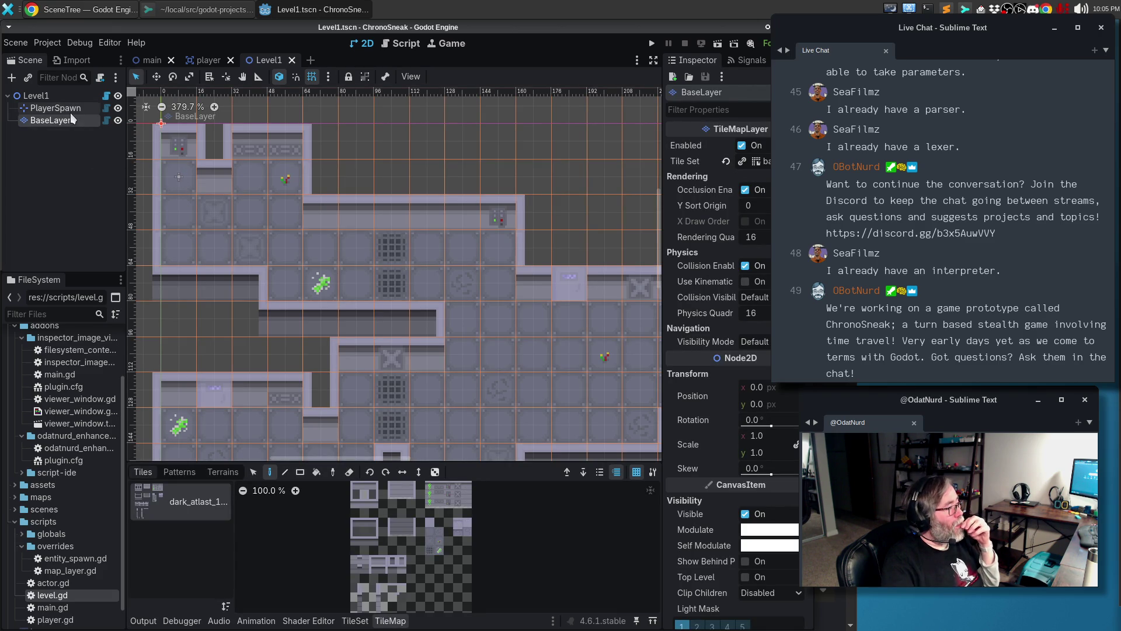
left_click(68, 132)
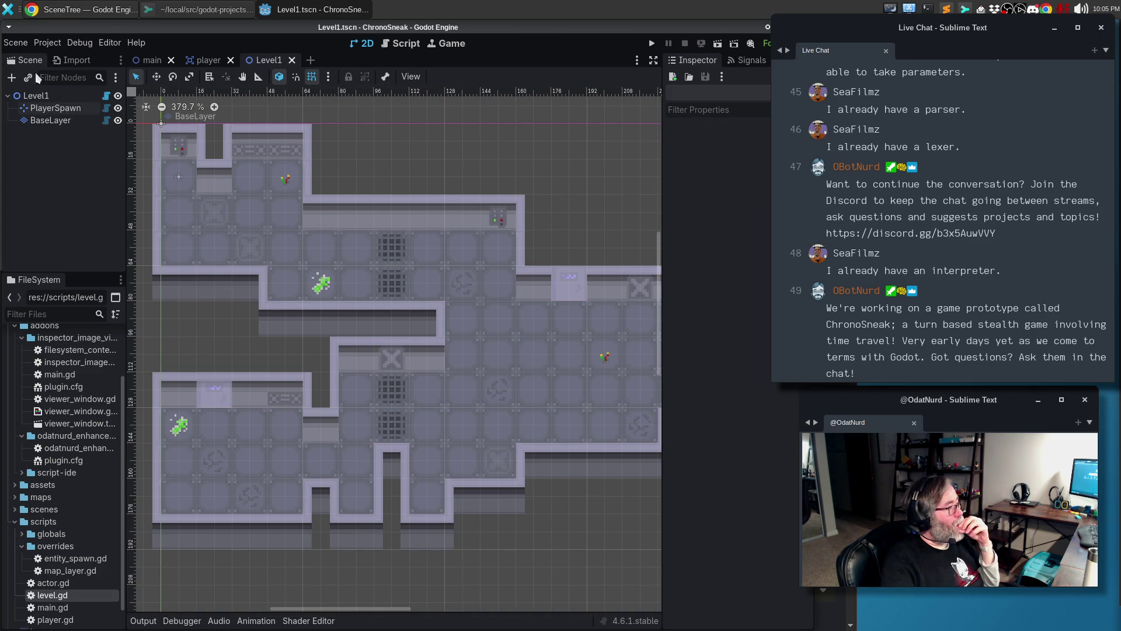
left_click(47, 43)
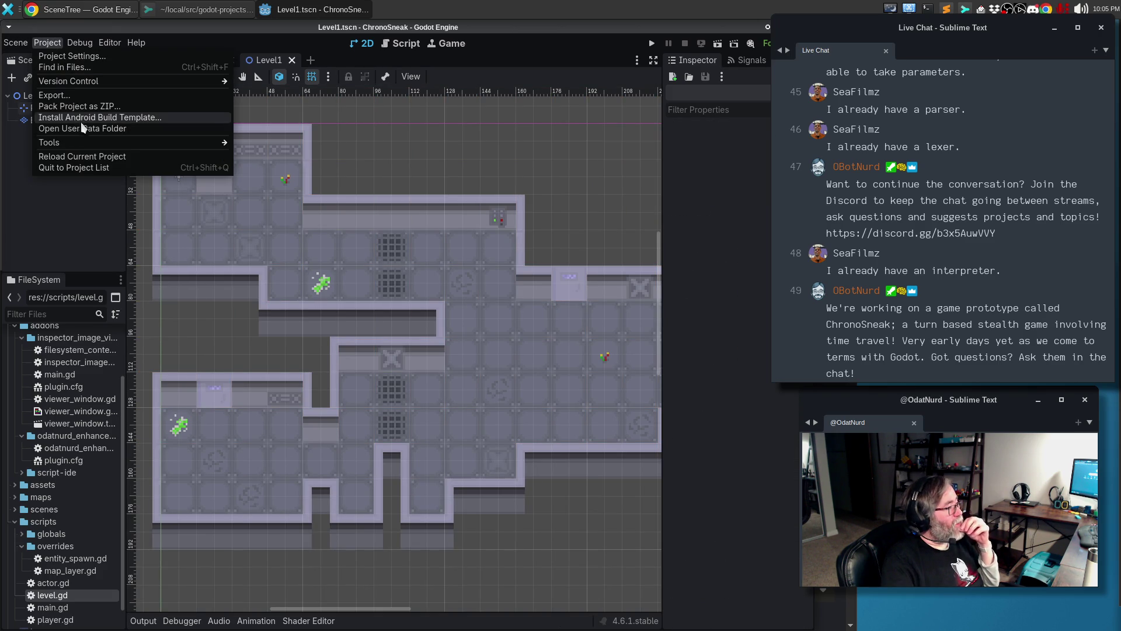
left_click(71, 157)
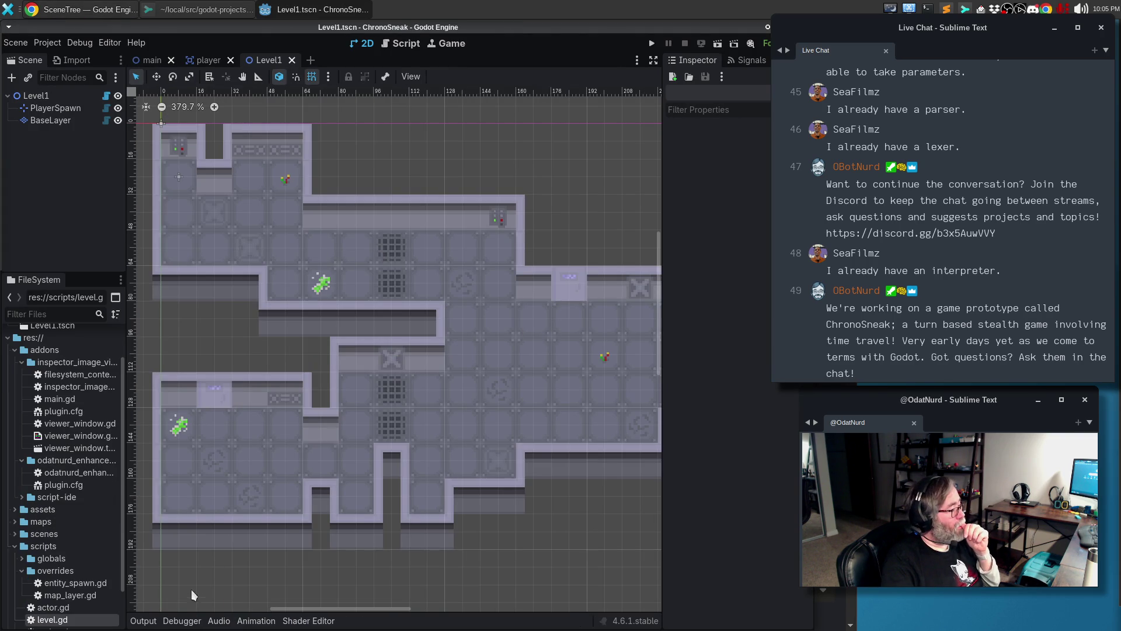
Check the repeated 'magic shit is magic' debug lines in Output, then clear it
left_click(143, 621)
scroll(291, 560, "up", 5)
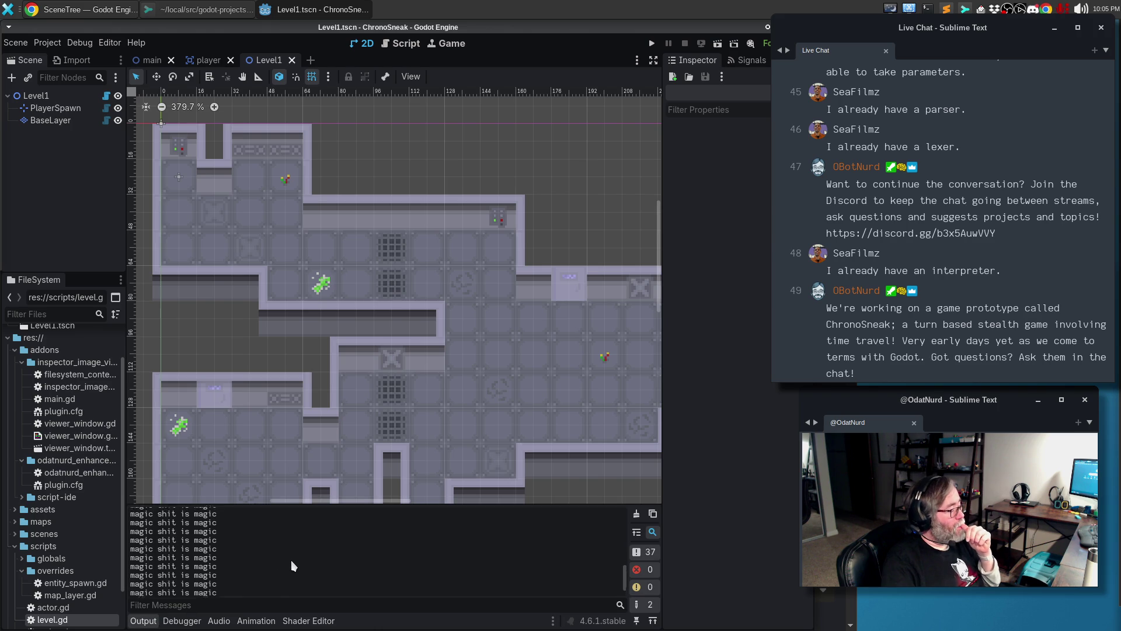
scroll(301, 549, "up", 1)
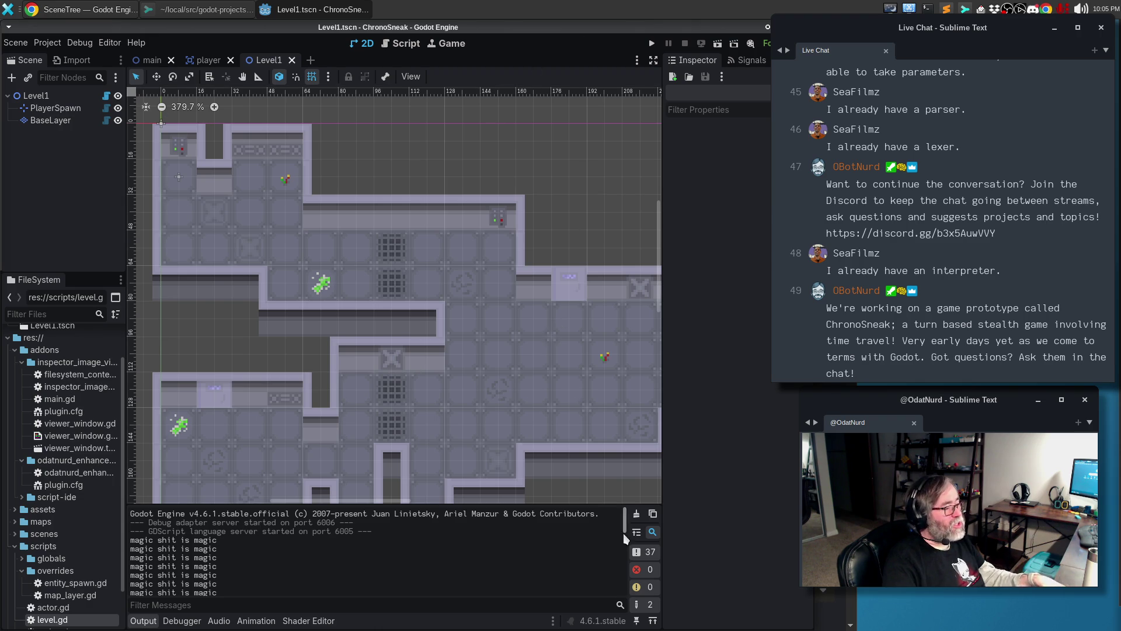
left_click(636, 514)
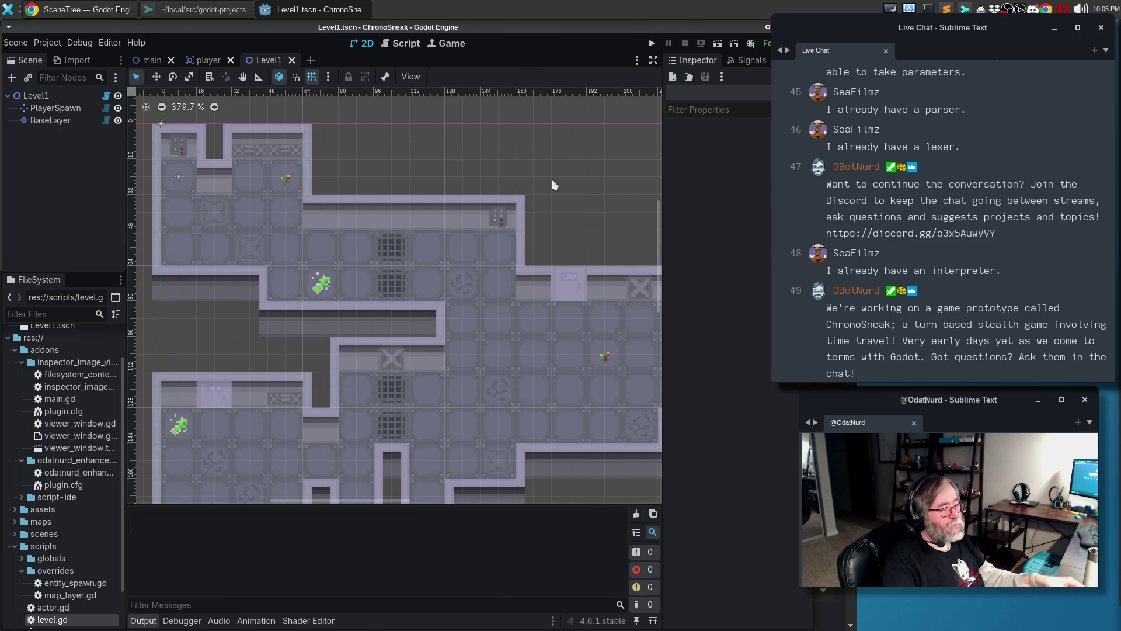
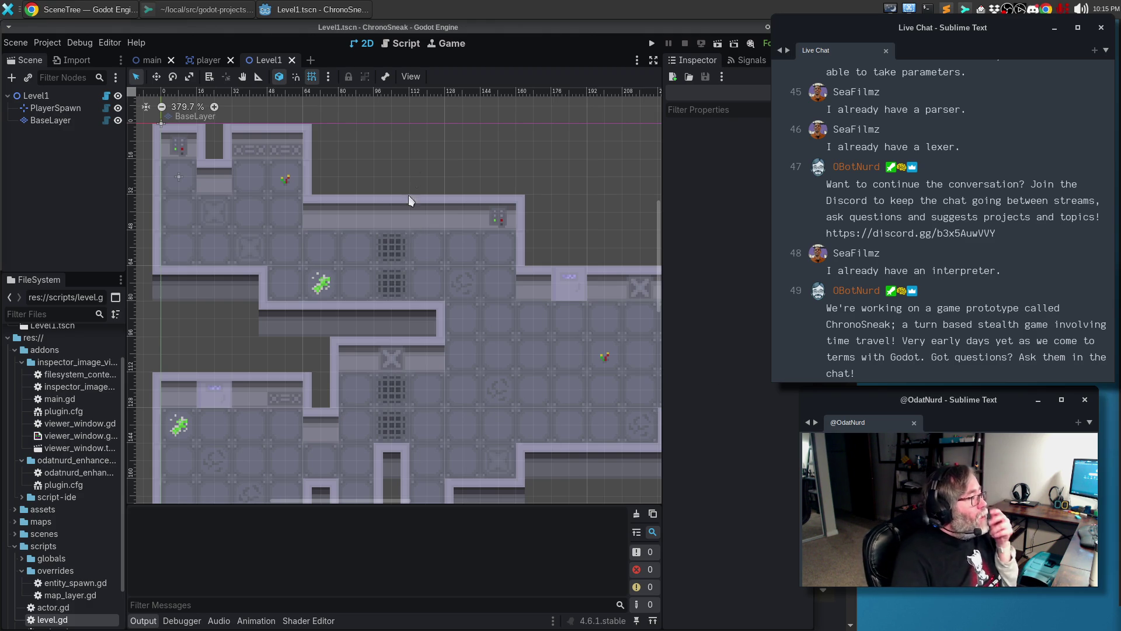
Bring Sublime Merge forward to review level.gd's unstaged _enter_tree() change
left_click(184, 7)
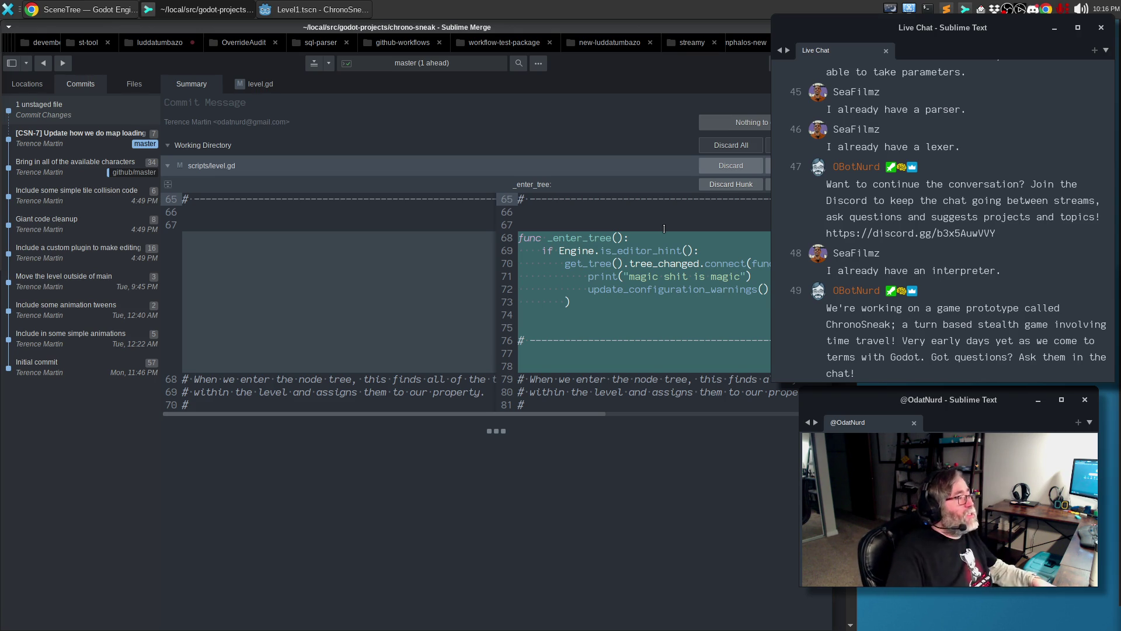
Return to the Godot editor showing the Level1 map
left_click(299, 10)
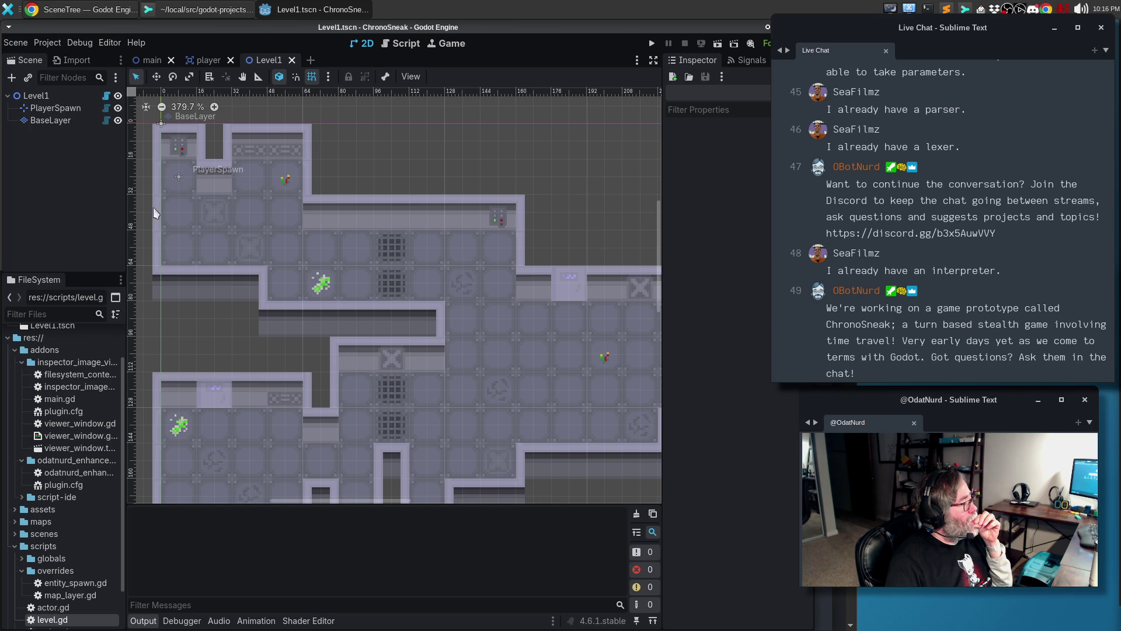
Collapse the addons folder and review level.gd in the script editor
left_click(15, 351)
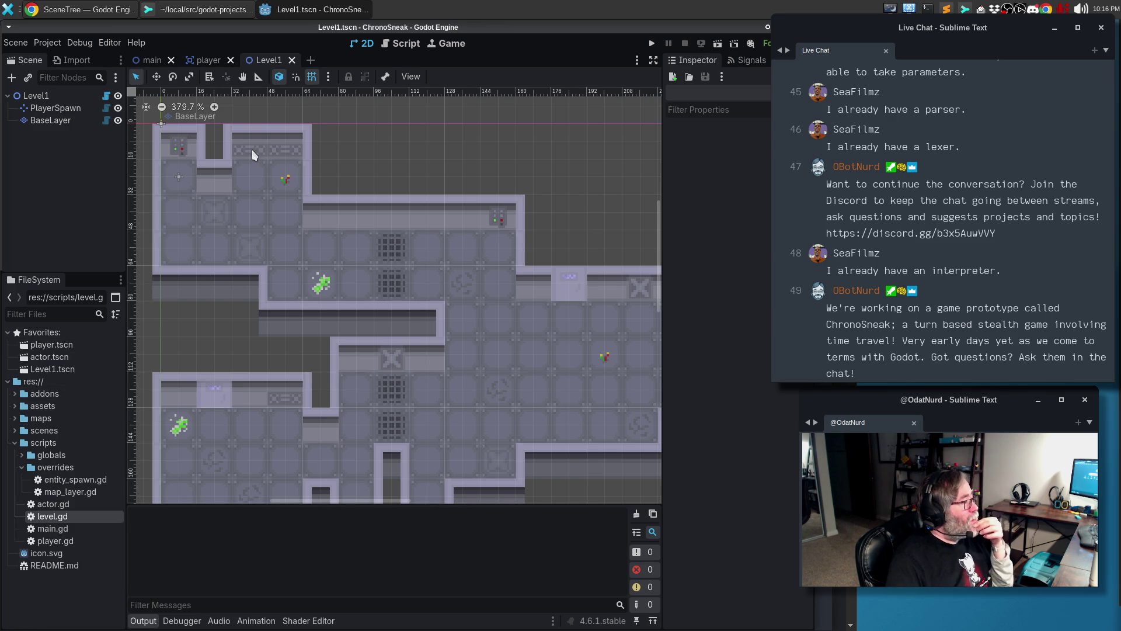
left_click(404, 44)
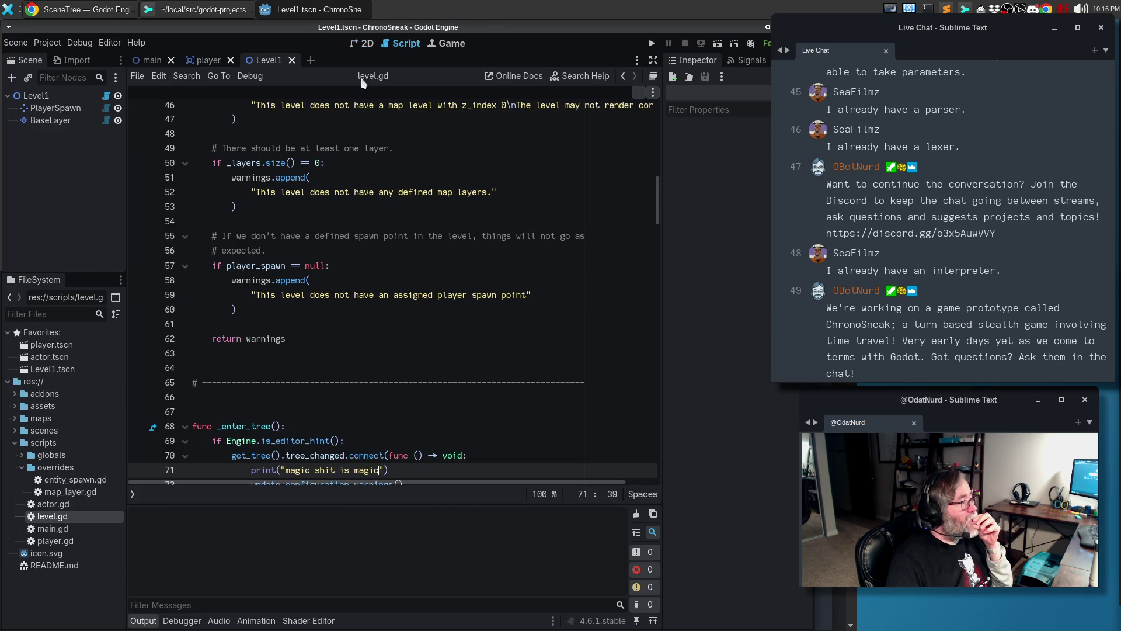
left_click(409, 236)
scroll(412, 236, "up", 5)
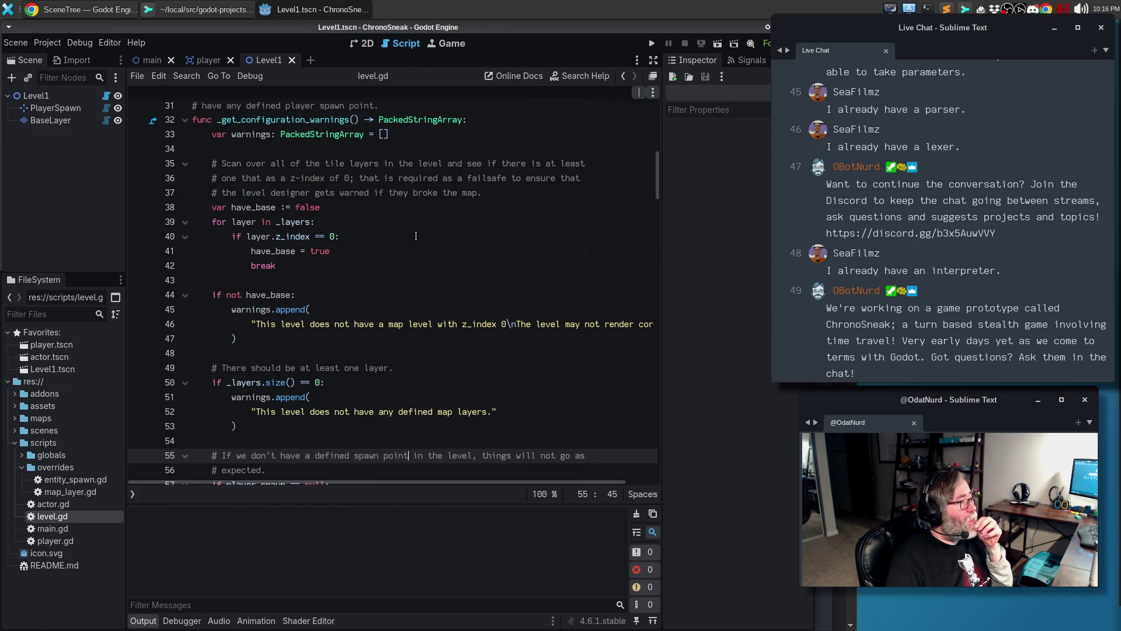
scroll(416, 236, "up", 10)
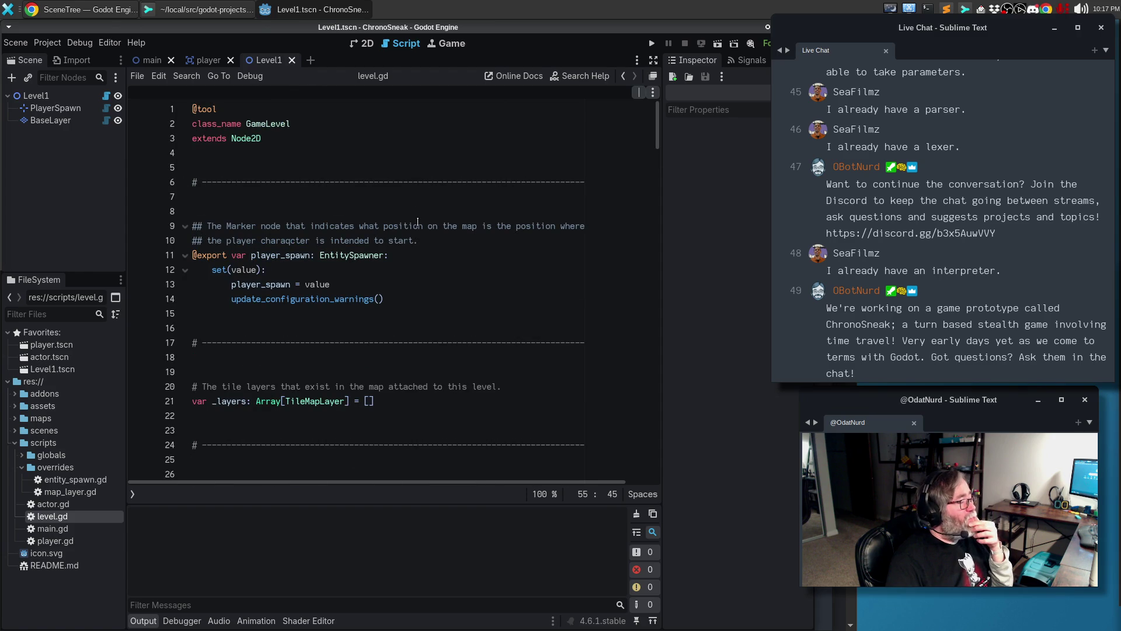
scroll(418, 222, "down", 2)
scroll(418, 222, "up", 2)
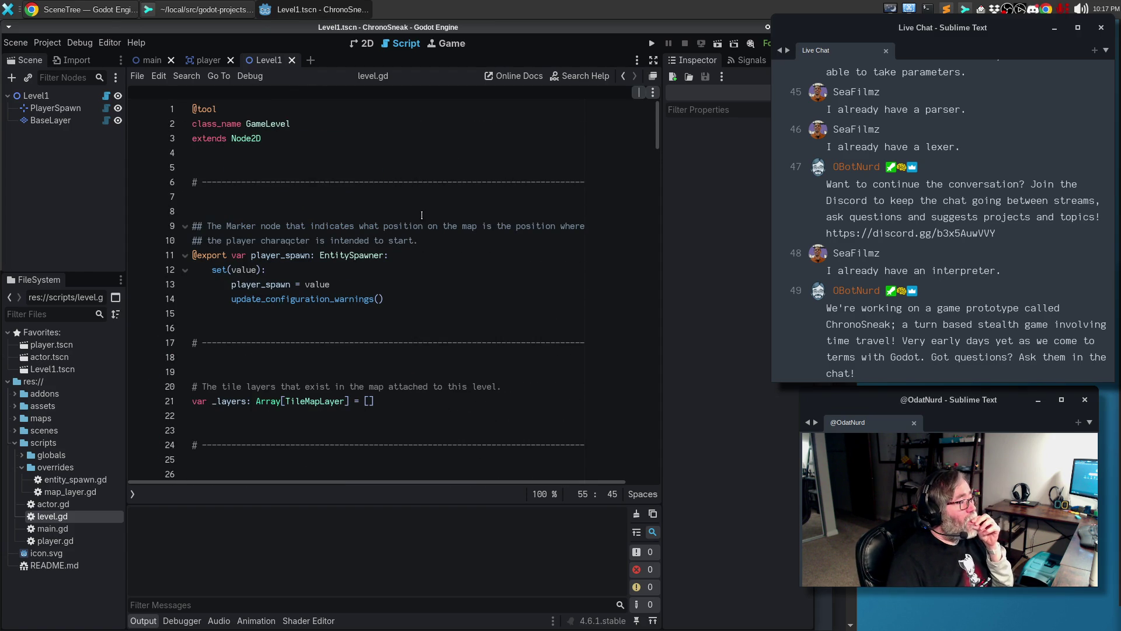
left_click(424, 210)
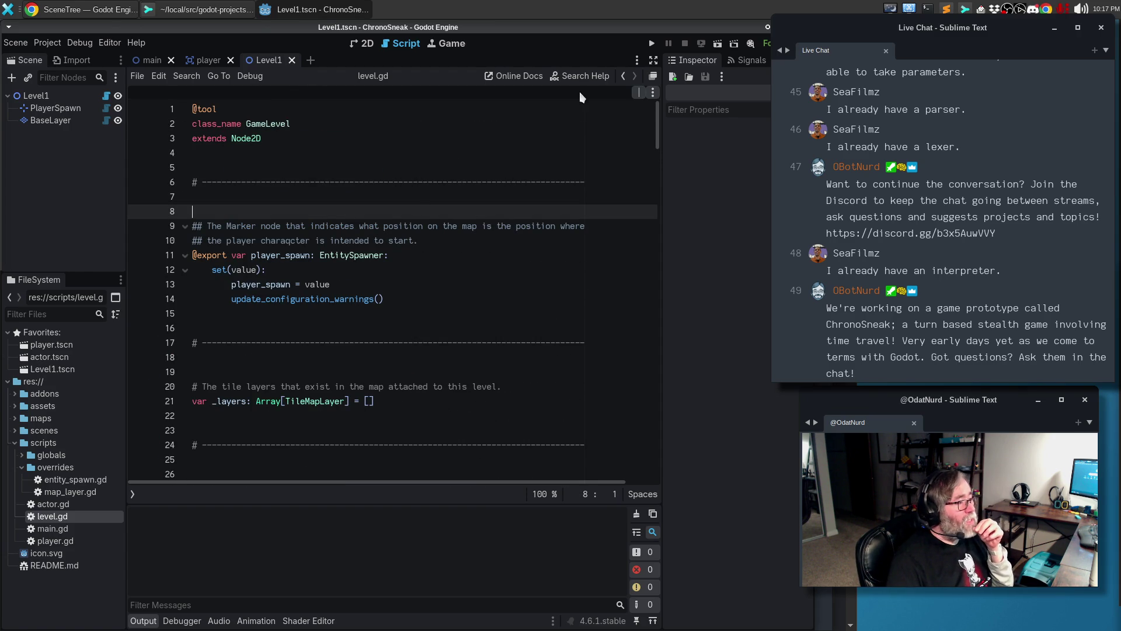
left_click(640, 92)
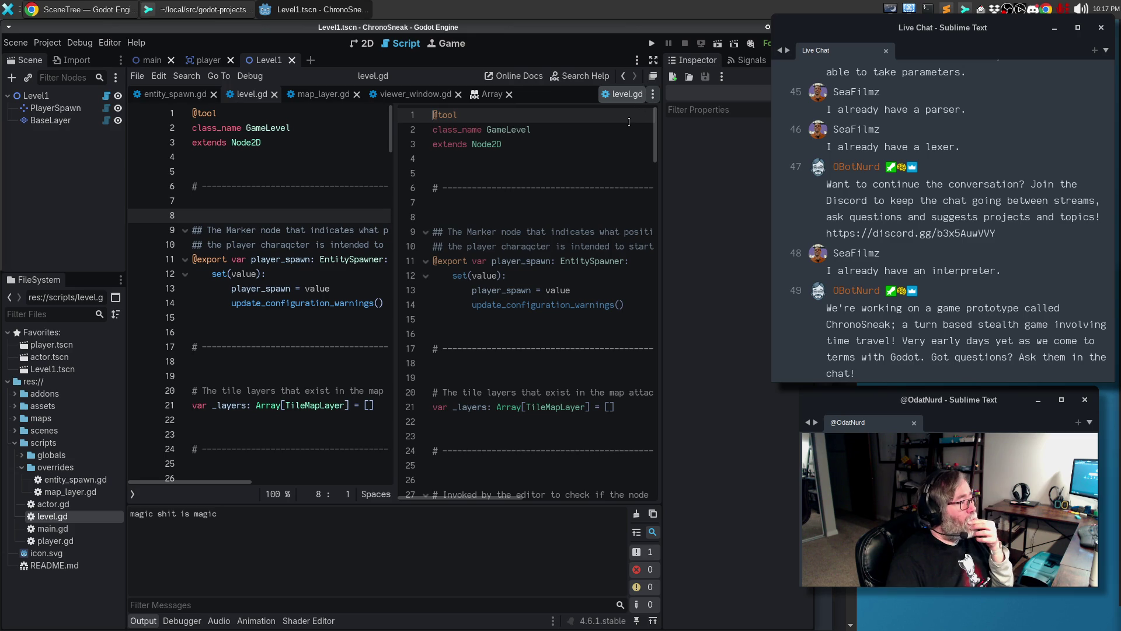
left_click(630, 99)
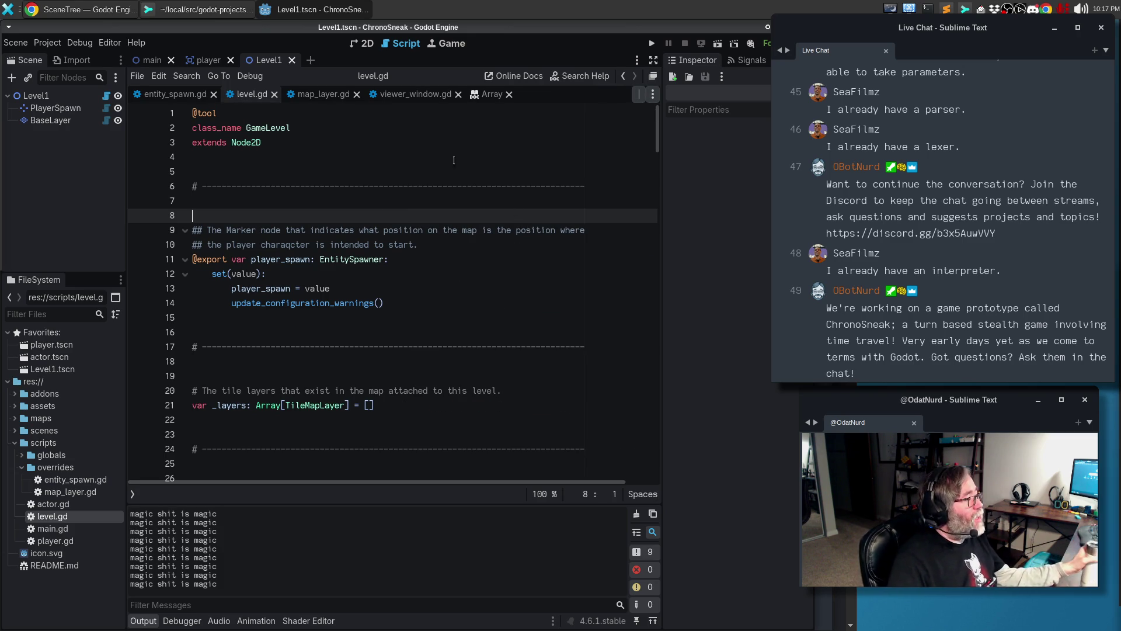
Compare entity_spawn.gd with level.gd's is_editor_hint check, ending at entity_spawn.gd's _draw() stub
left_click(174, 94)
scroll(498, 285, "down", 3)
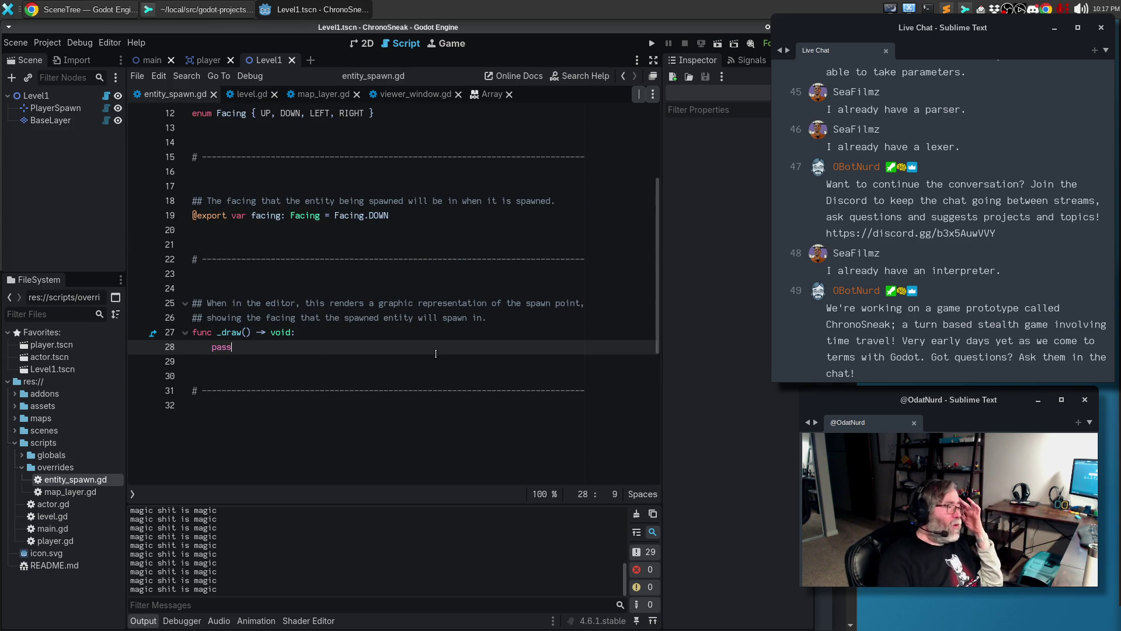
left_click(325, 259)
scroll(333, 304, "up", 4)
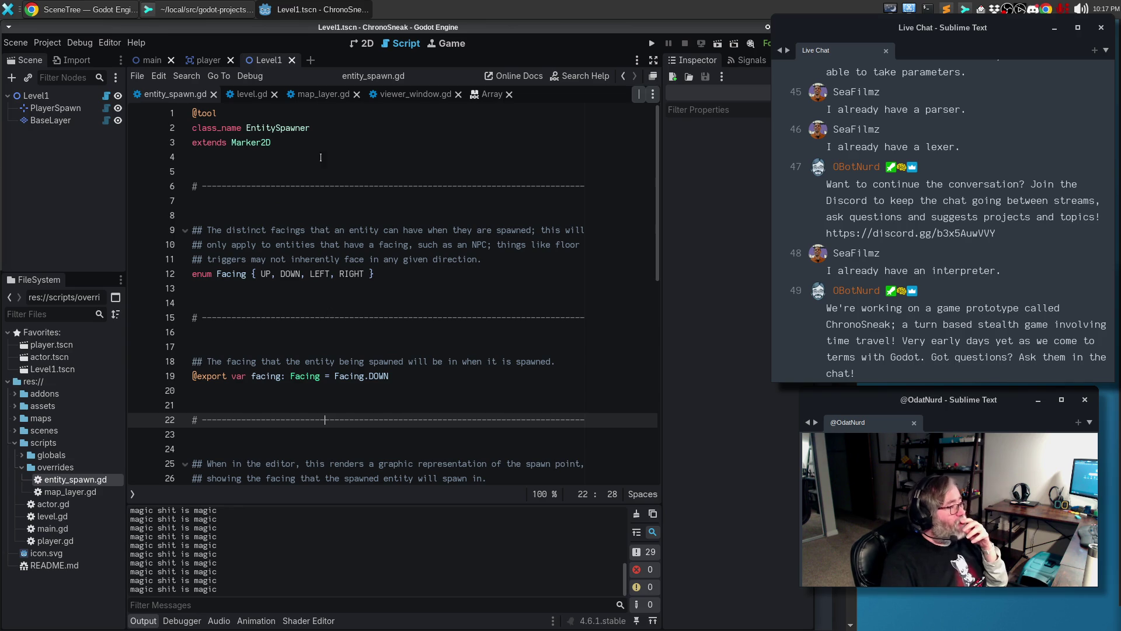
left_click(248, 94)
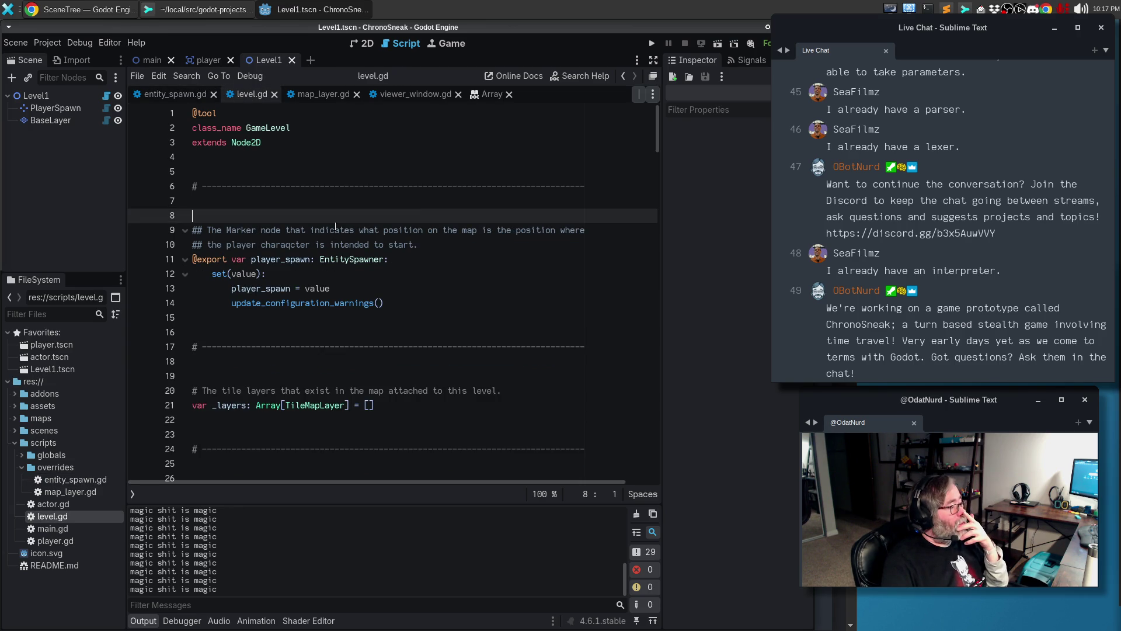
scroll(338, 236, "down", 4)
scroll(338, 235, "down", 10)
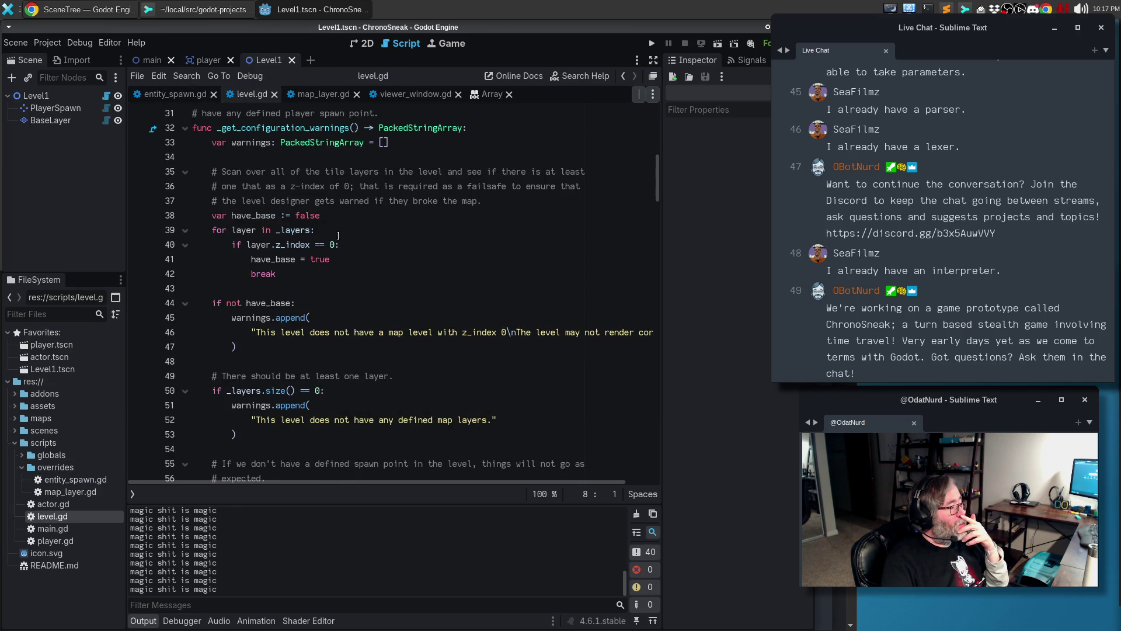
scroll(345, 257, "down", 3)
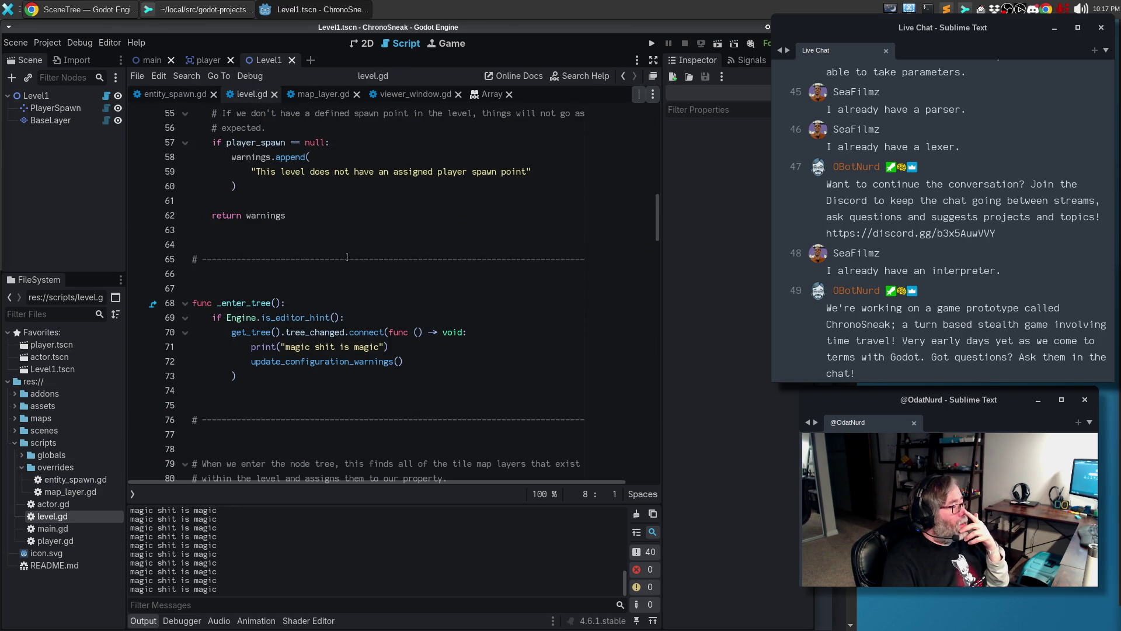
left_click(376, 318)
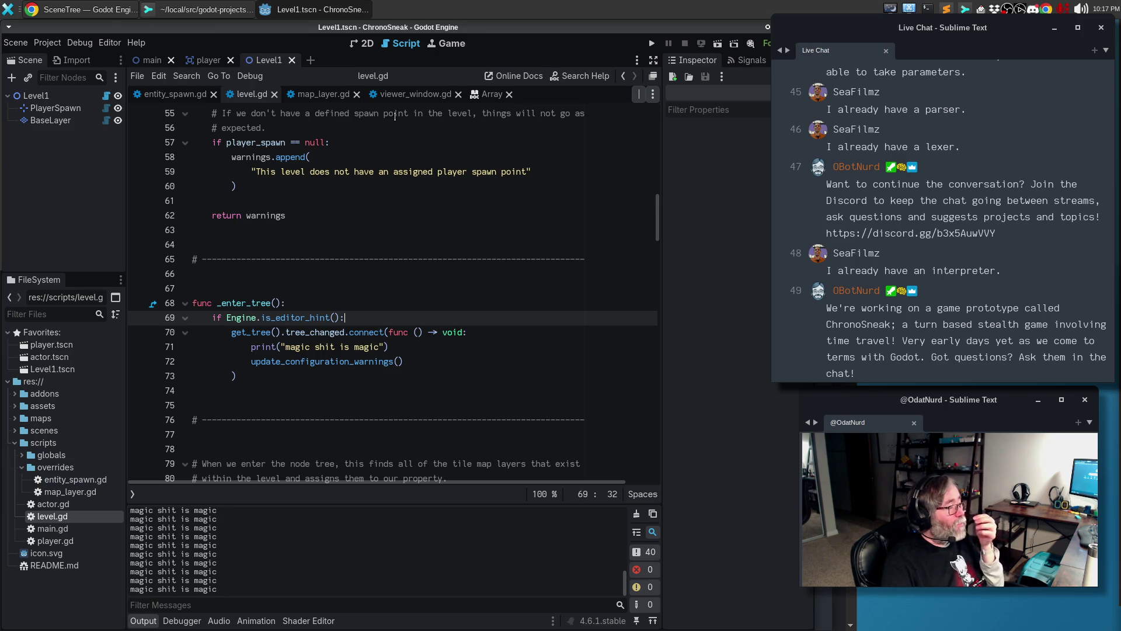
left_click(172, 94)
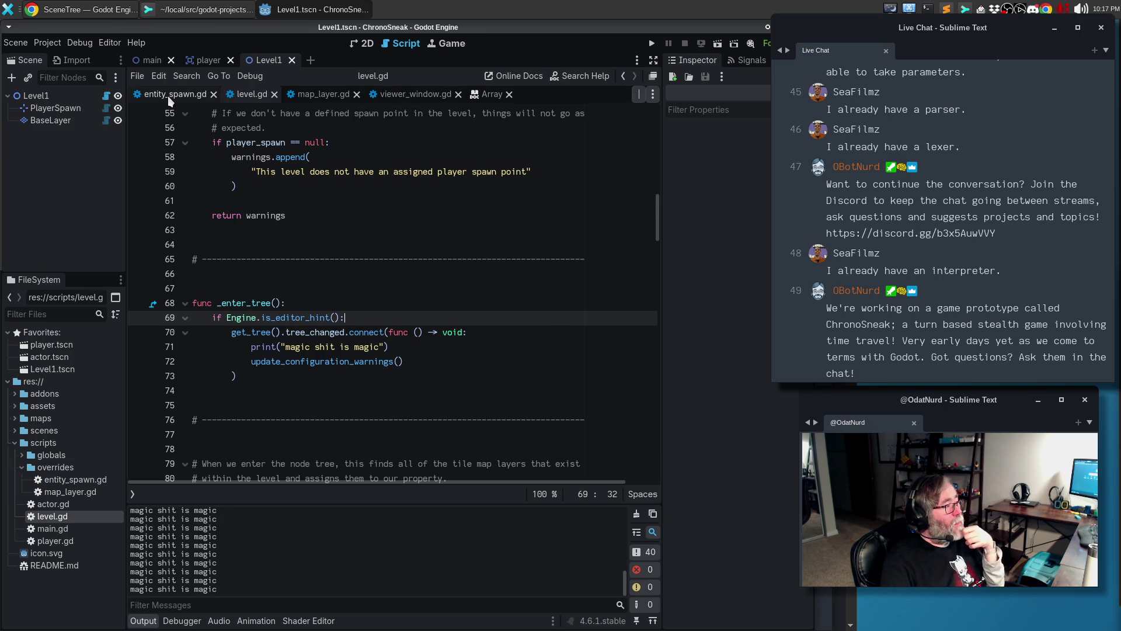
scroll(312, 384, "down", 5)
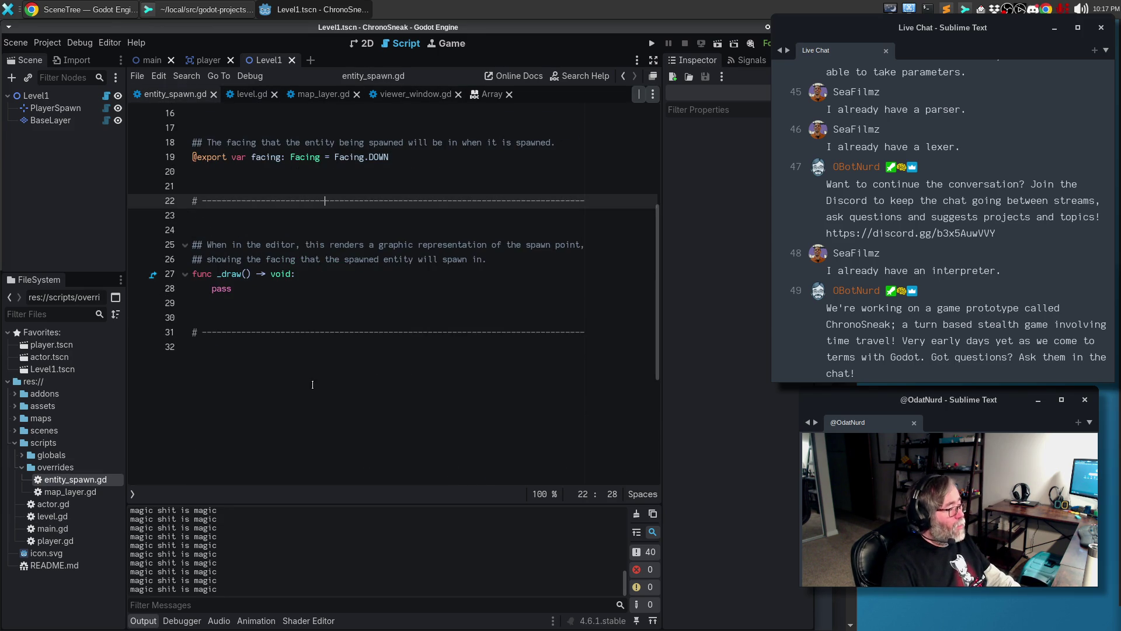
Replace pass in _draw() with 'if not Engine.is_editor_hint(): return'
left_click(274, 295)
key("shift+Left")
key("shift+Left")
key("shift+Left")
type("if Engine.is_editor_hint():")
left_click(232, 288)
key("BackSpace")
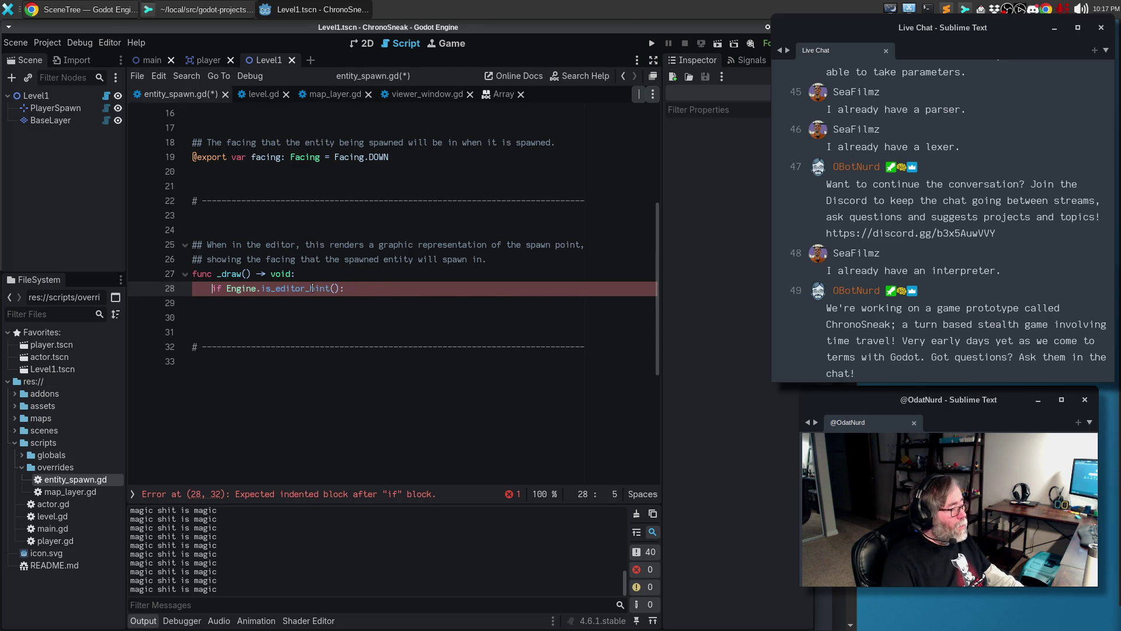
mouse_move(313, 288)
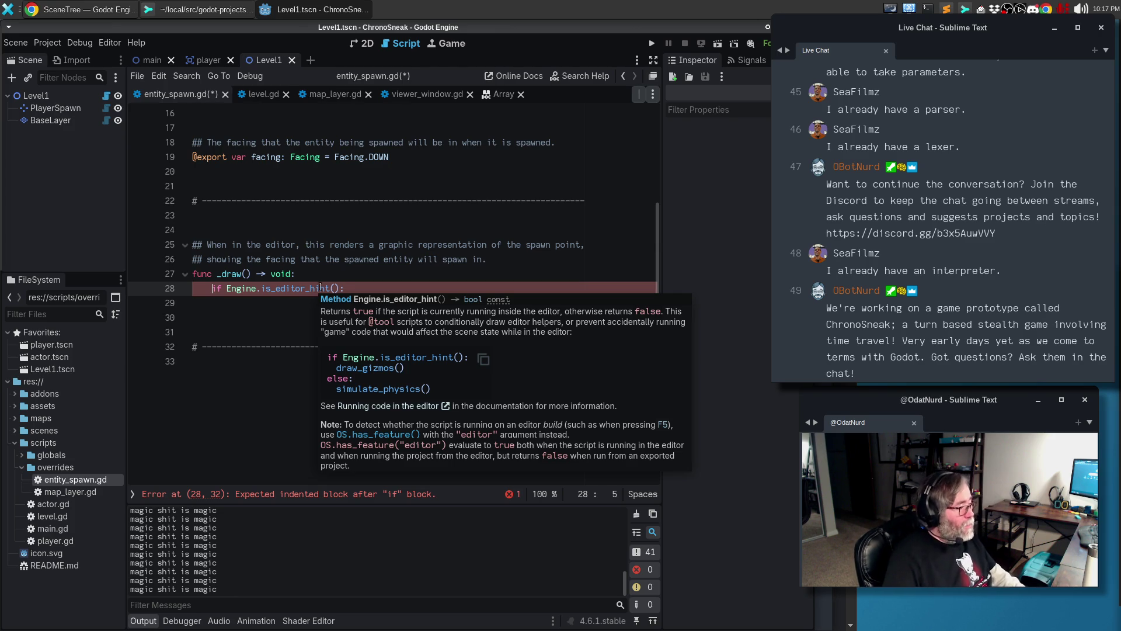
type("not")
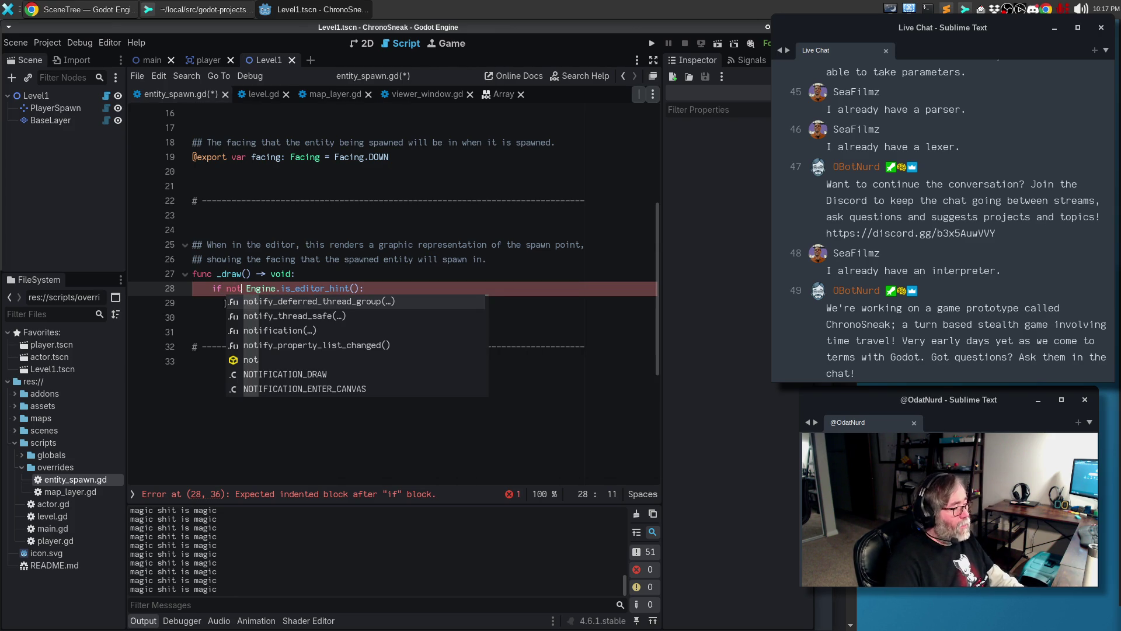
key("End")
key("Return")
type("return")
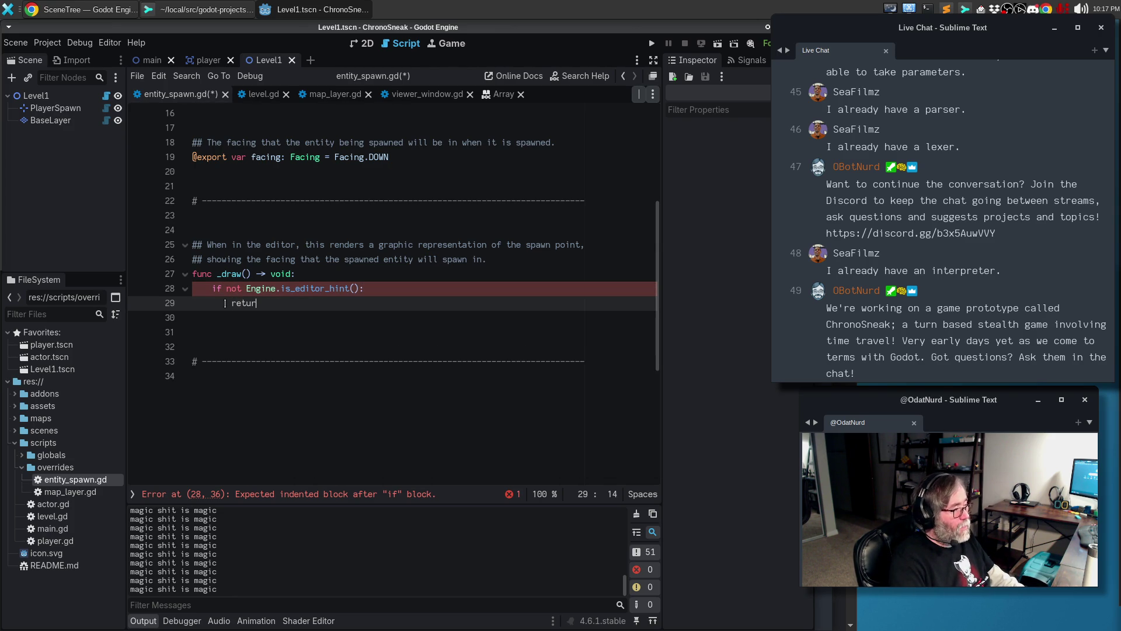
Add the comment '# We only want to draw ourselves in the editor, NOT in game.' and comment out both check lines
key("Up")
key("ctrl+shift+Return")
type("# ")
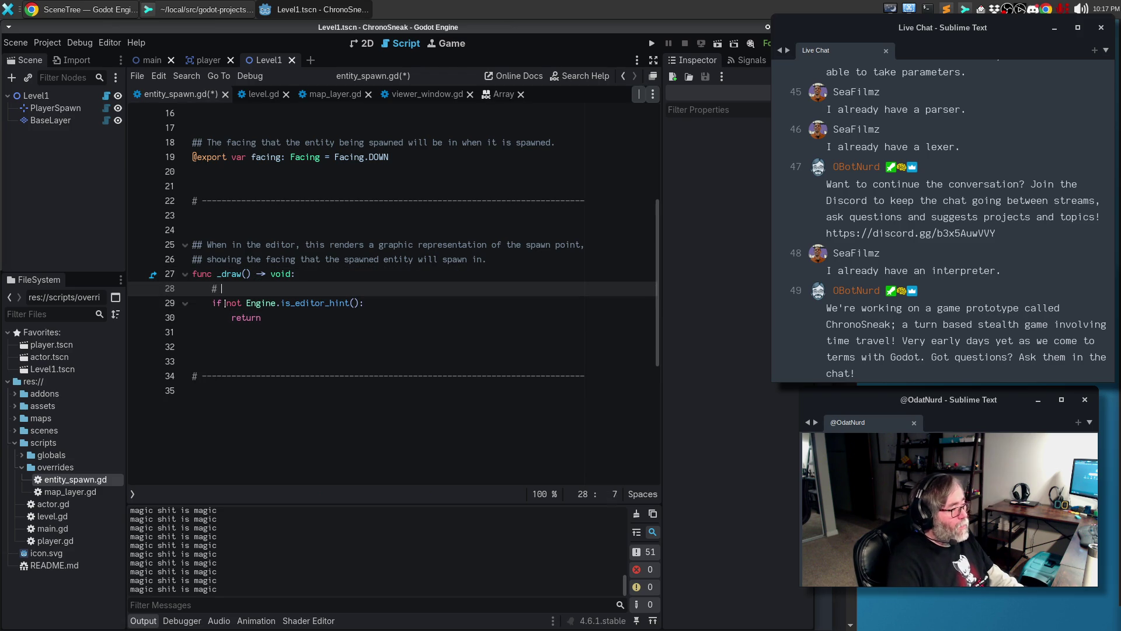
type("We only want to dr")
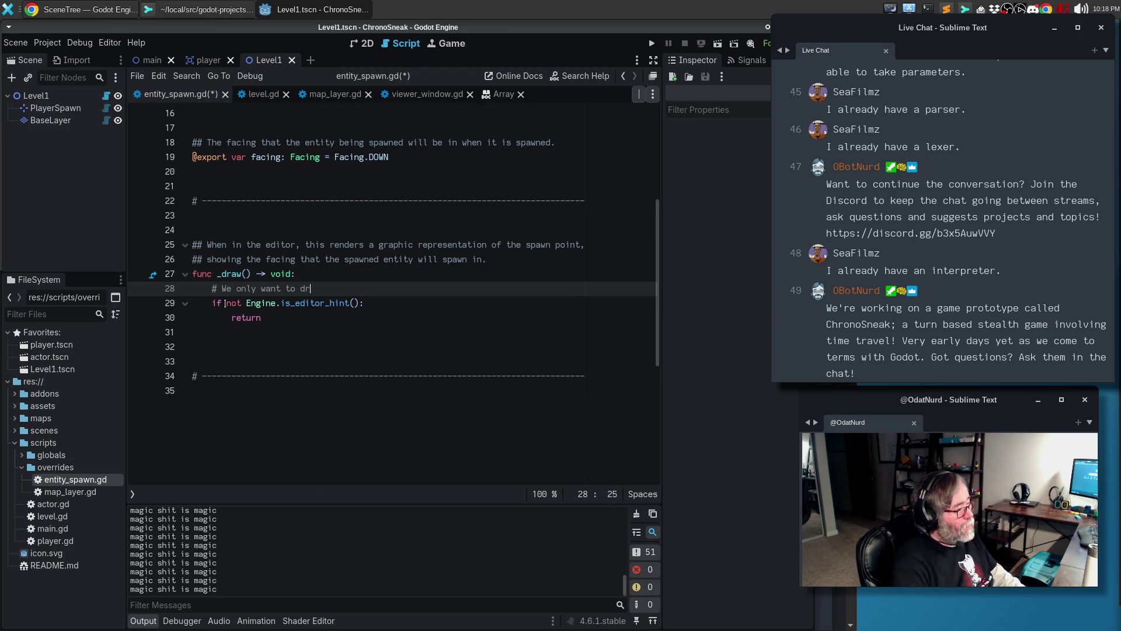
type("aw ourselves in the editor, NOT in game.")
key("Down")
key("Home")
key("Home")
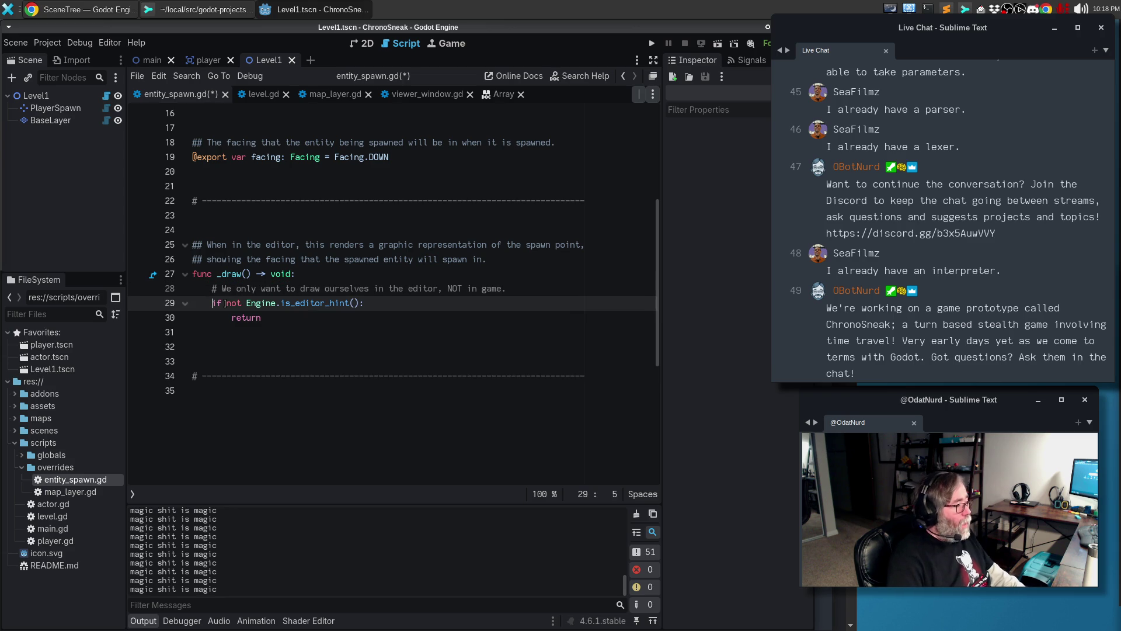
key("ctrl+k")
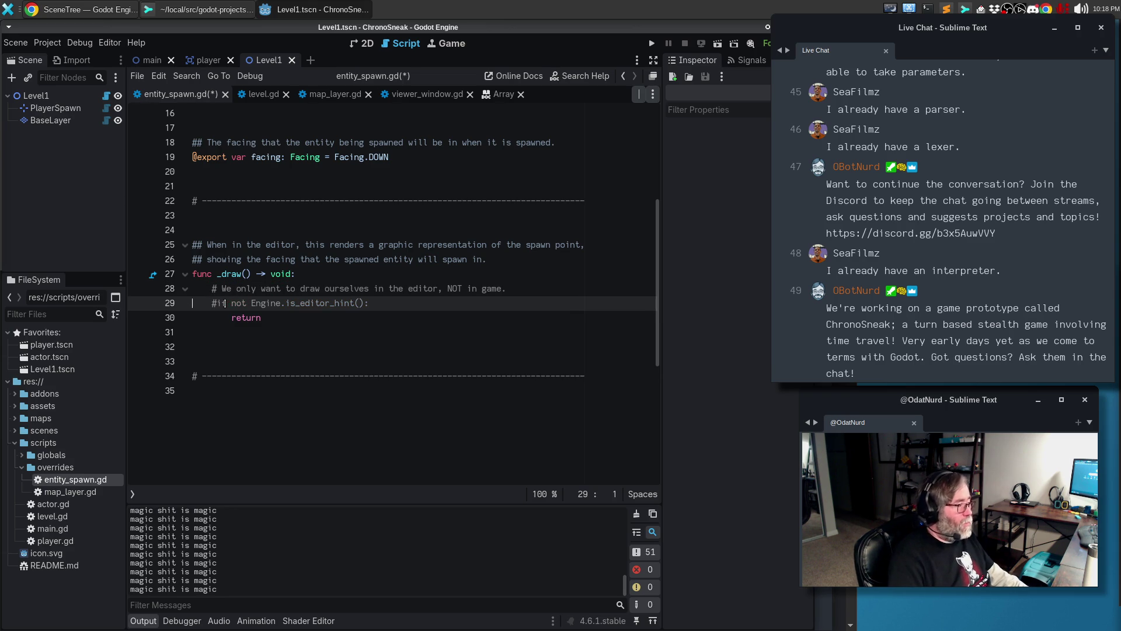
key("Down")
key("ctrl+k")
Add blank indented lines inside _draw() and bring up Chrome's SceneTree docs
key("Down")
key("Return")
key("Up")
key("Return")
key("Tab")
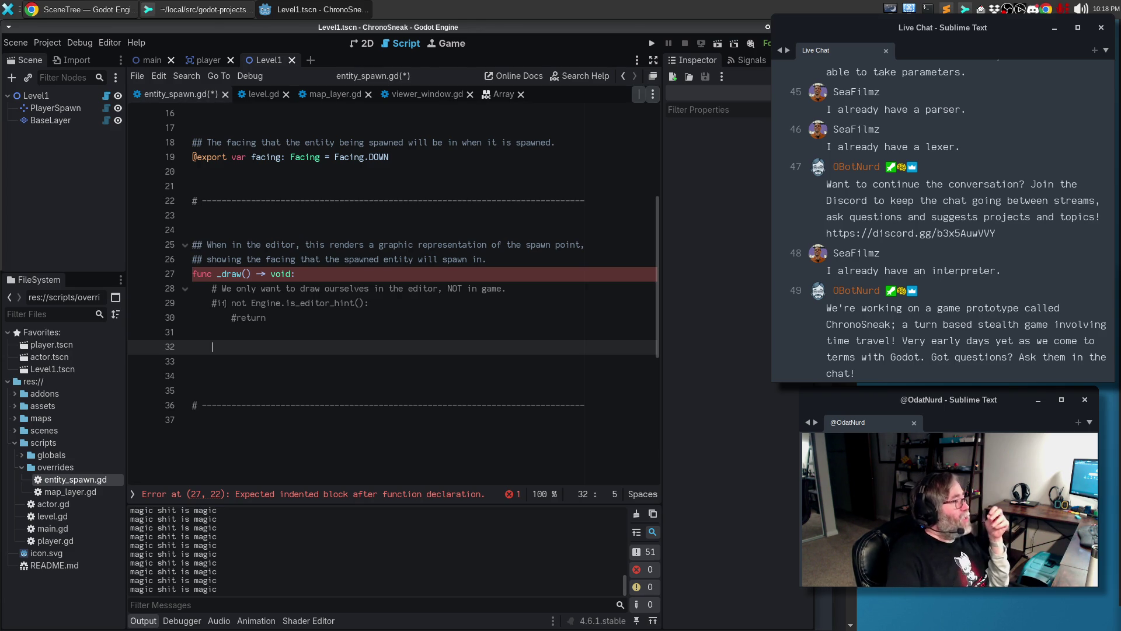
left_click(68, 9)
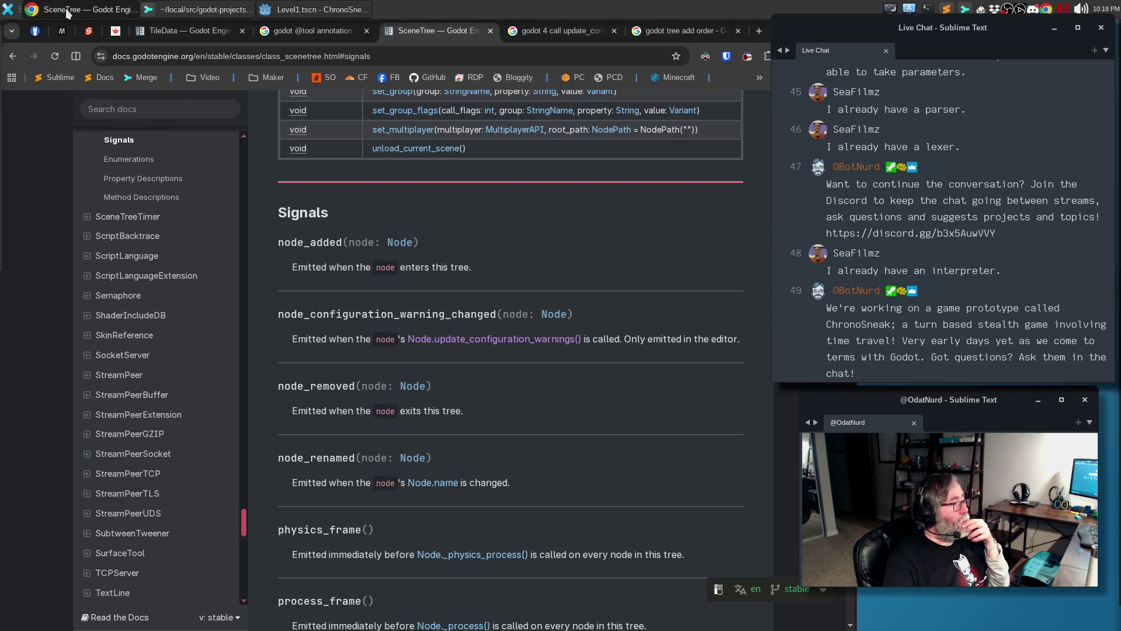
Search Google for 'godot 4 draw a circle', then go back to Godot
left_click(670, 31)
left_click(386, 119)
key("ctrl+a")
type("godot 4 ")
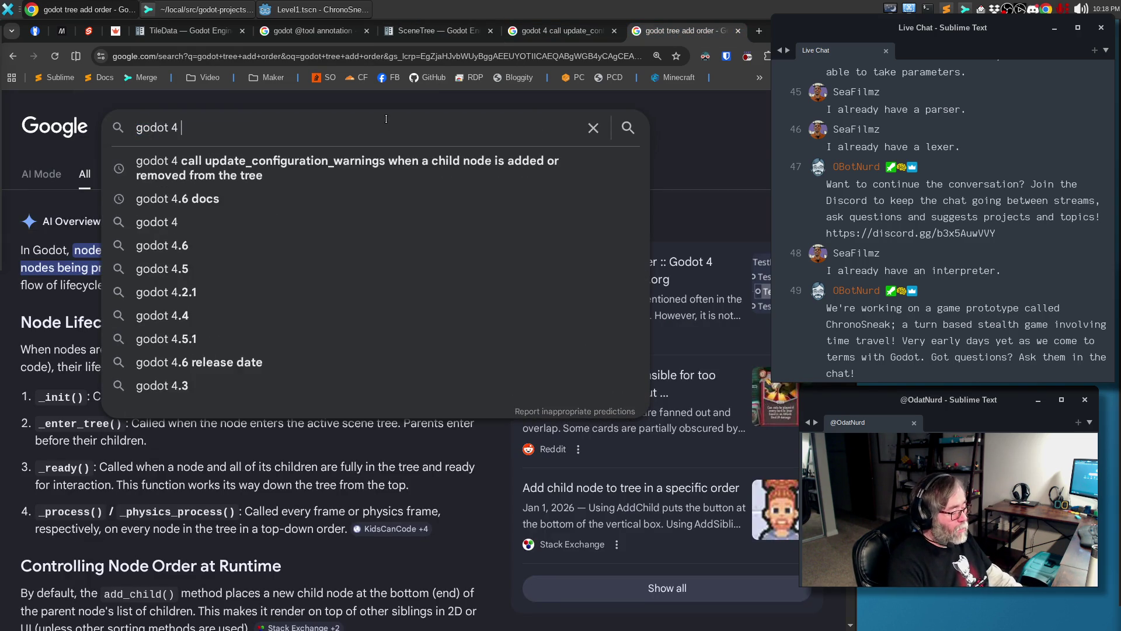
type("draw a circle")
key("Return")
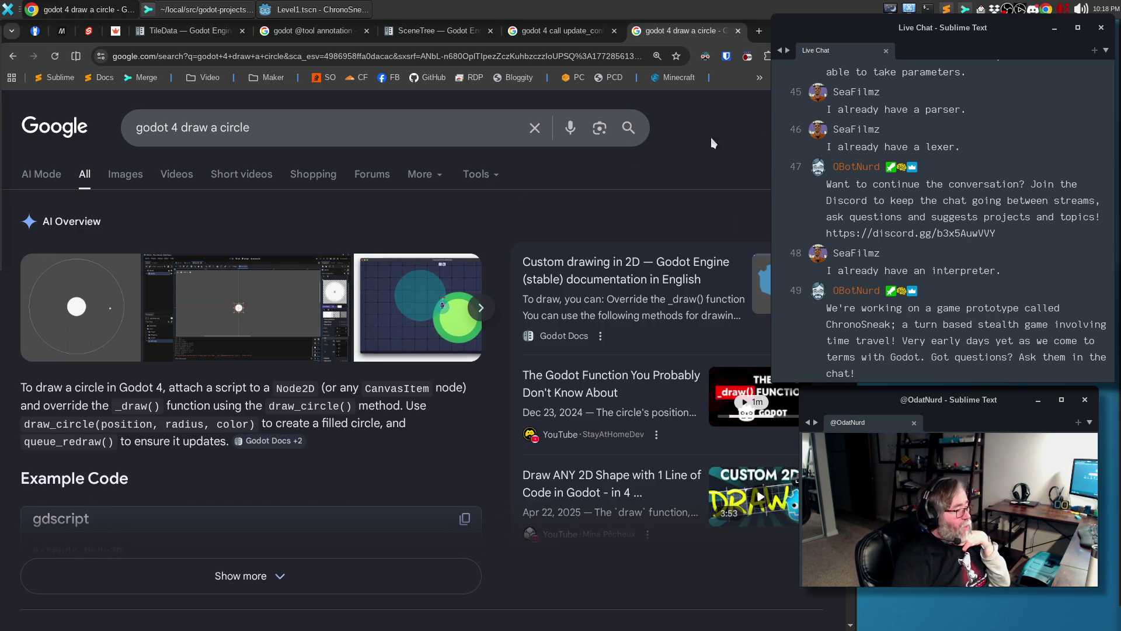
left_click(341, 7)
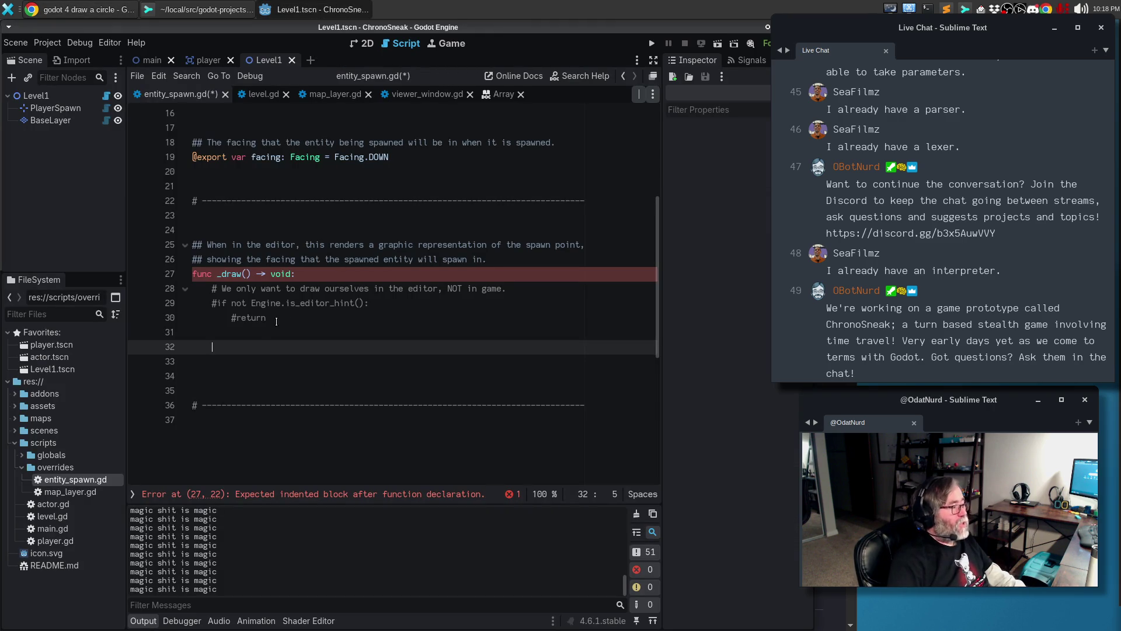
Write draw_circle(position, 69, Color.MAGENTA) in _draw()
type("draw_circle")
key("shift")
key("shift")
type("(")
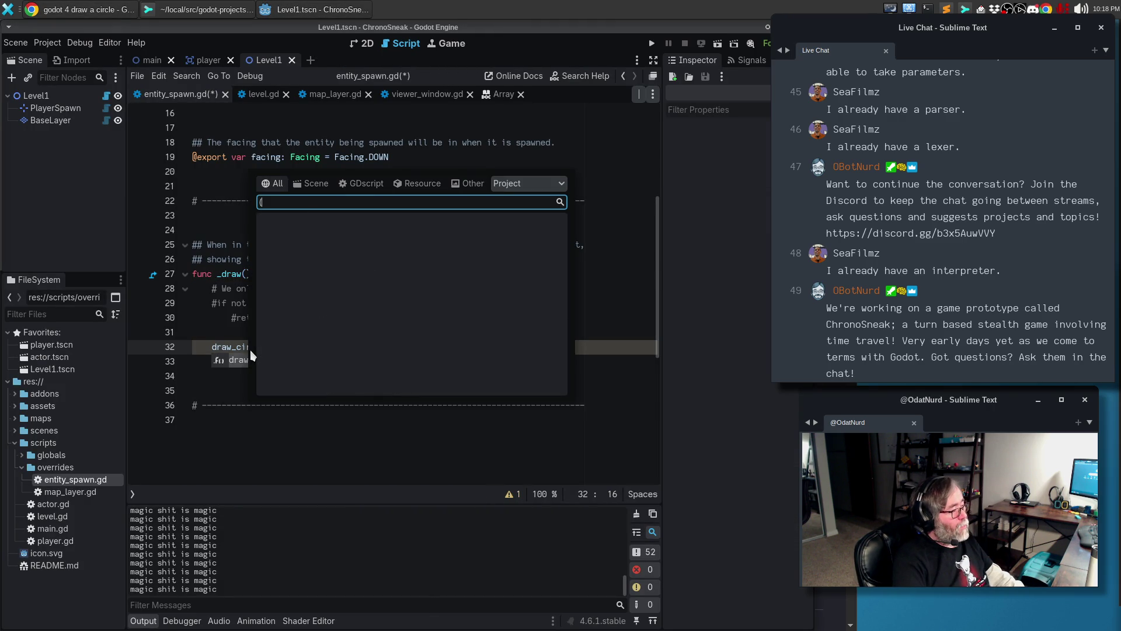
key("Escape")
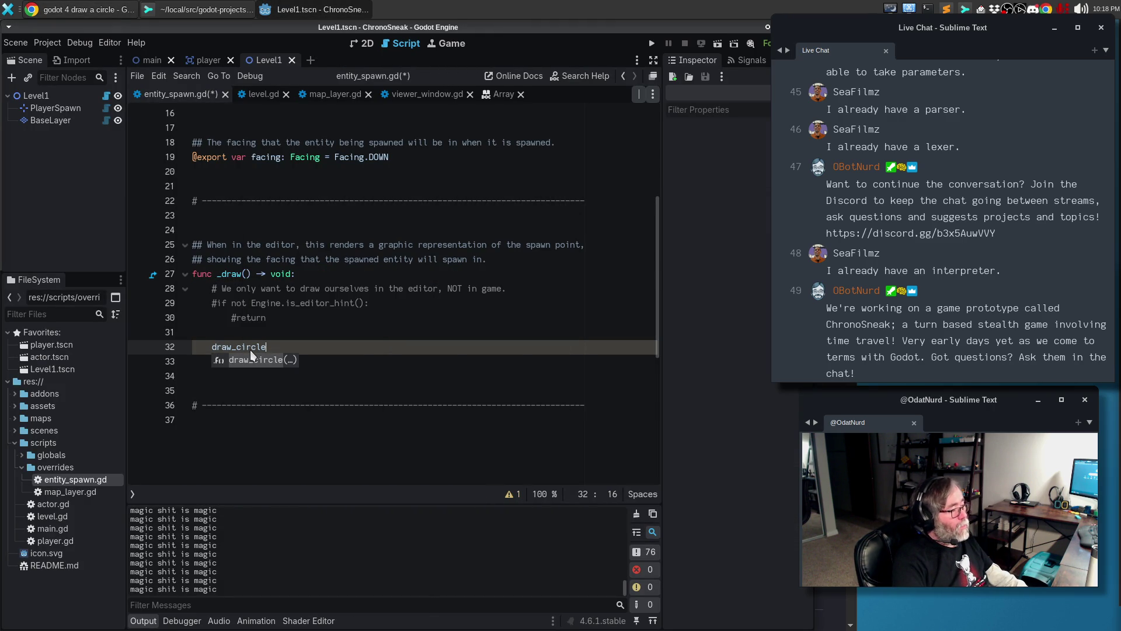
type("(")
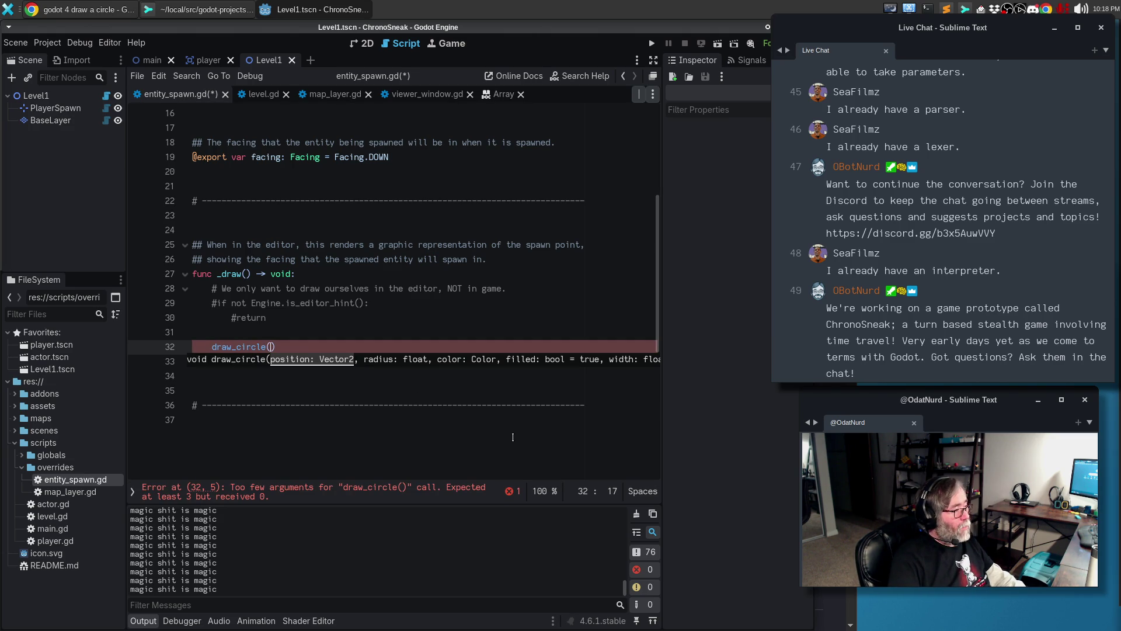
type("position, ")
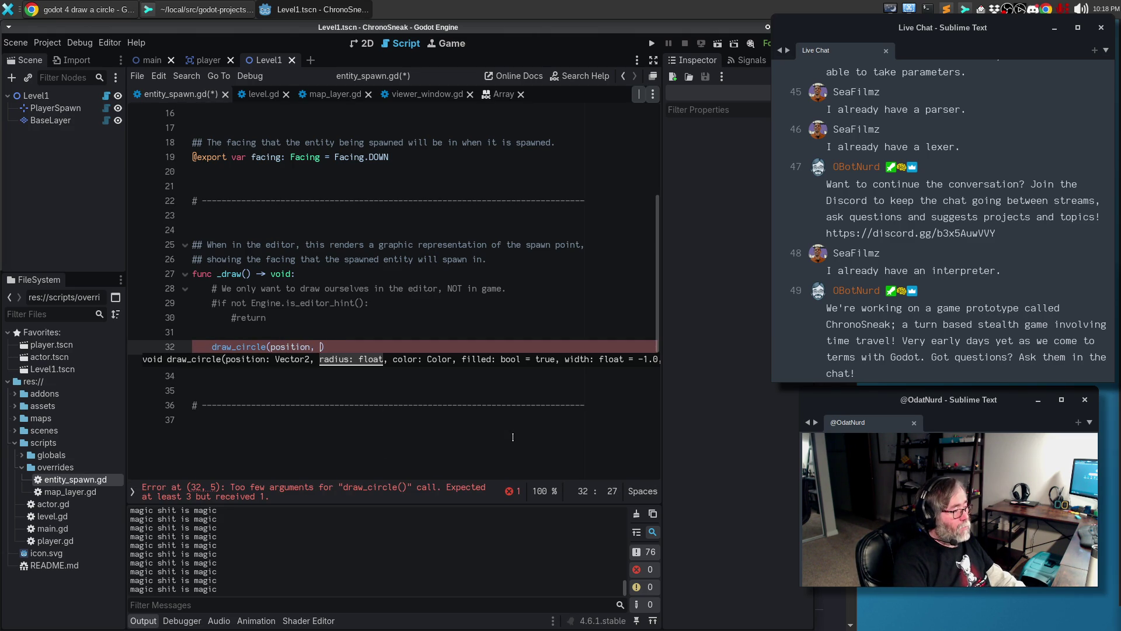
type("69")
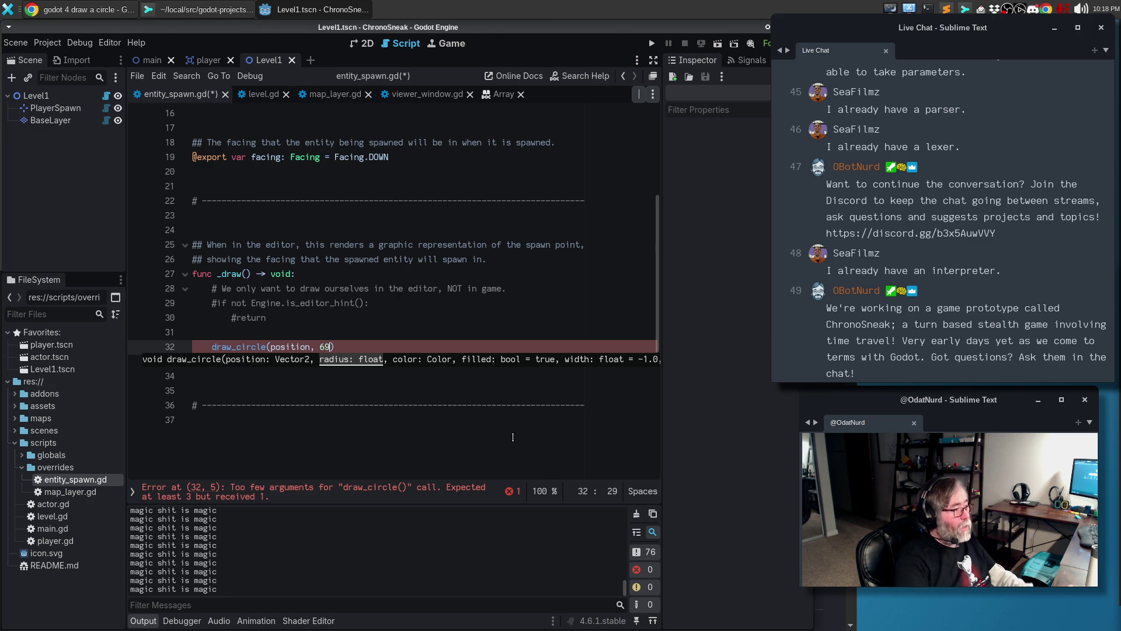
type(", ")
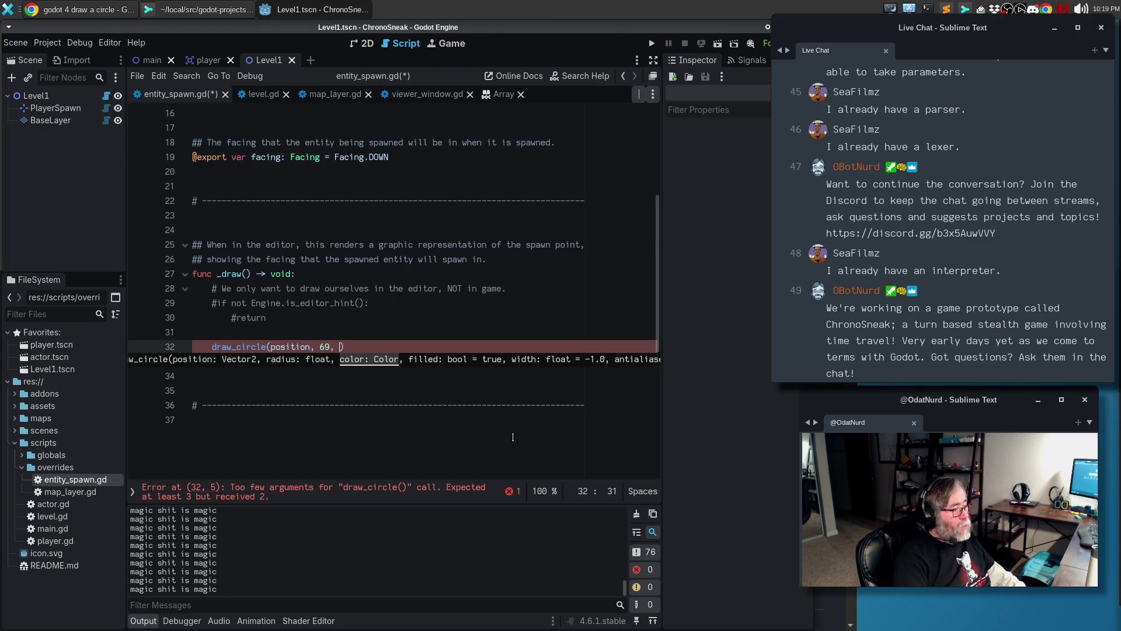
type("Color.")
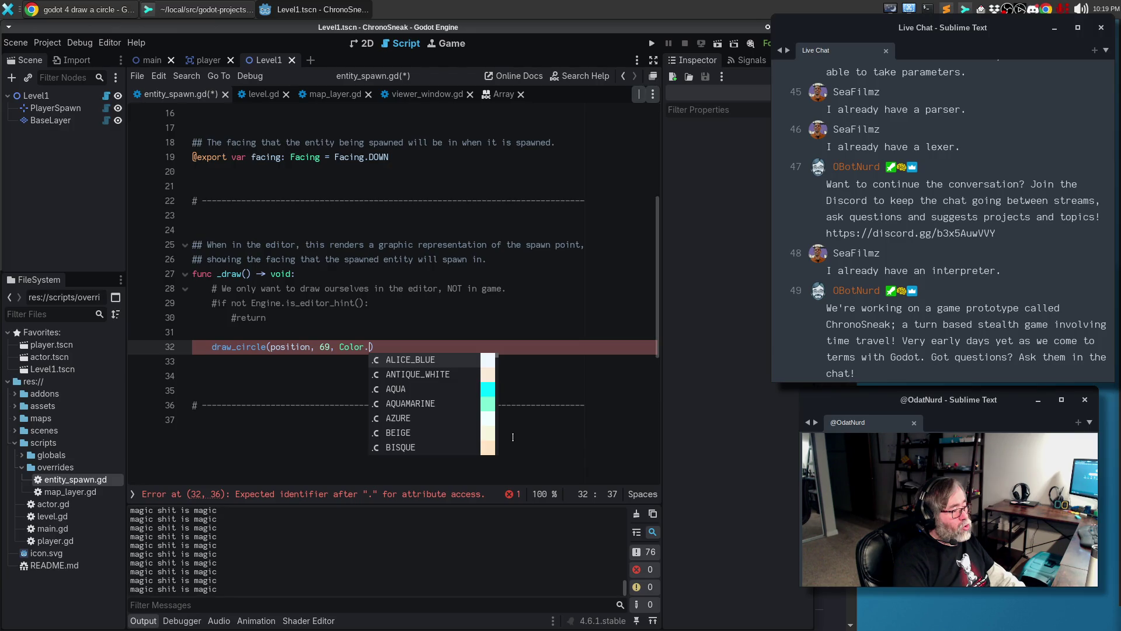
type("NA")
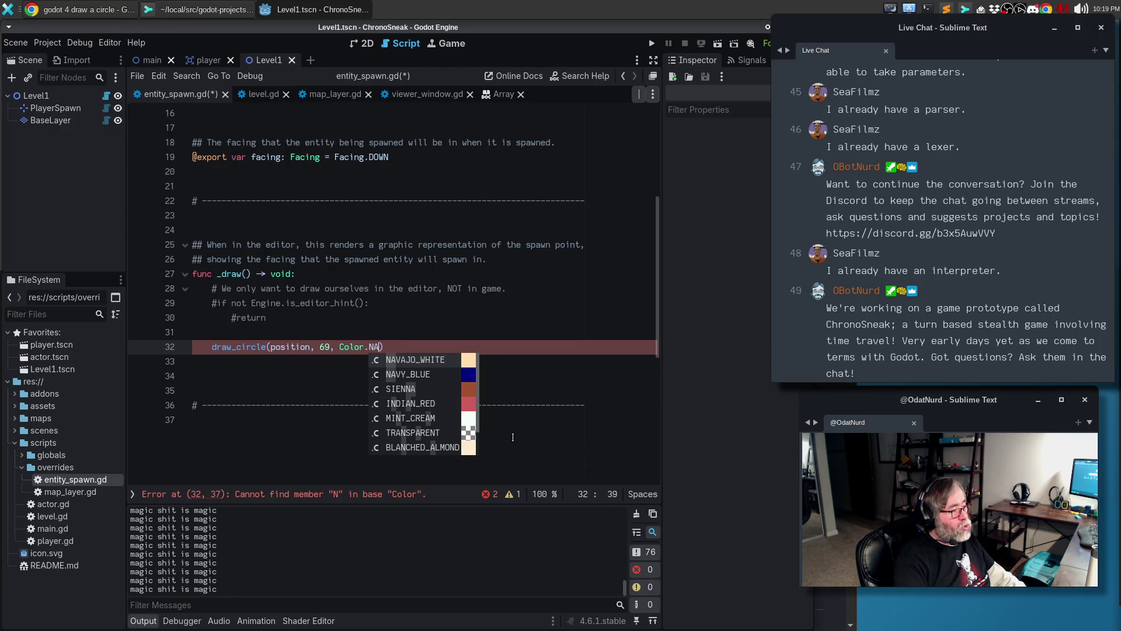
key("BackSpace")
key("BackSpace")
type("MAG")
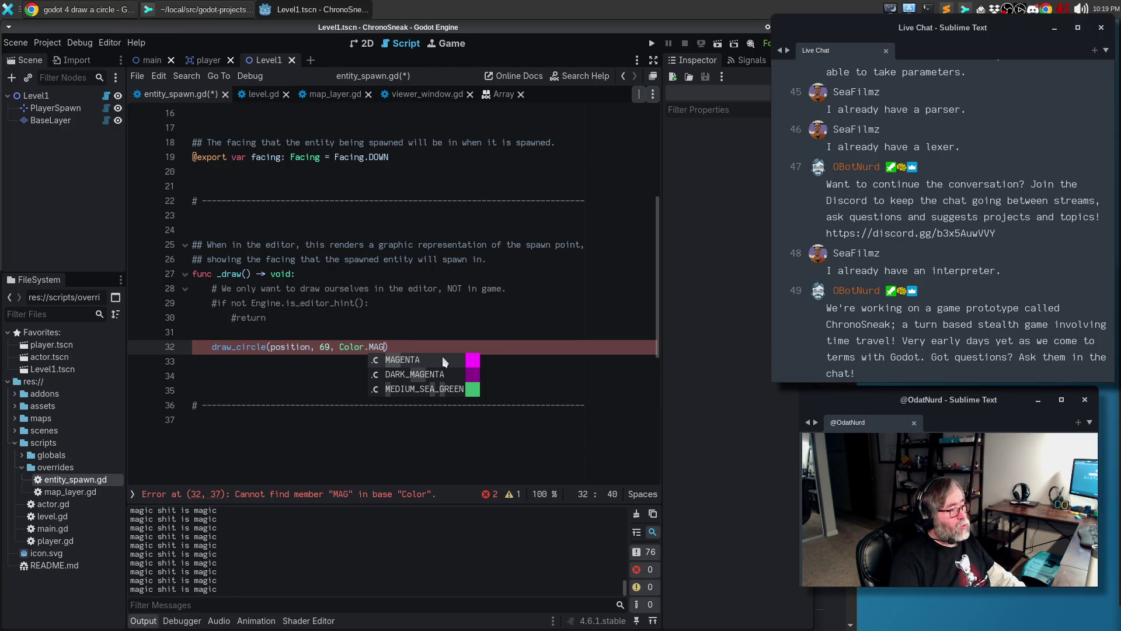
left_click(390, 360)
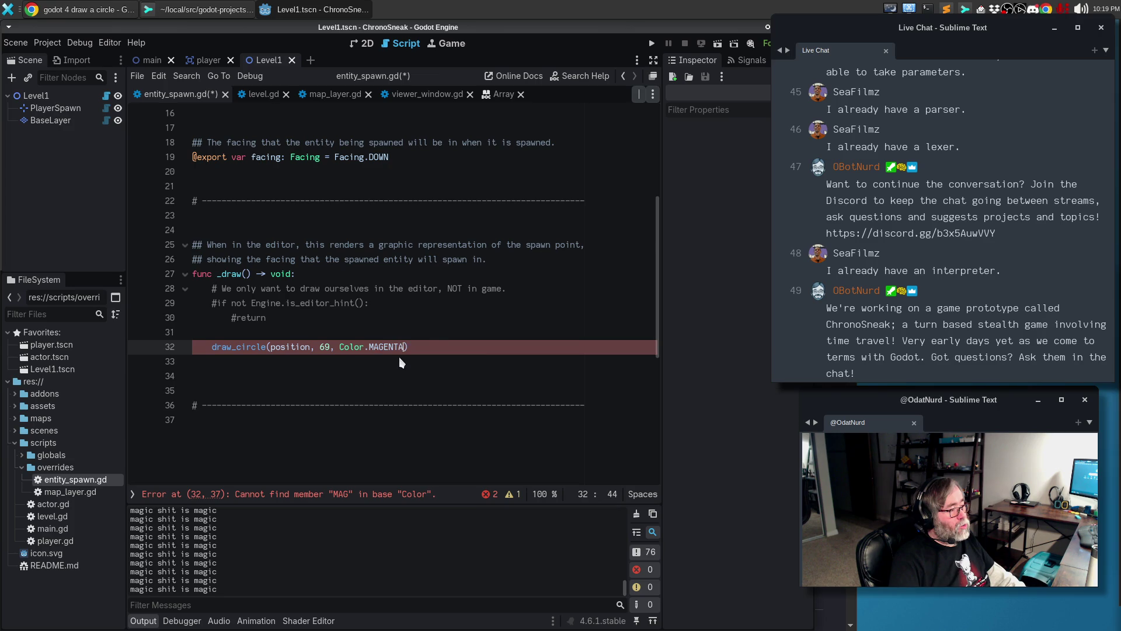
type(",")
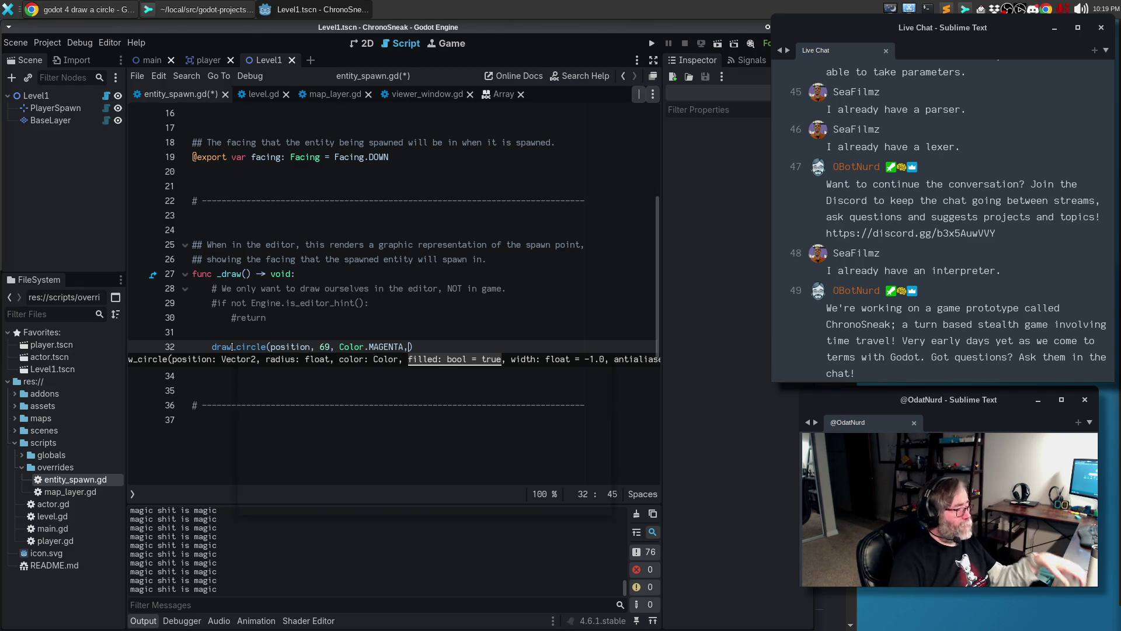
mouse_move(232, 347)
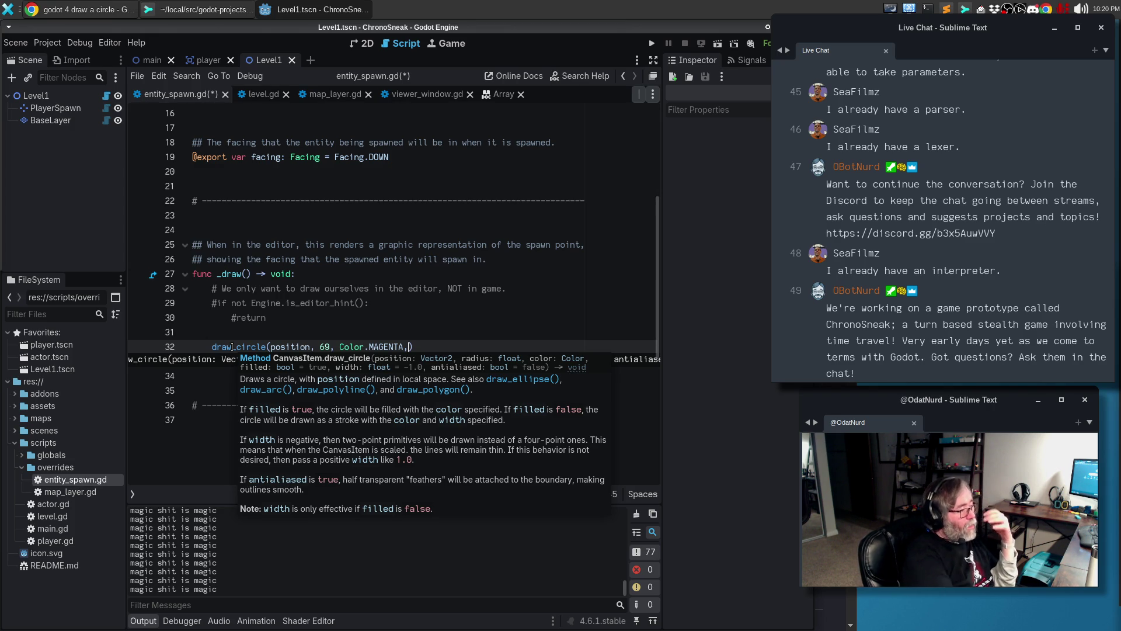
key("Escape")
key("BackSpace")
Save entity_spawn.gd and run the game with F5 to test the circle
key("ctrl+s")
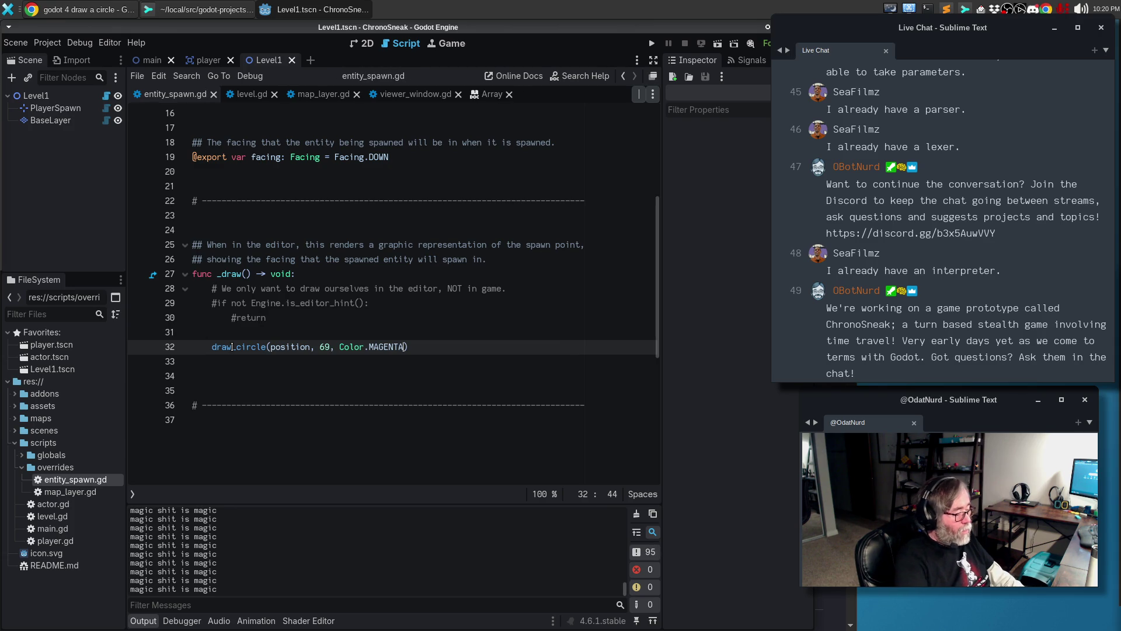
key("F5")
key("Down")
Move the player up and down in the running game, then stop it with F8
key("Up")
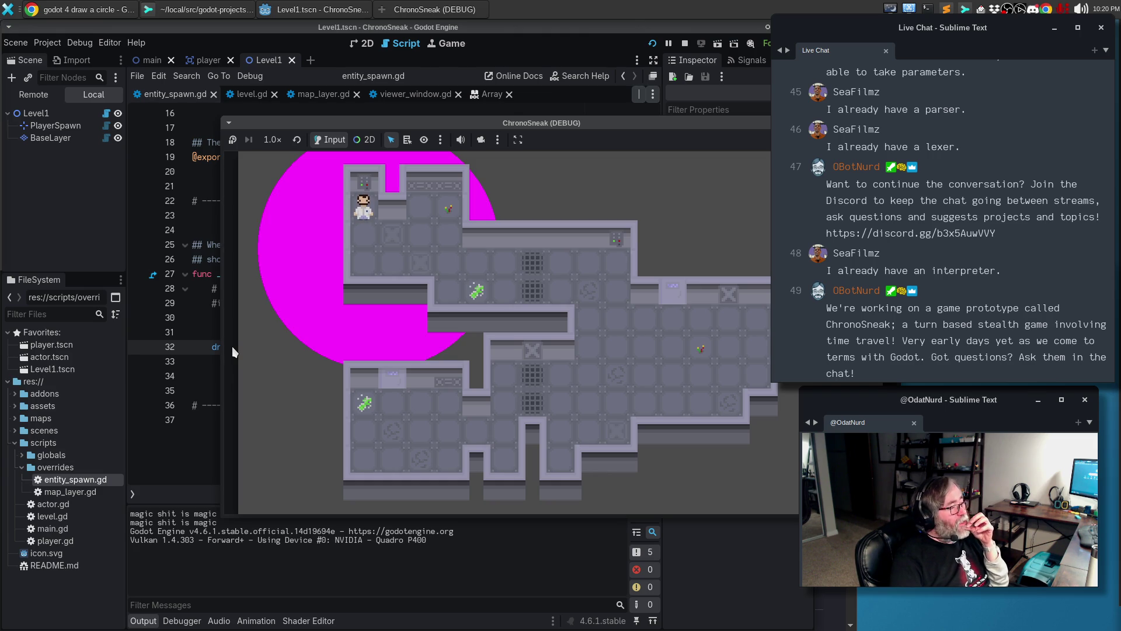
key("Down")
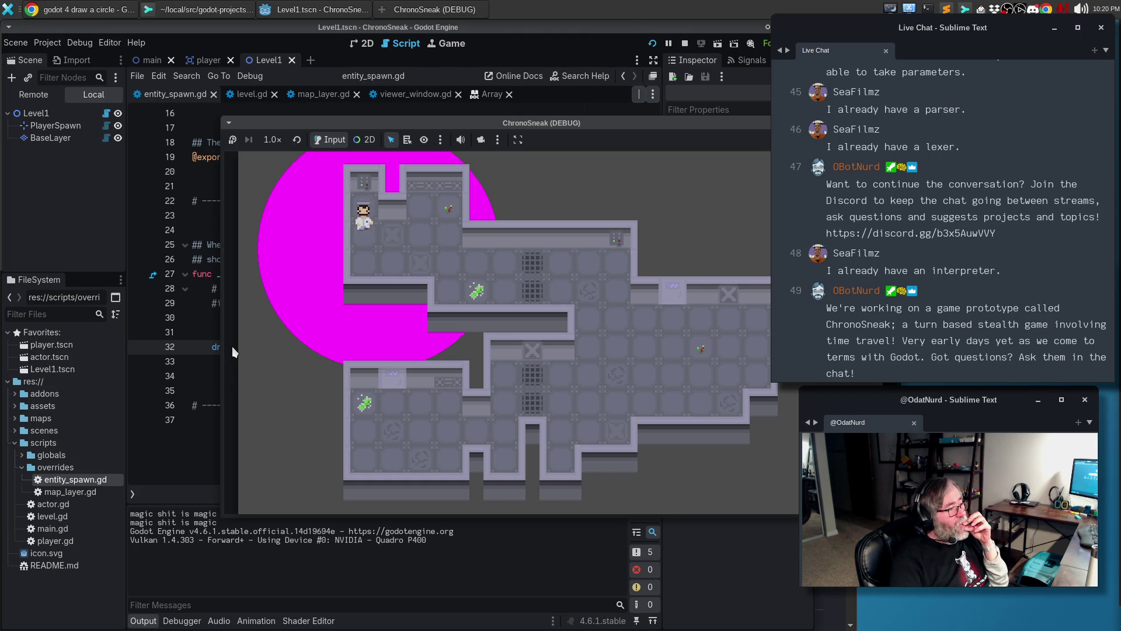
key("Up")
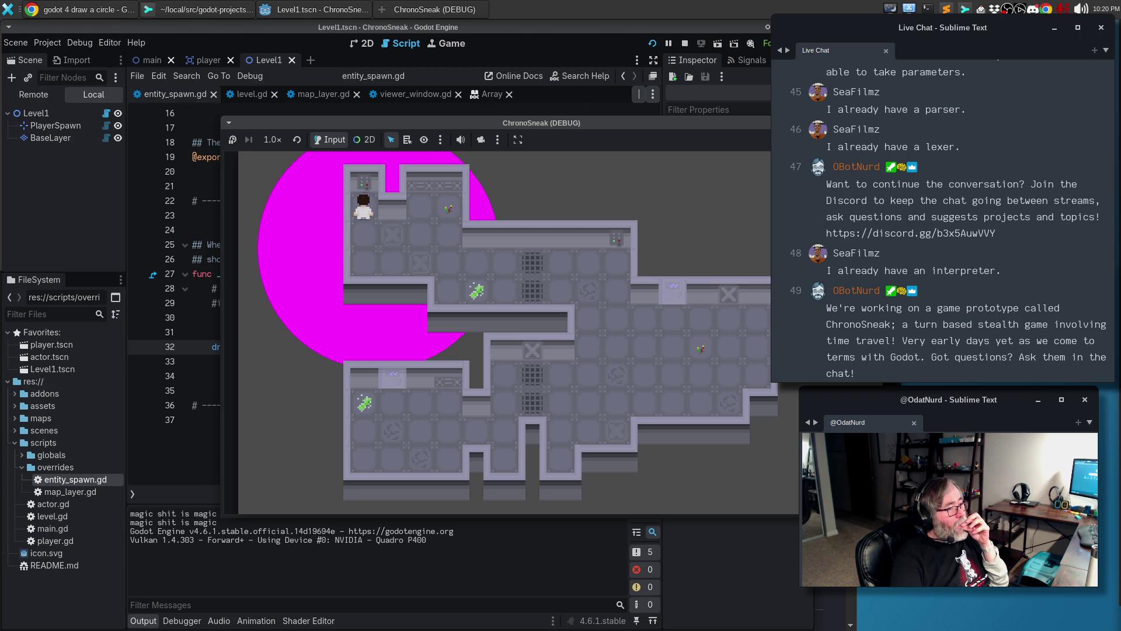
key("F8")
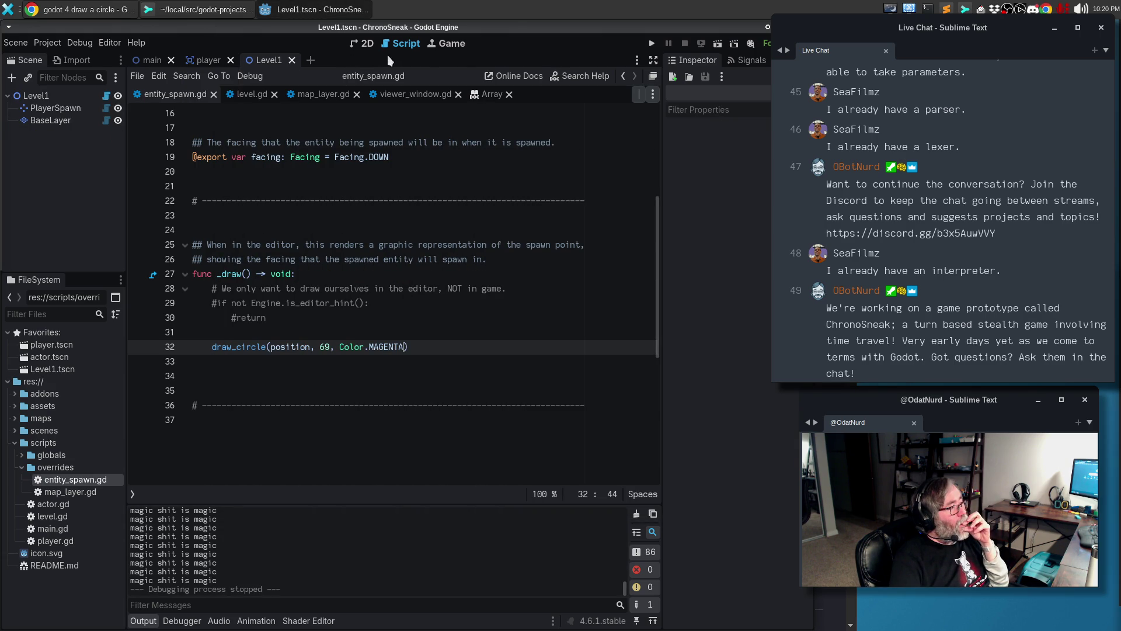
left_click(361, 44)
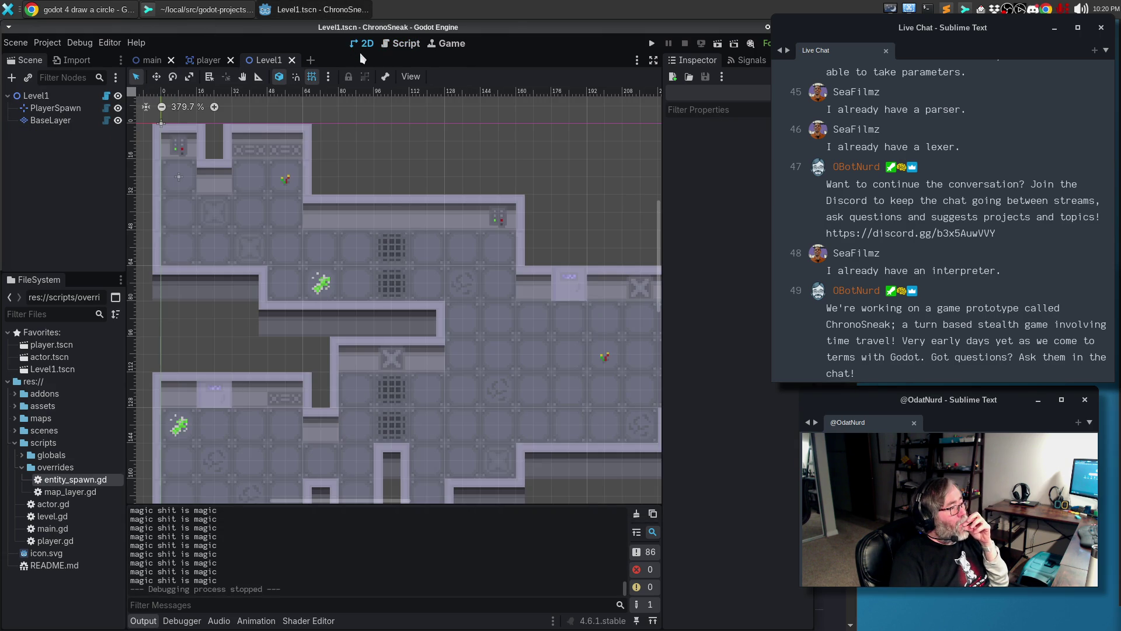
Inspect the big magenta circle on the Level1 map and glance at the Chrome results
left_click(176, 176)
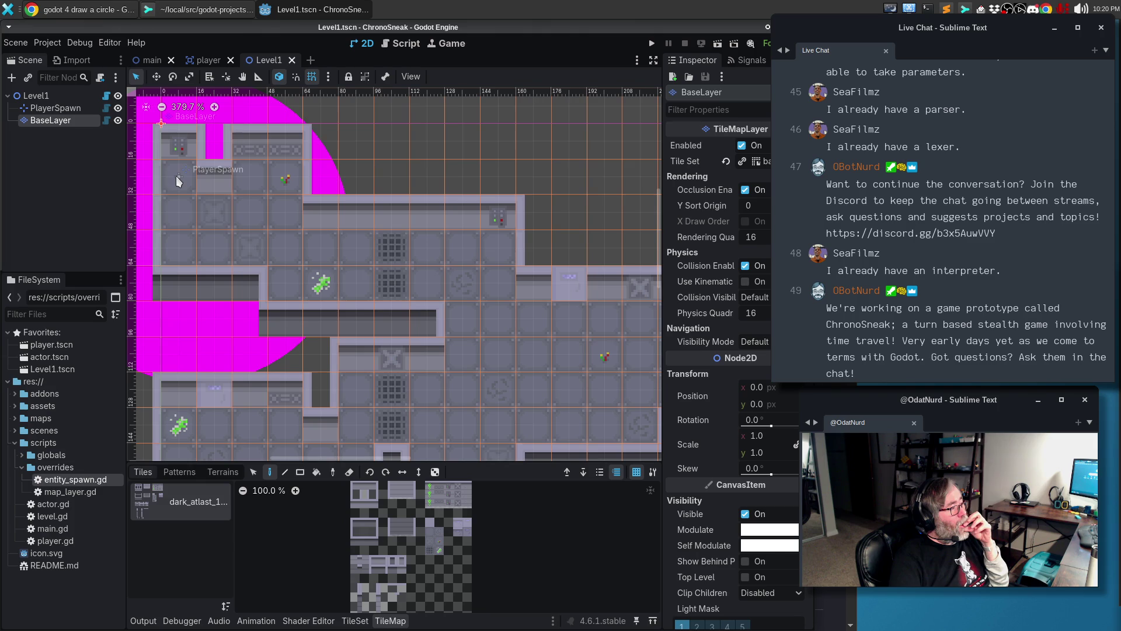
left_click_drag(500, 169, 610, 212)
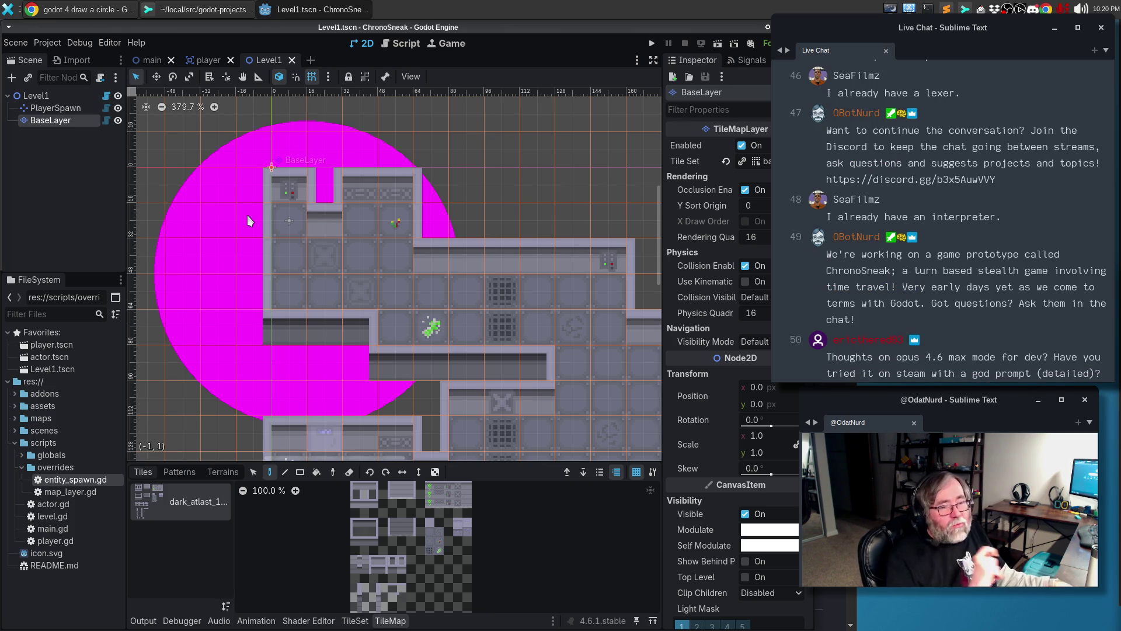
key("alt+Tab")
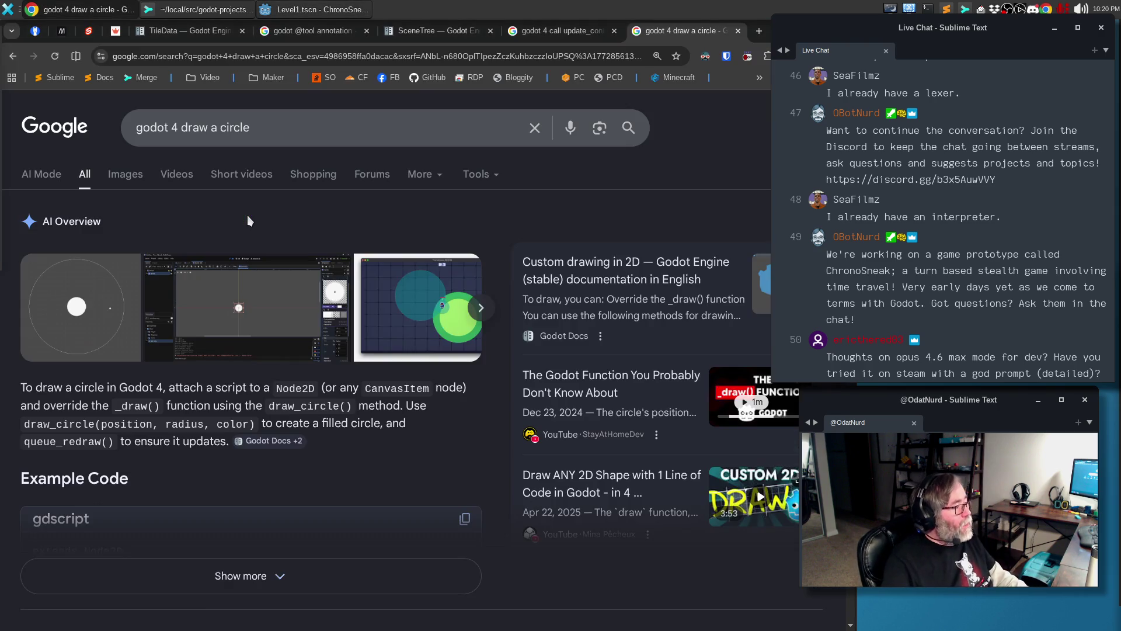
key("alt+Tab")
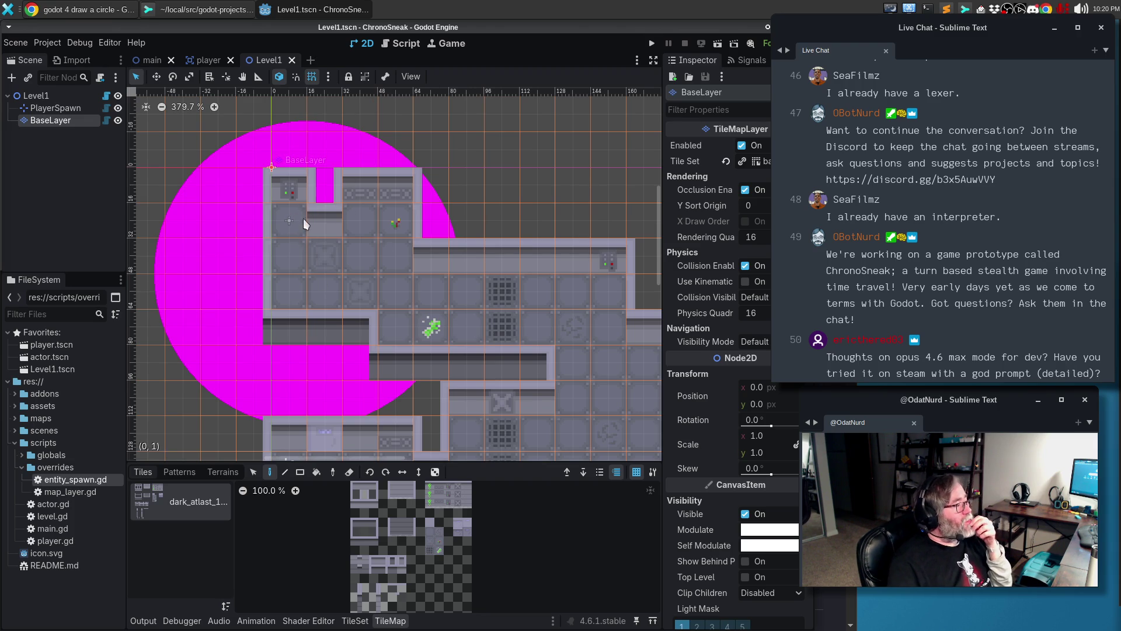
left_click(297, 13)
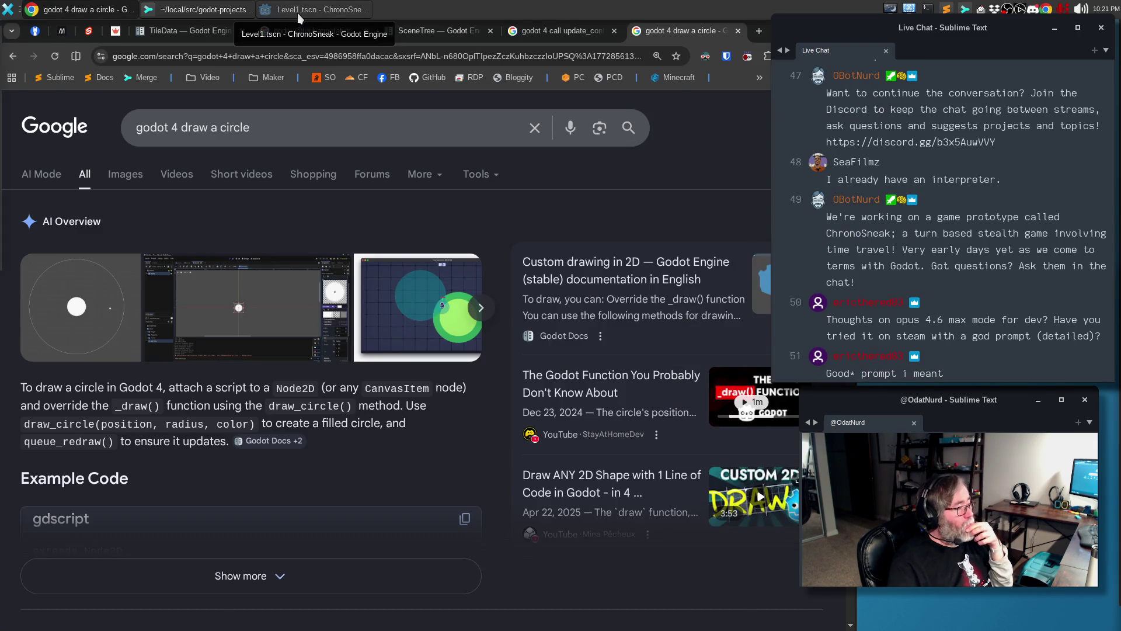
left_click(296, 13)
Flip between the player and Level1 scenes, then reopen entity_spawn.gd in the script editor
left_click(208, 59)
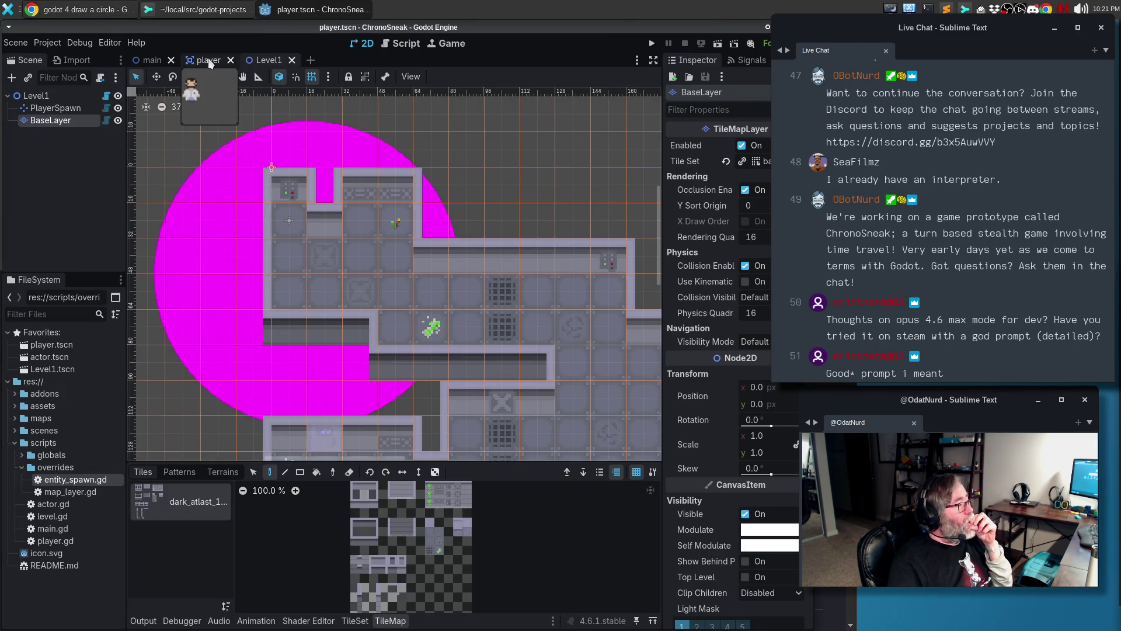
left_click(268, 60)
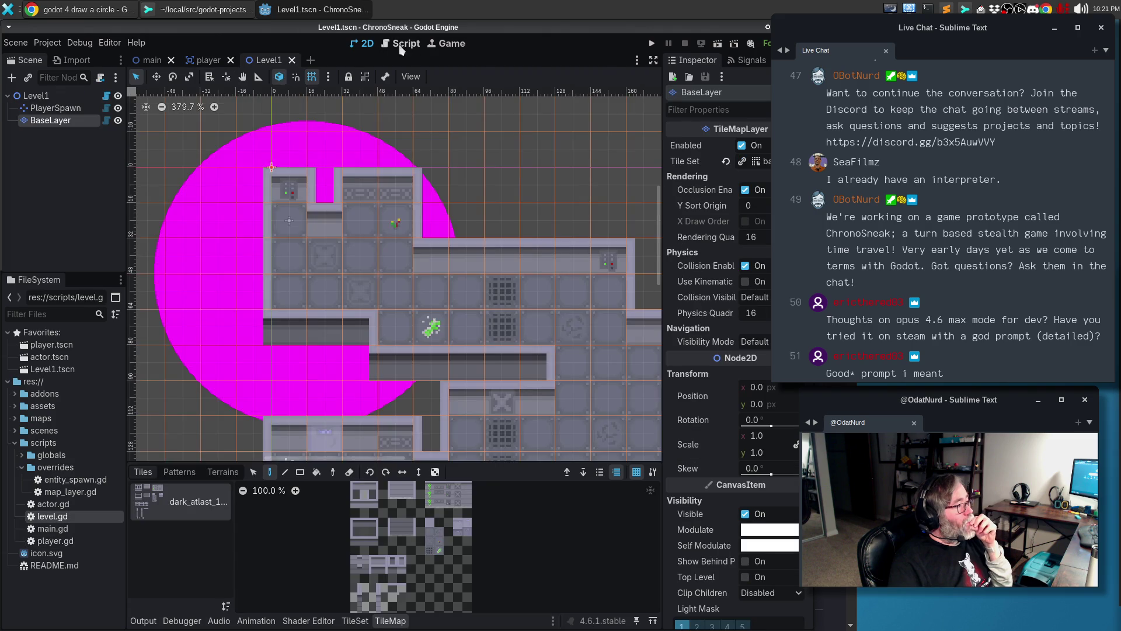
left_click(403, 44)
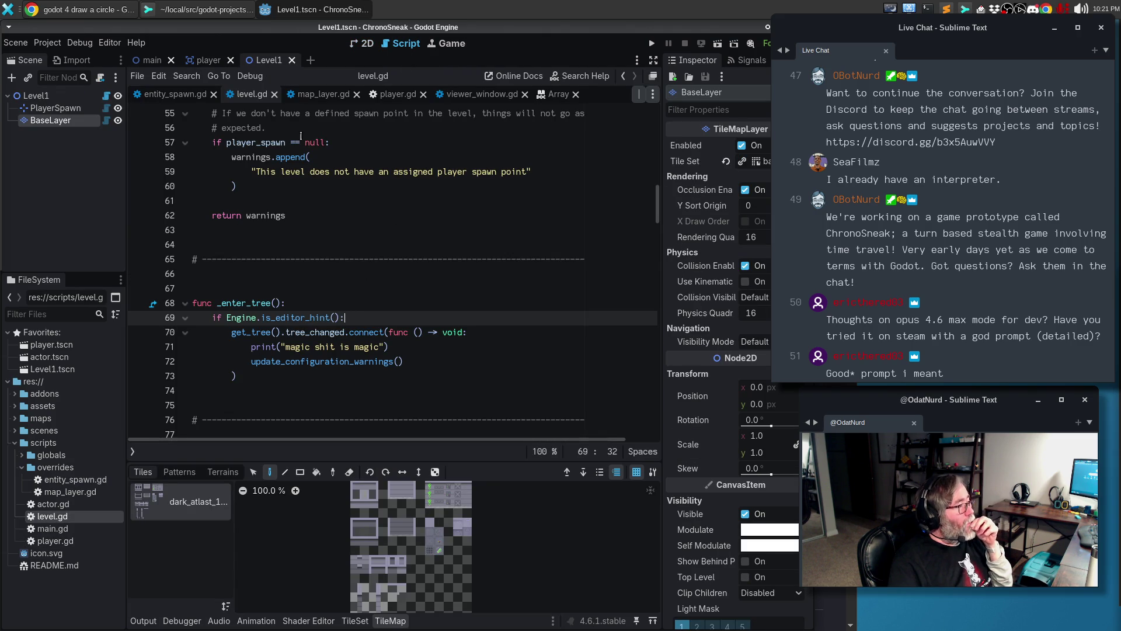
left_click(175, 94)
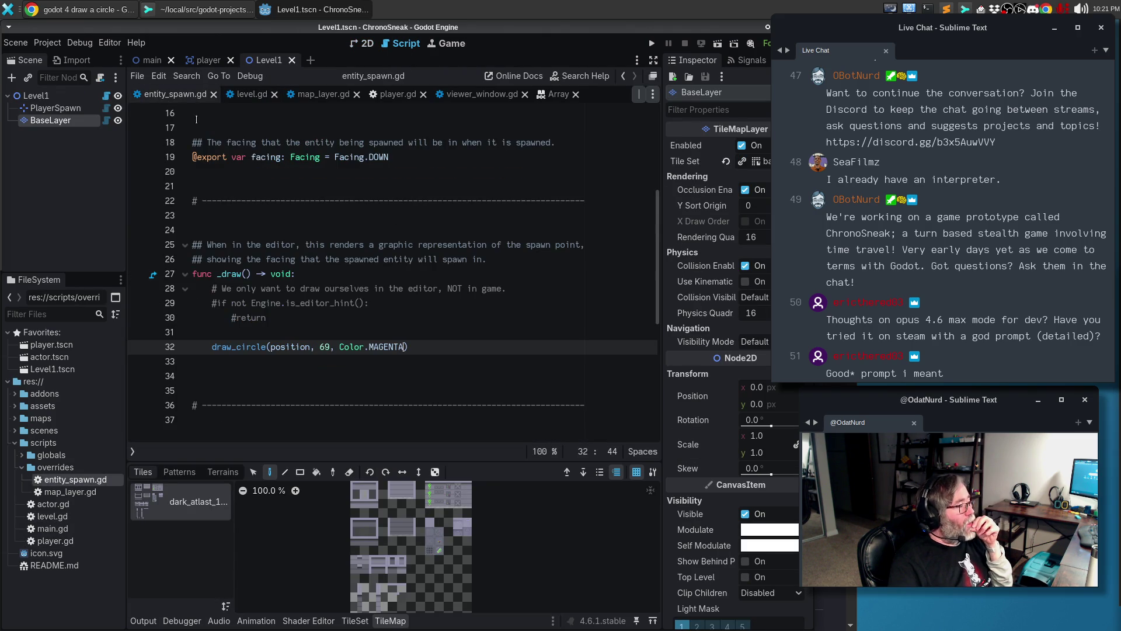
Change the circle centre from position to Vector2.ZERO and view it on the Level1 map
double_click(286, 347)
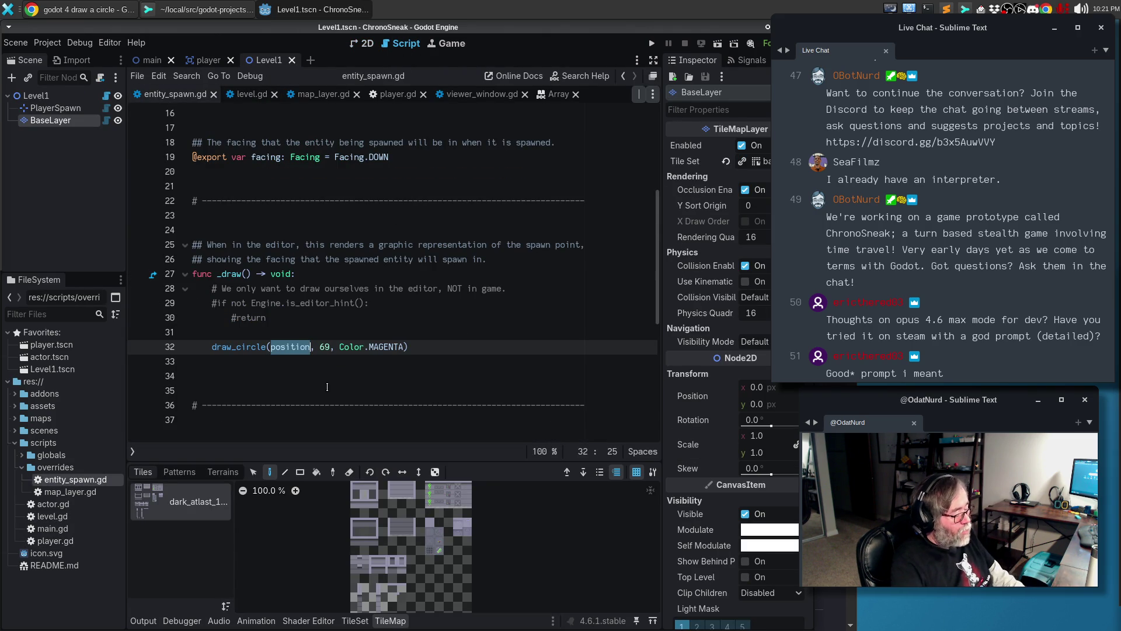
type("Vector.Z")
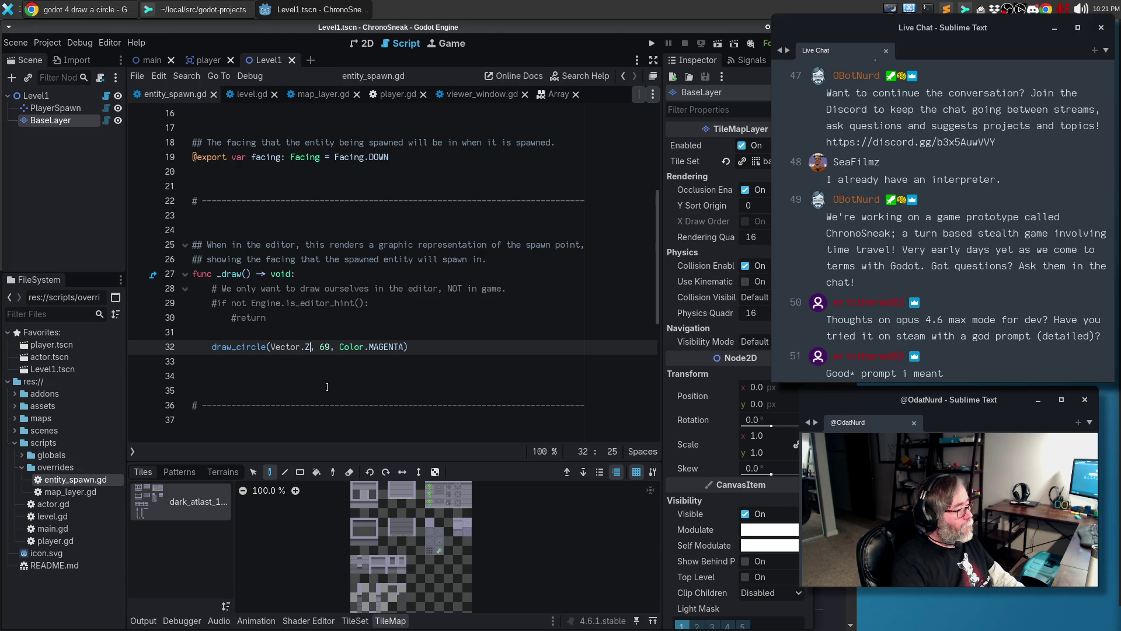
key("BackSpace")
key("BackSpace")
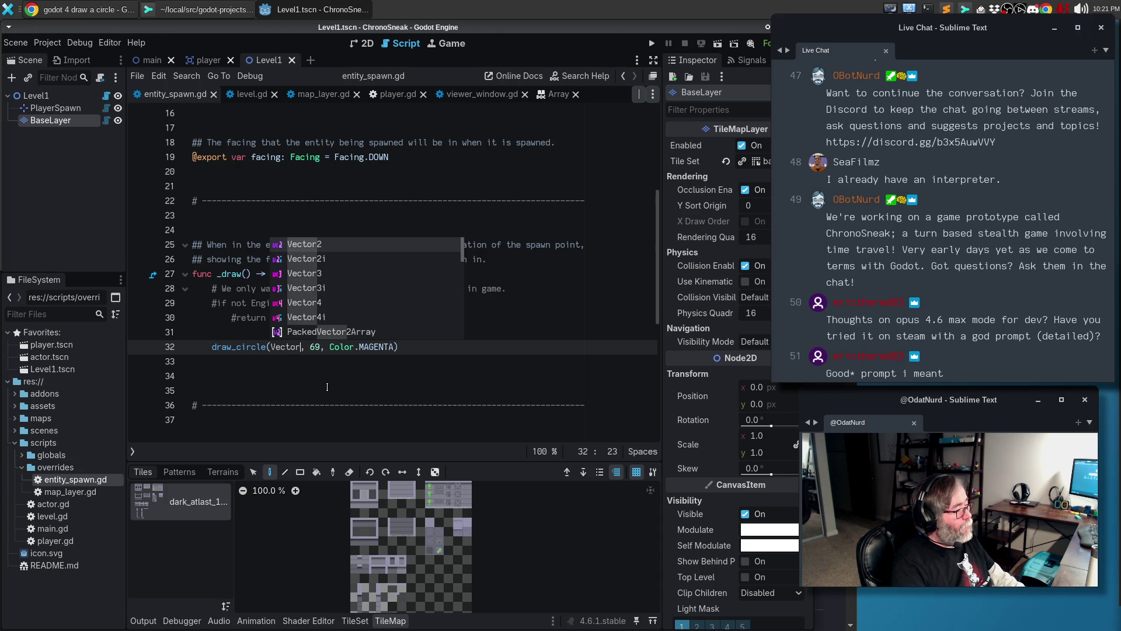
type("2.Z")
key("Return")
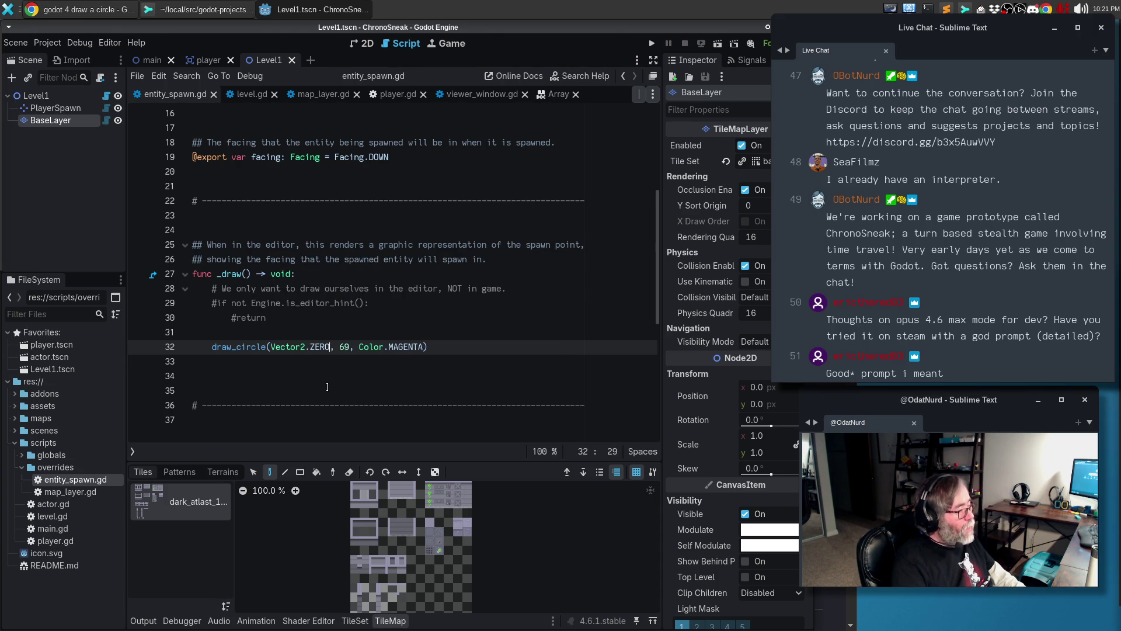
left_click(359, 45)
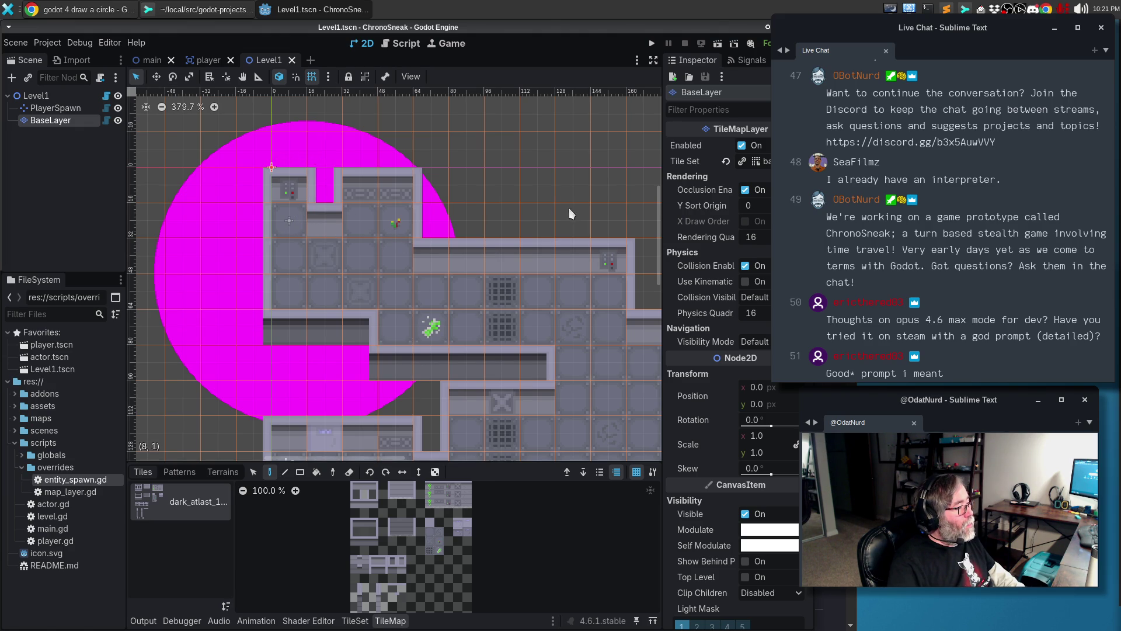
left_click(55, 108)
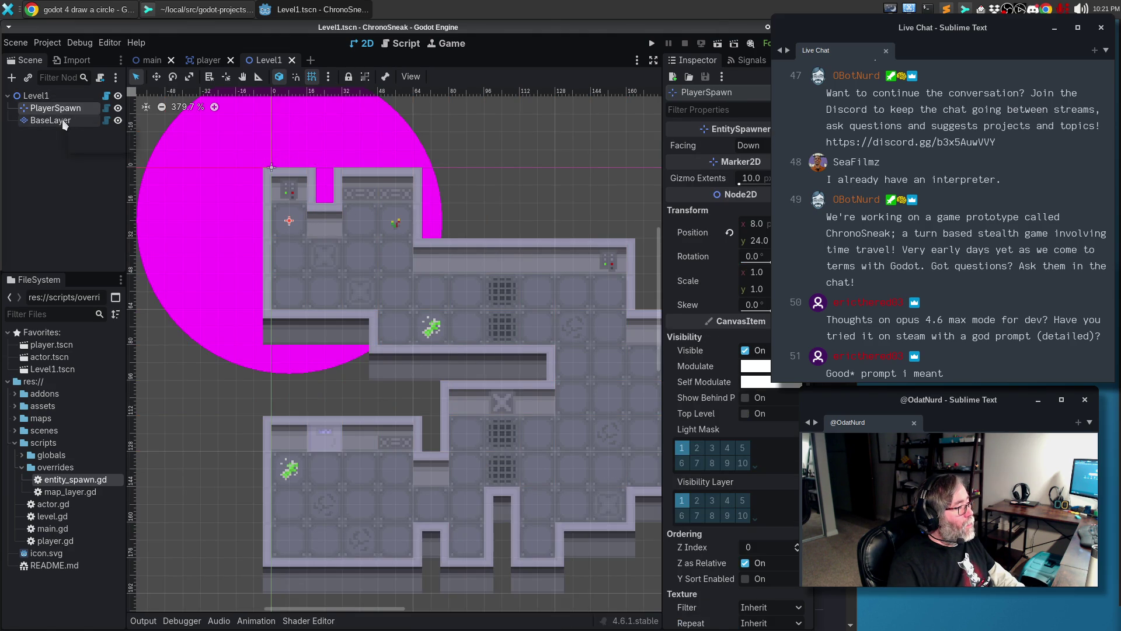
left_click(63, 120)
key("Up")
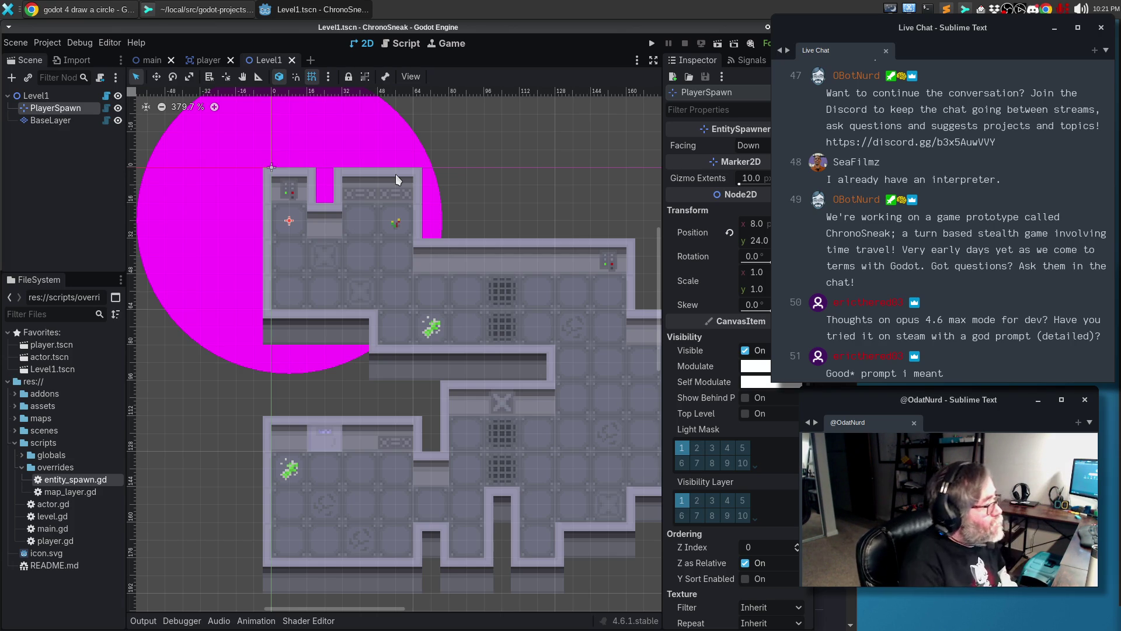
key("Down")
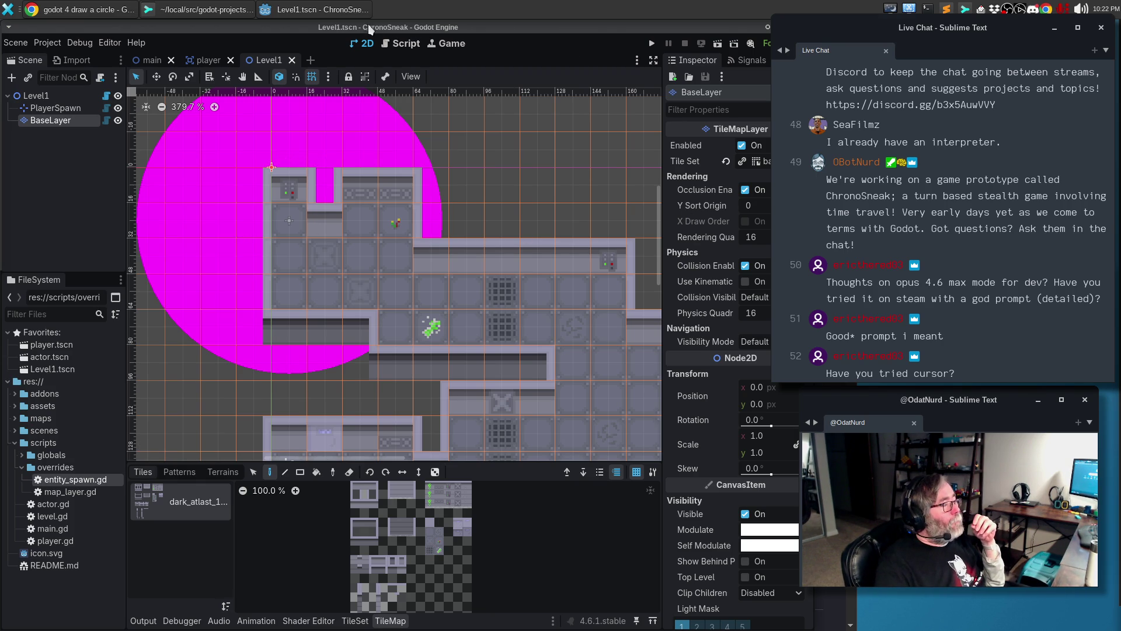
left_click(344, 13)
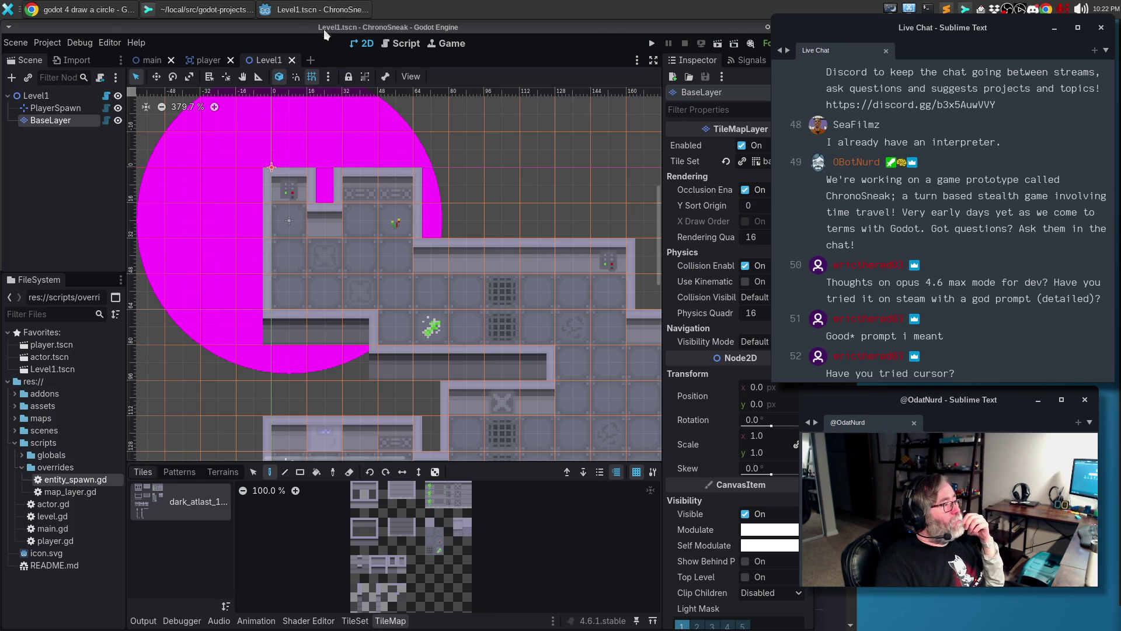
Shrink the circle's radius from 69 to 20
left_click(399, 47)
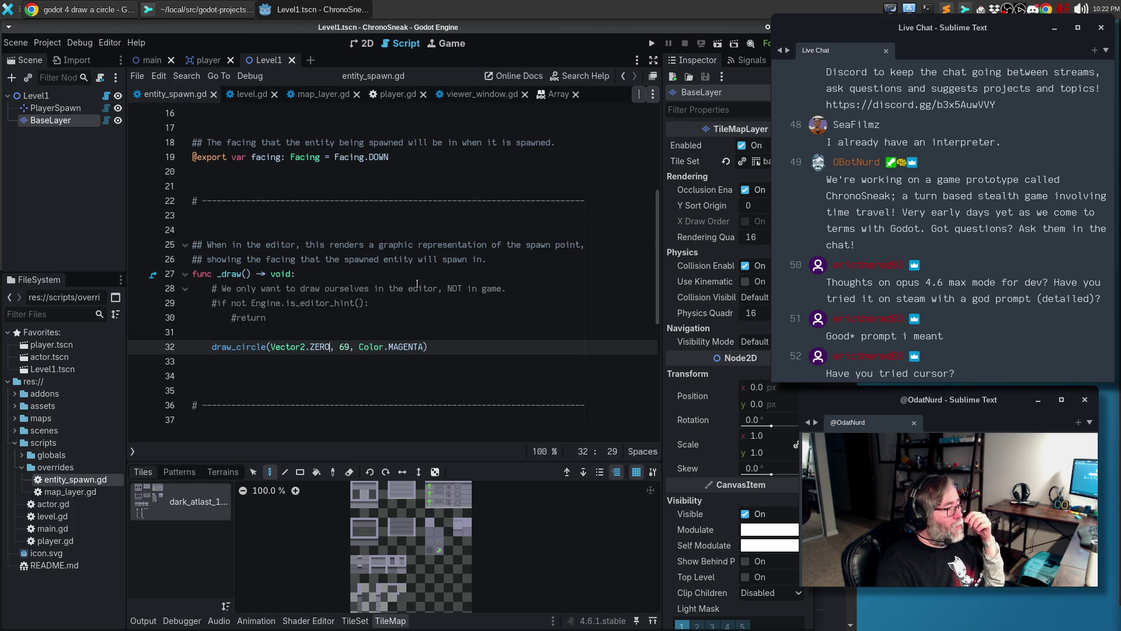
double_click(346, 347)
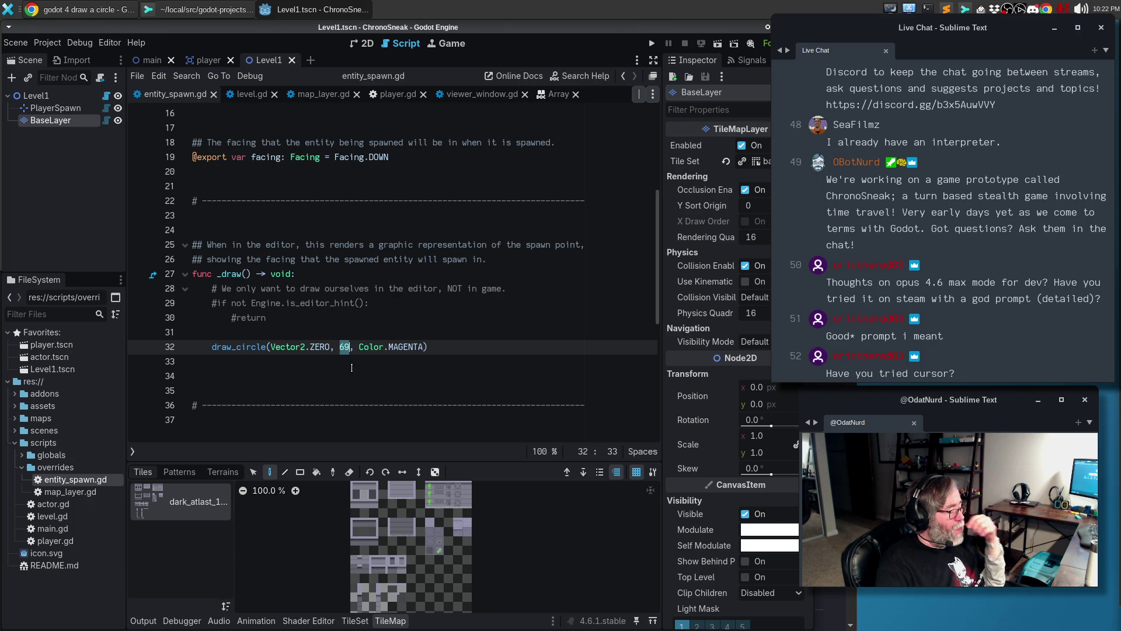
type("20")
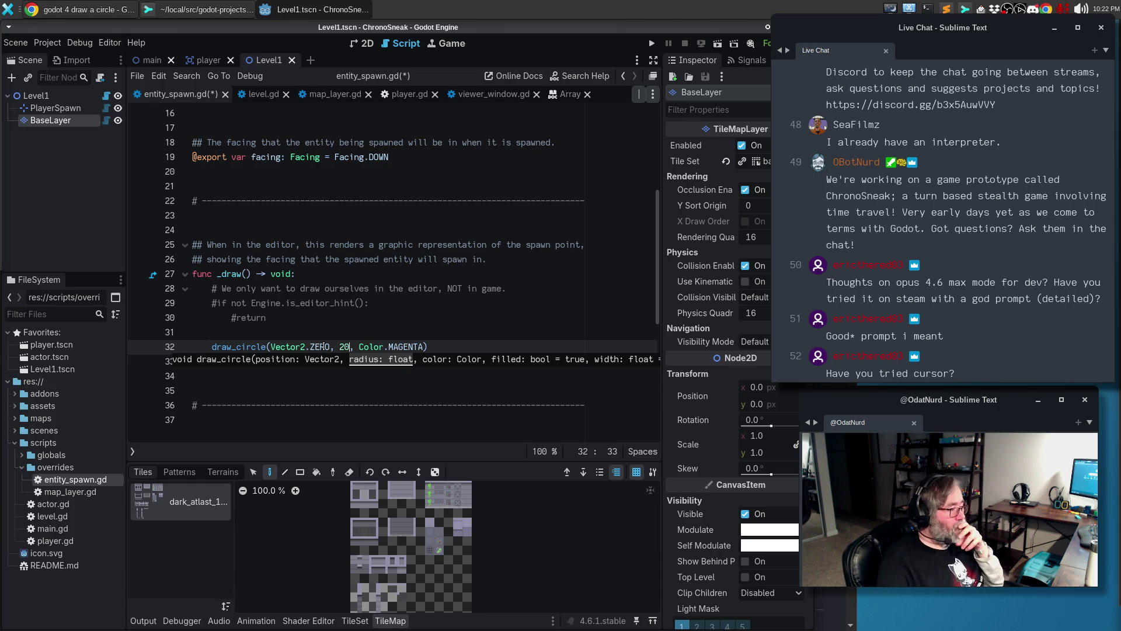
Make the circle an unfilled outline of width 2 ('false, 2') and run the game
left_click(423, 346)
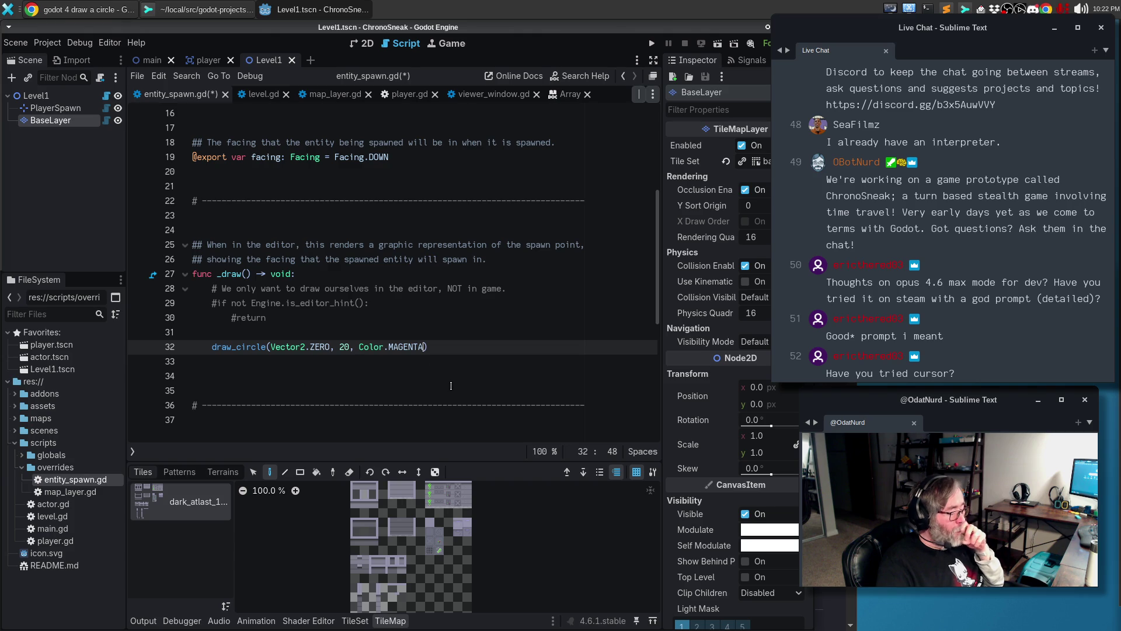
type(", f")
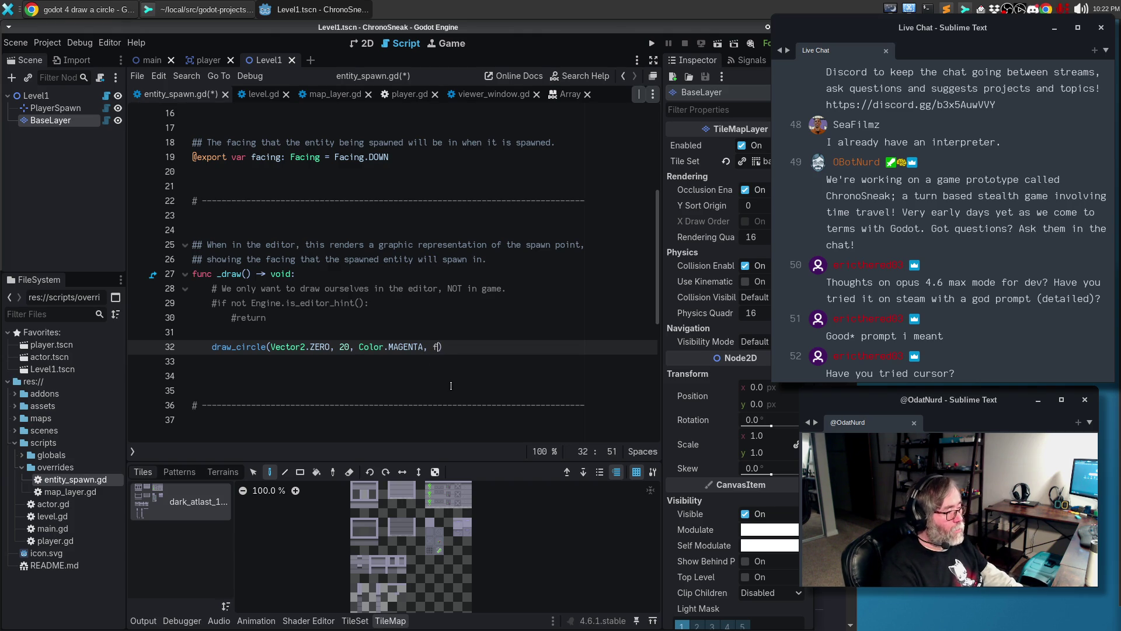
key("BackSpace")
type("width=")
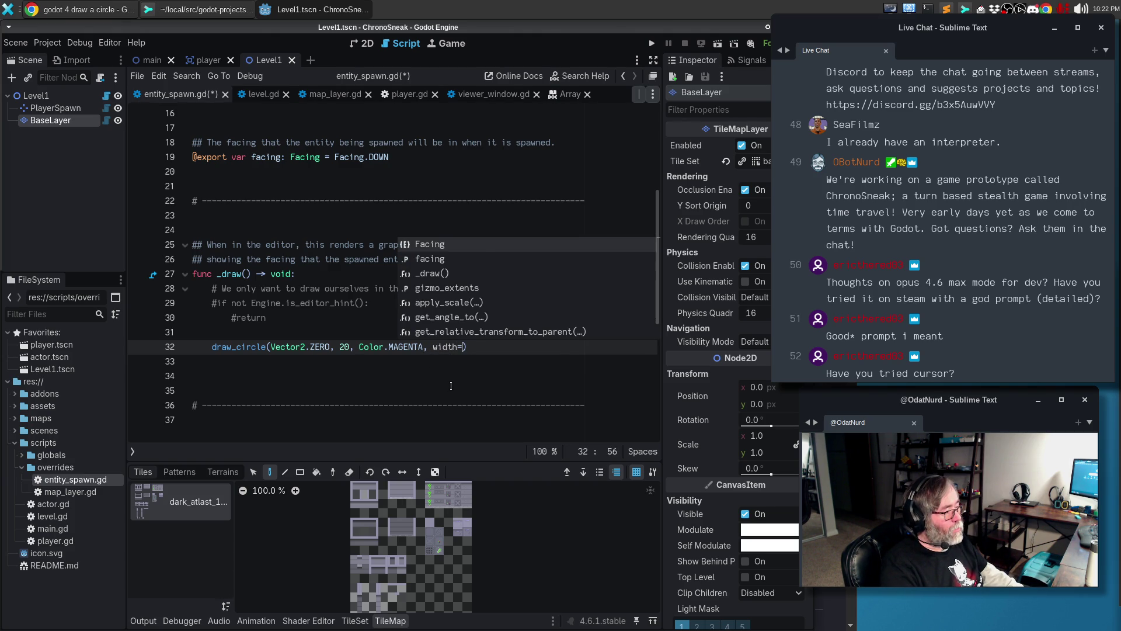
type("2")
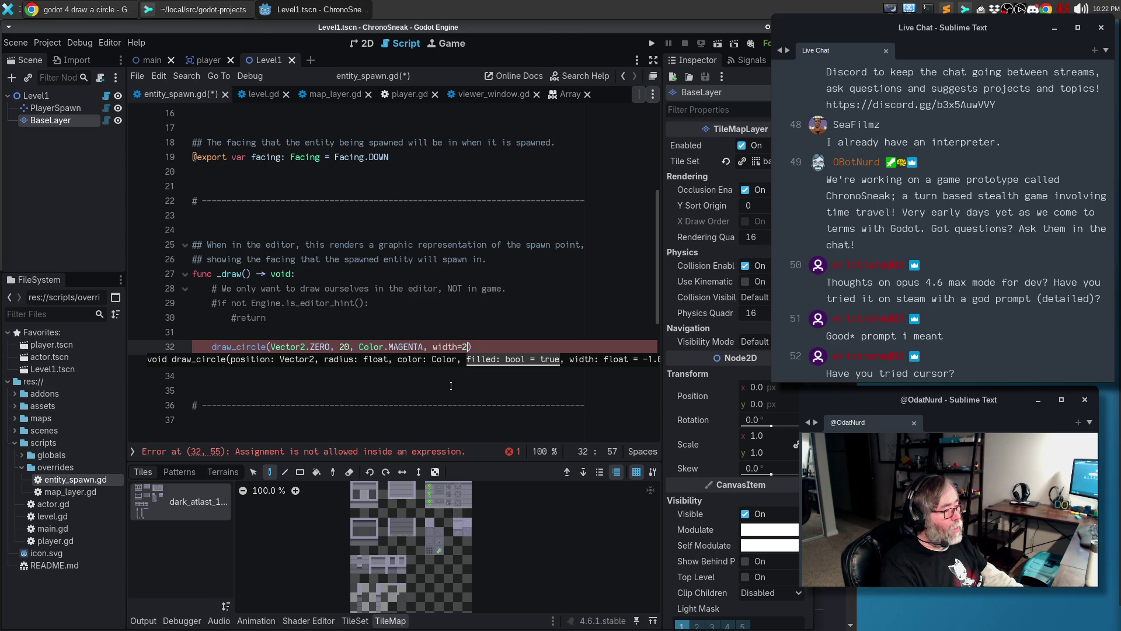
key("BackSpace")
key("BackSpace")
key("BackSpace")
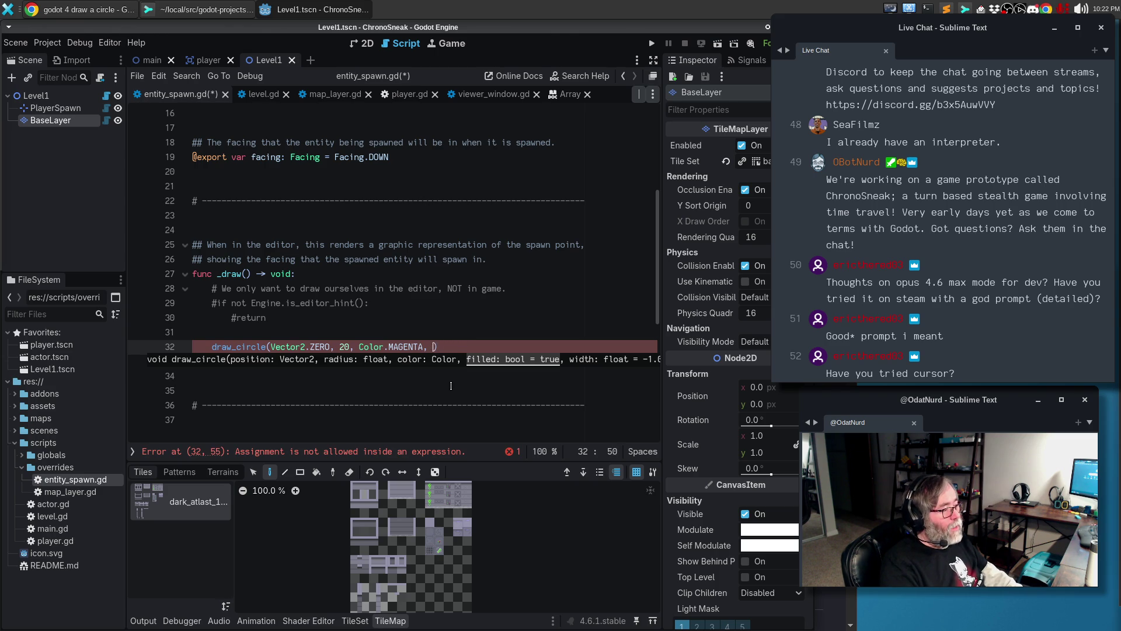
type("false")
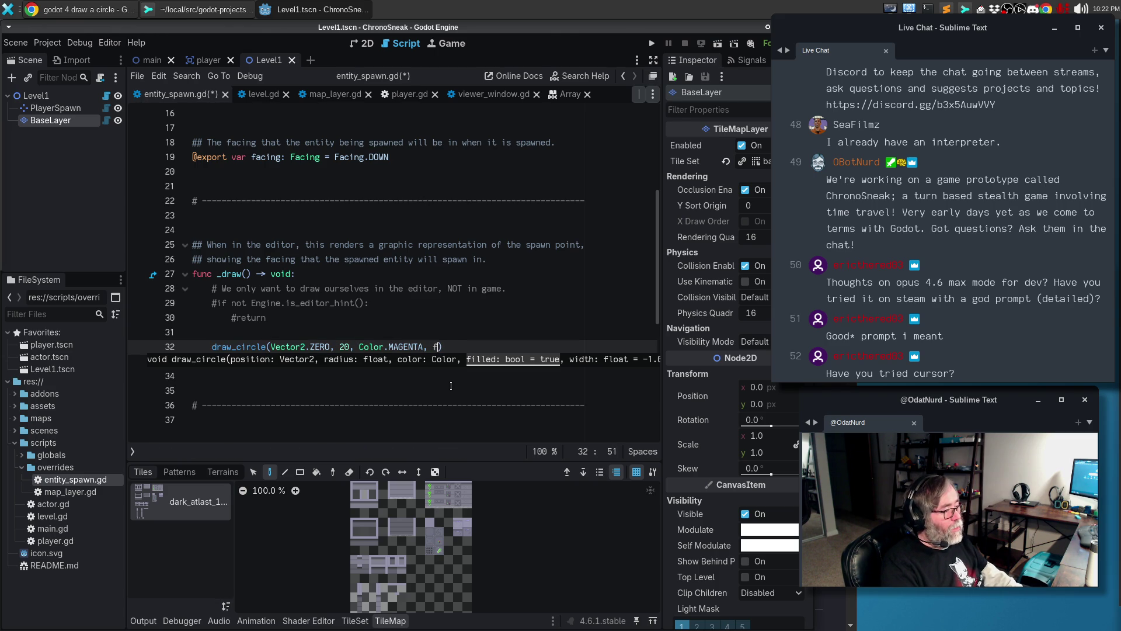
type(", 2")
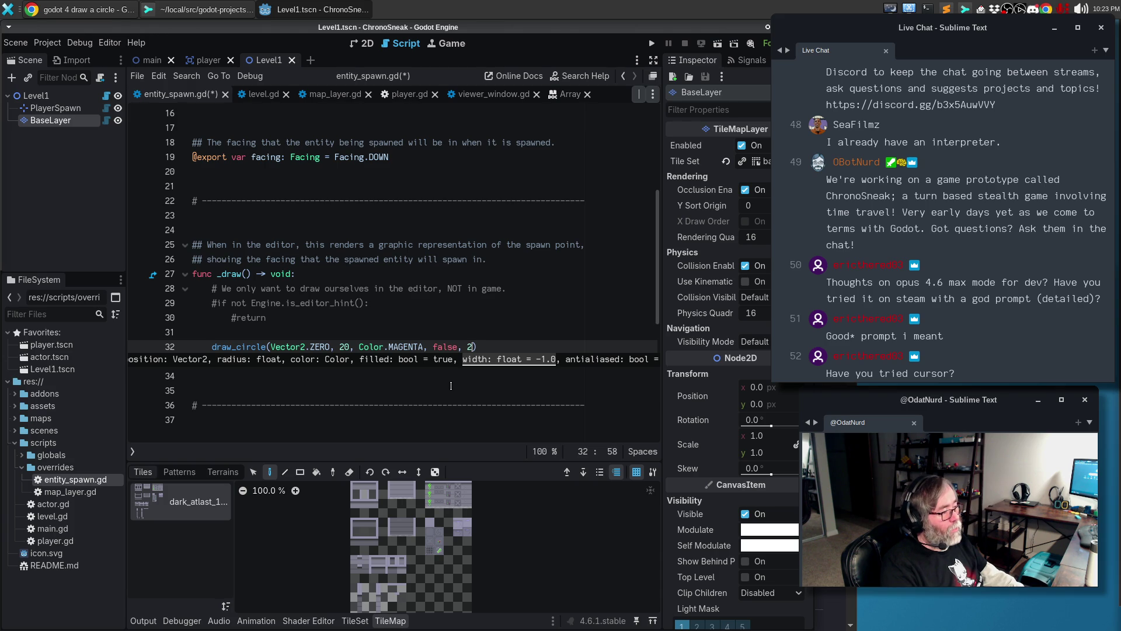
key("F5")
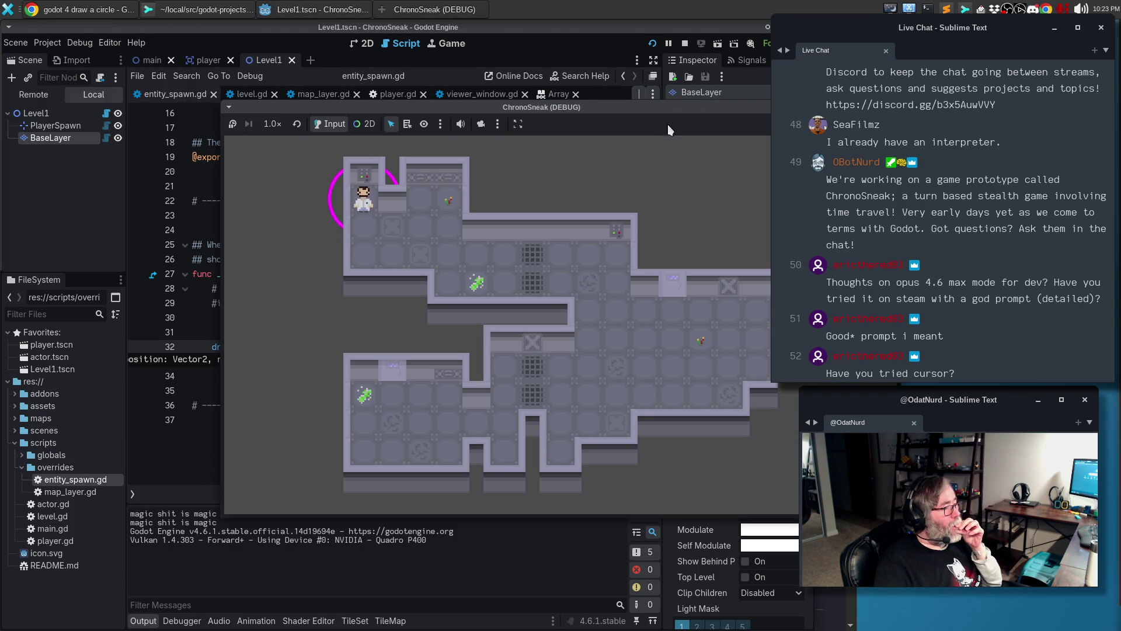
Drop the outline circle's width argument, cut its radius from 20 to 10, and rerun the game
key("F8")
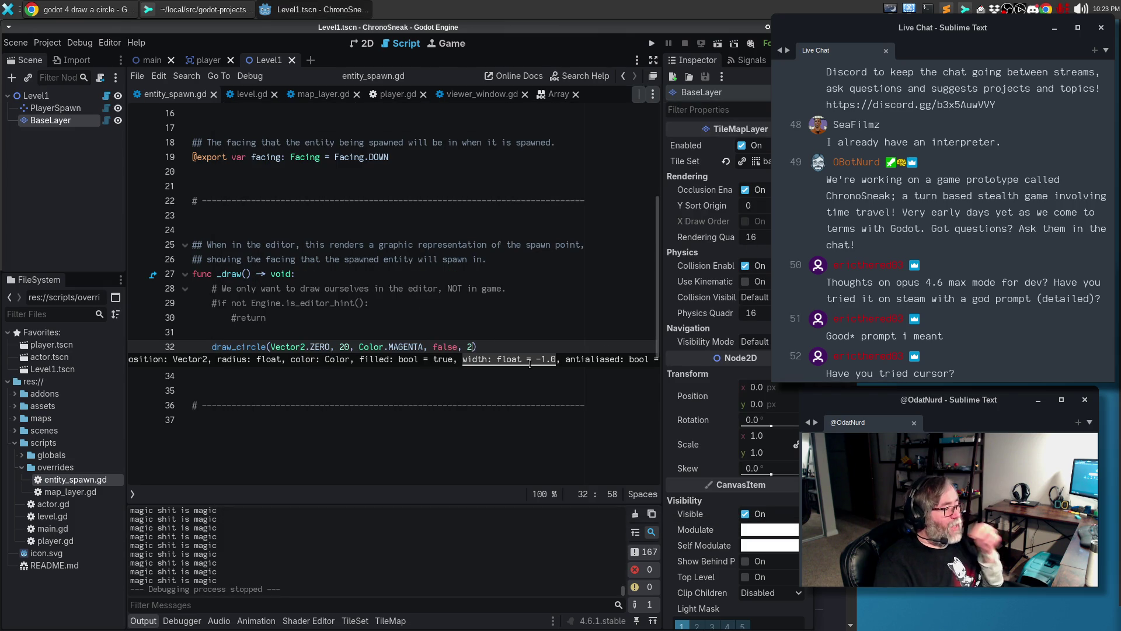
key("BackSpace")
key("BackSpace")
key("BackSpace")
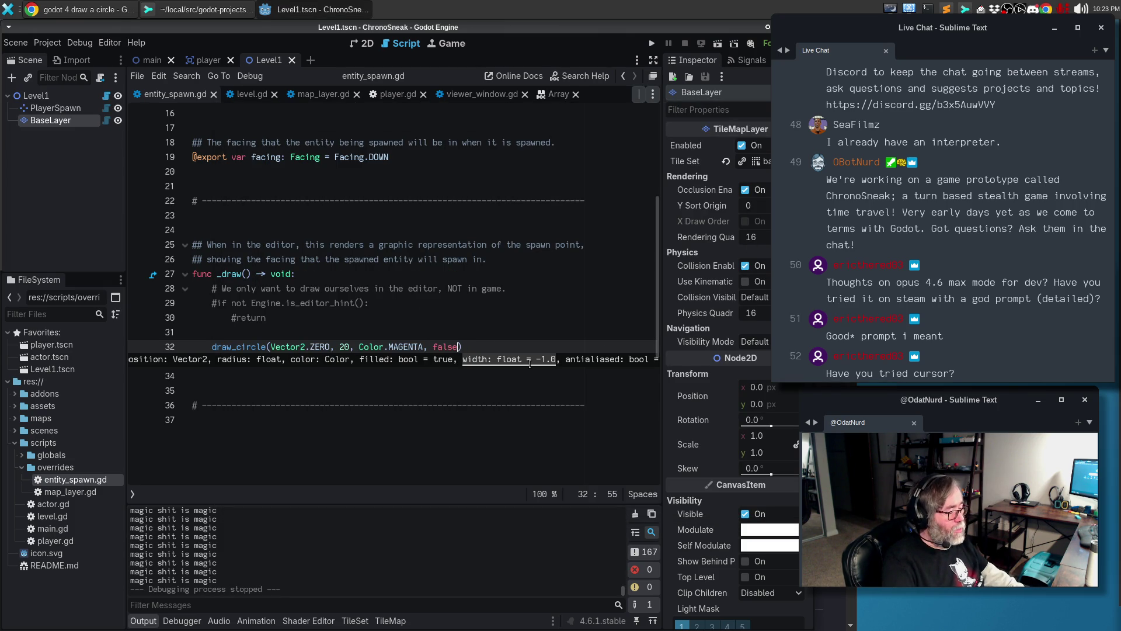
key("ctrl+Left")
key("ctrl+Left")
key("ctrl+Left")
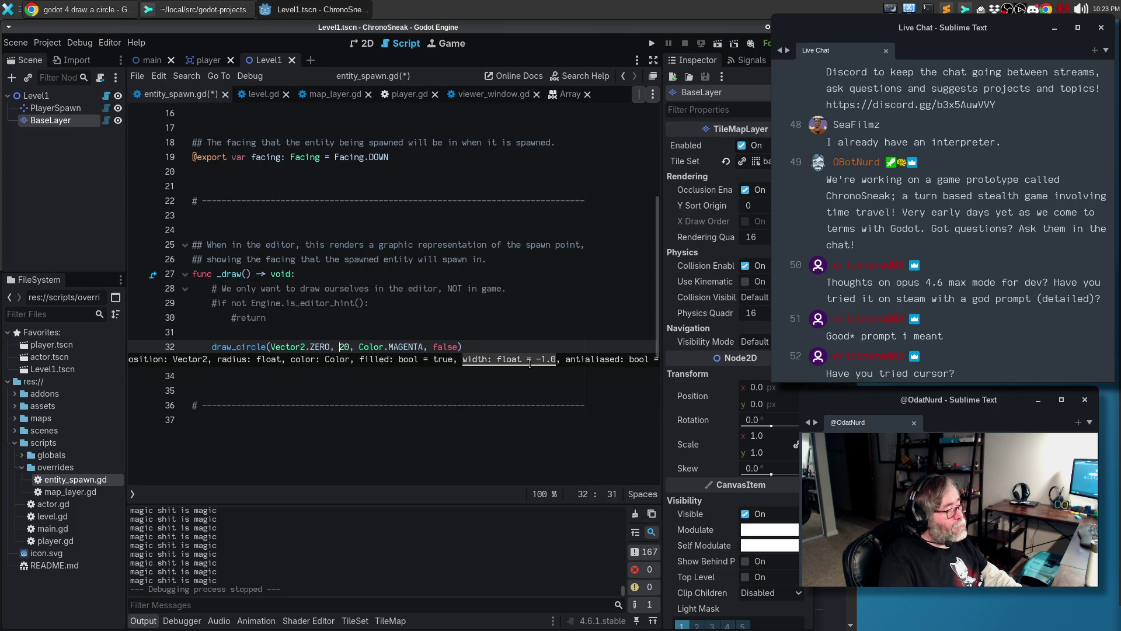
key("shift+Right")
key("shift+Right")
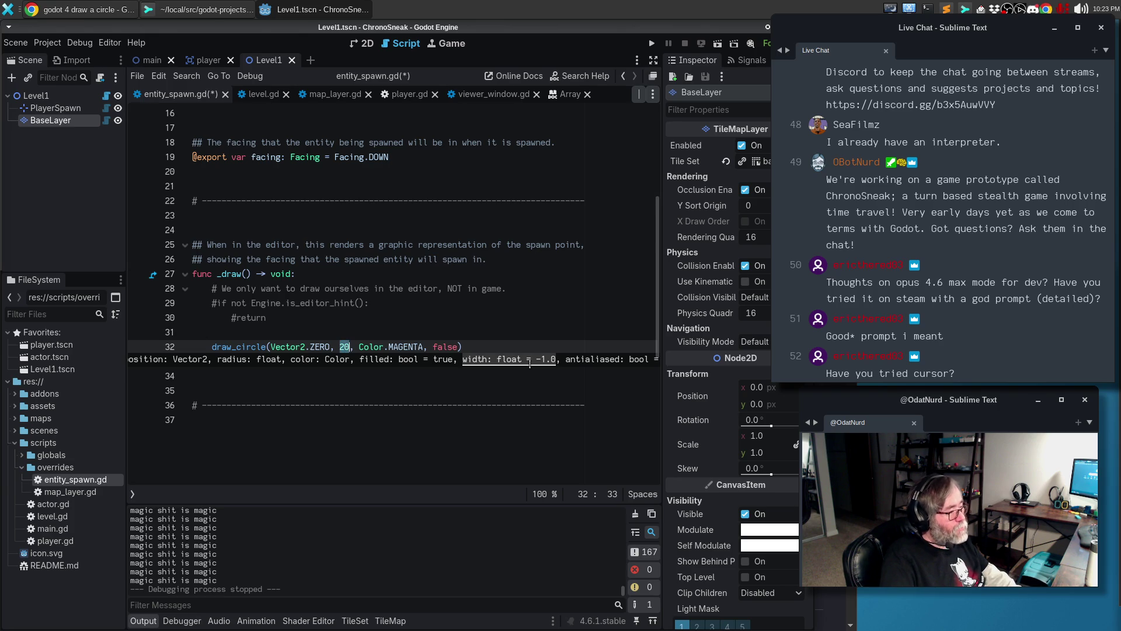
type("10")
key("F5")
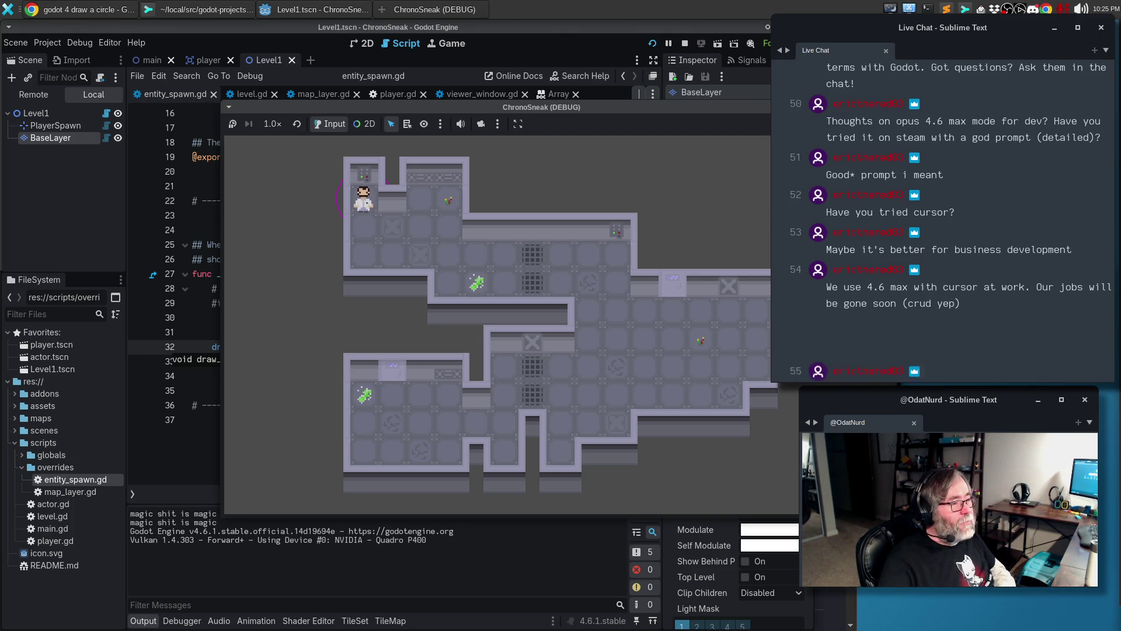
Stop the game and put the caret at the end of the draw_circle line
key("F8")
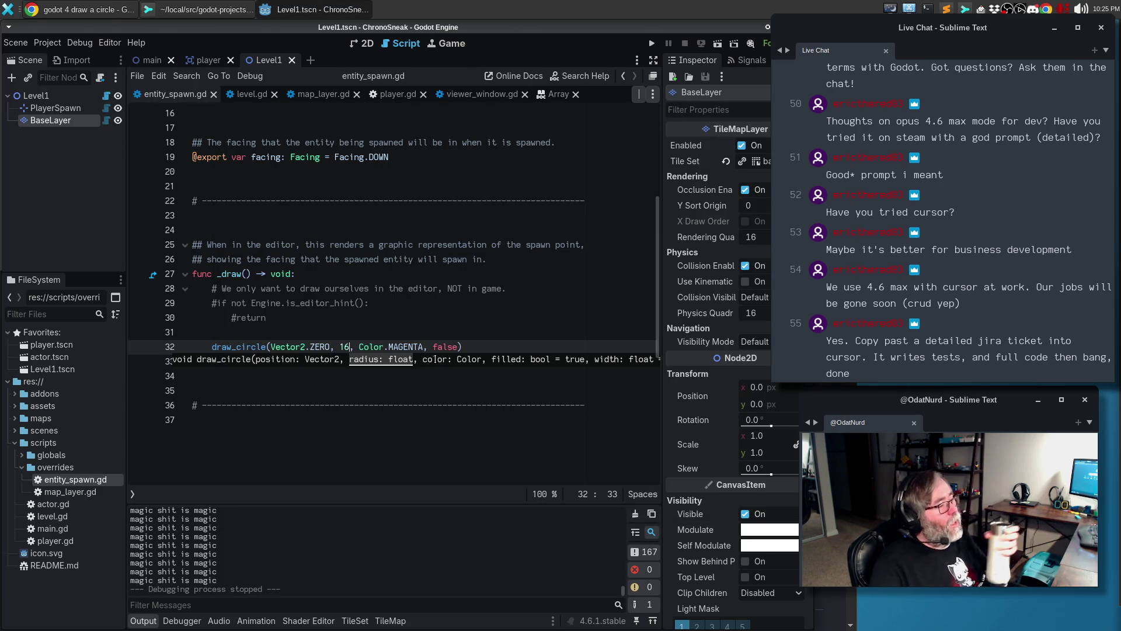
left_click(494, 345)
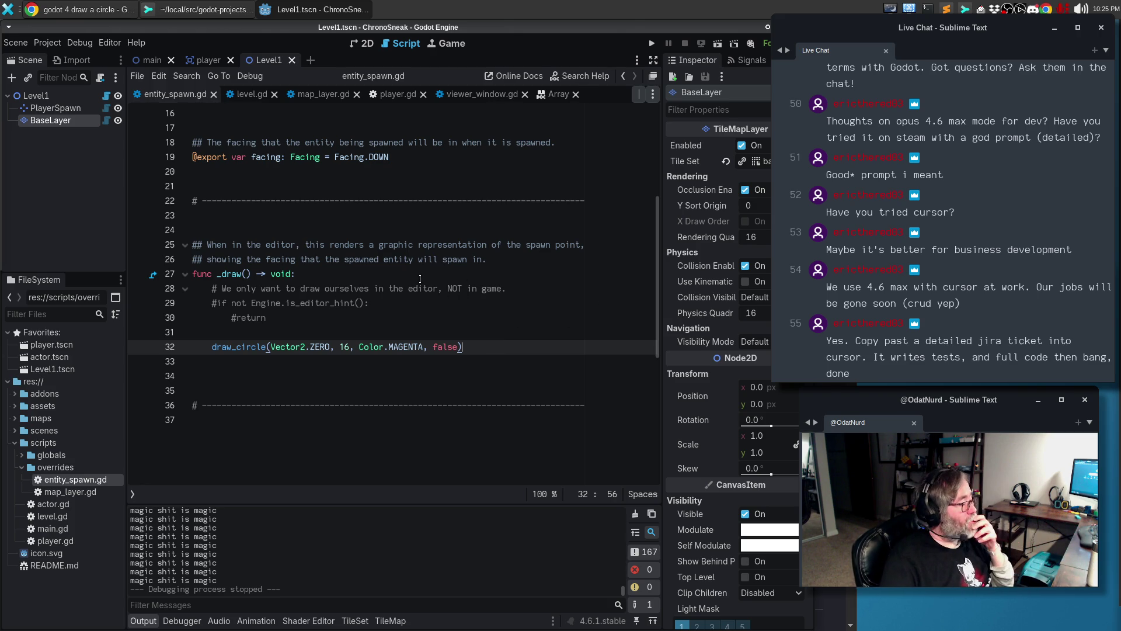
scroll(292, 142, "up", 5)
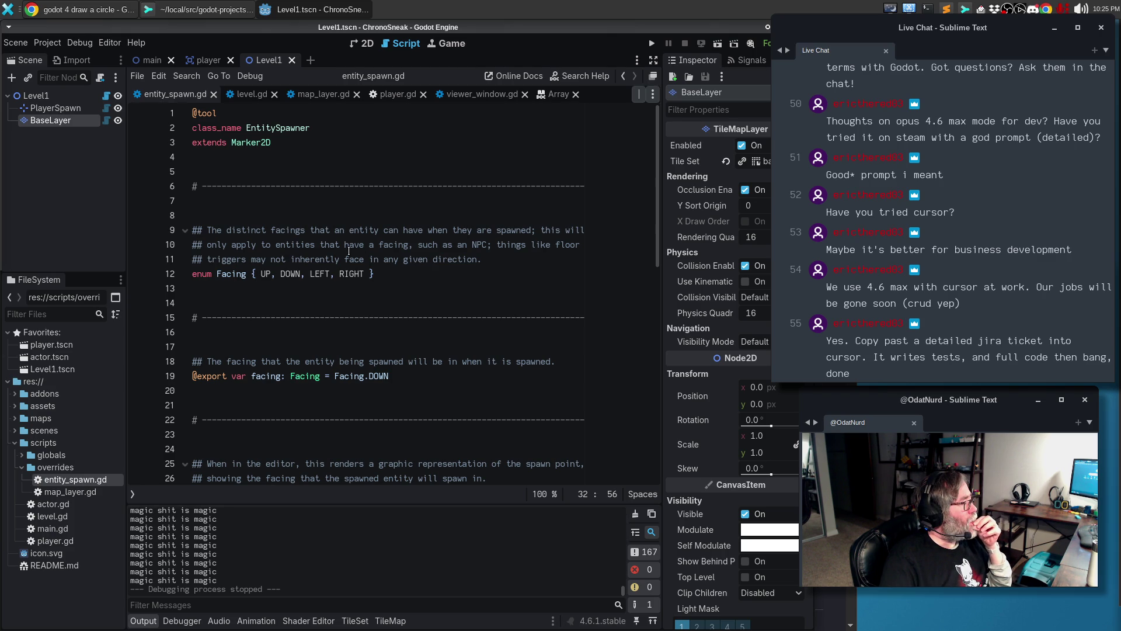
Add a _ready() -> void function below the facing export declaration
scroll(344, 267, "down", 5)
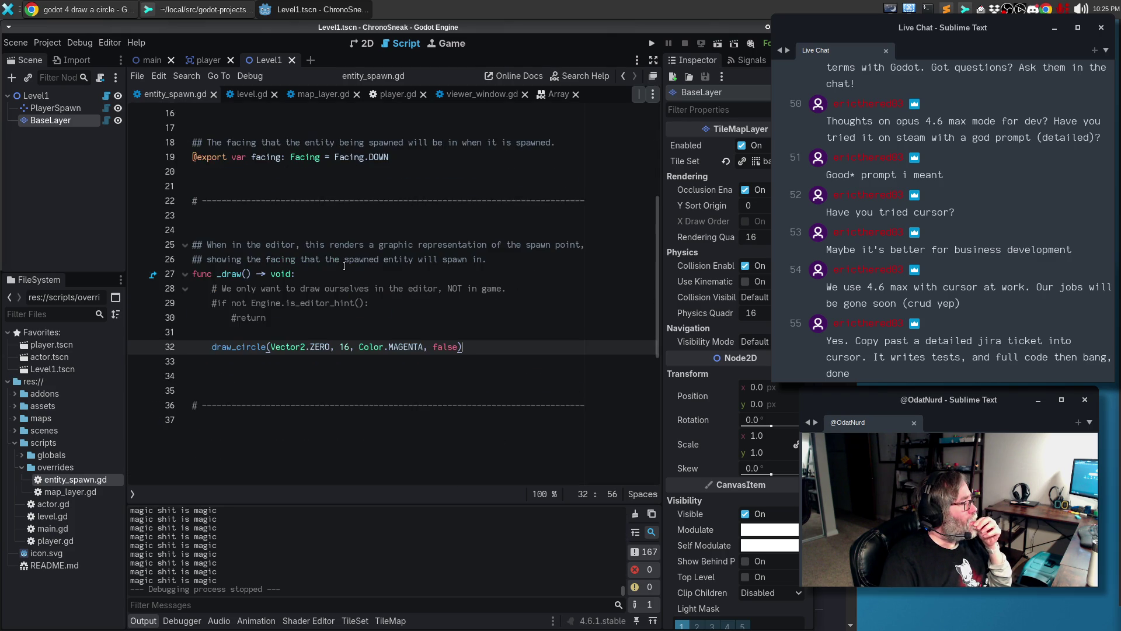
left_click(309, 173)
key("Return")
type("func )_")
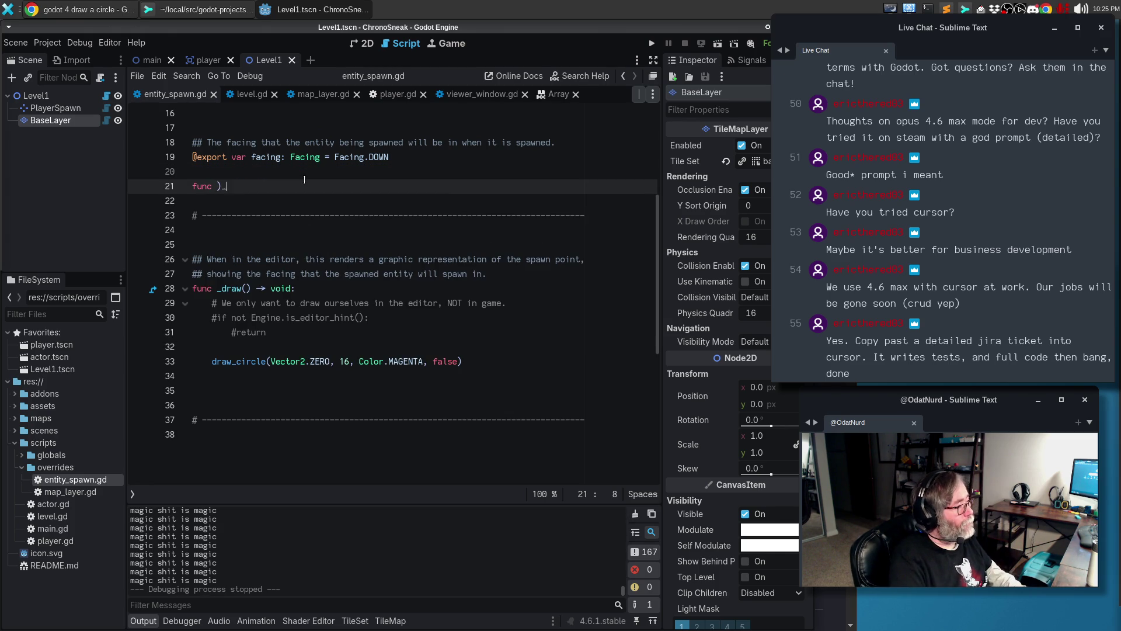
key("BackSpace")
key("BackSpace")
key("BackSpace")
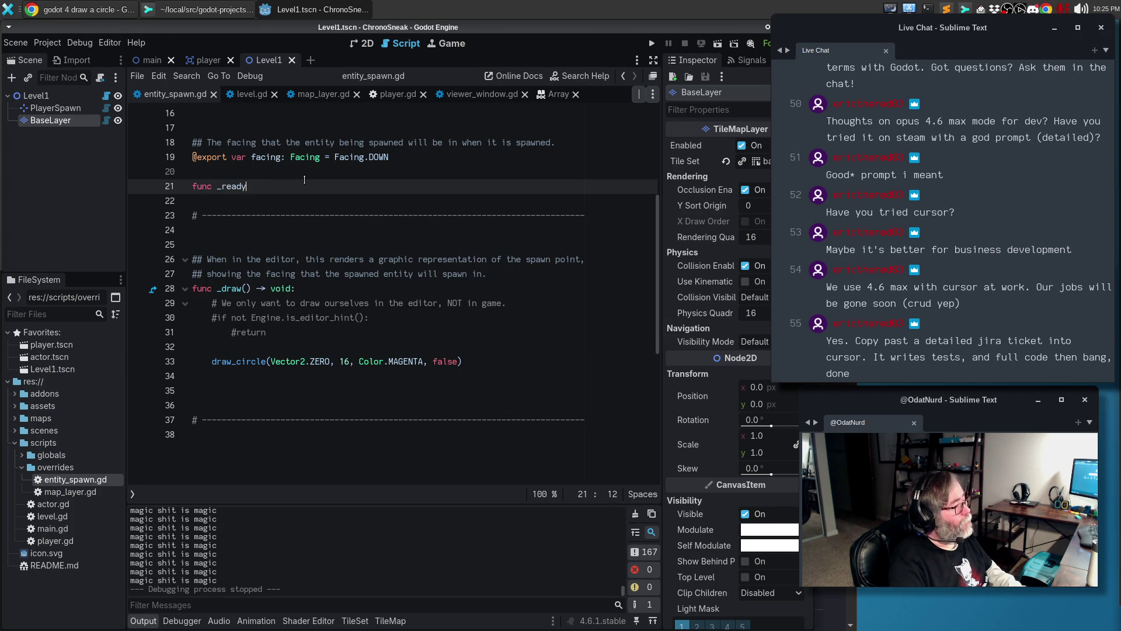
type("-> void:")
key("Return")
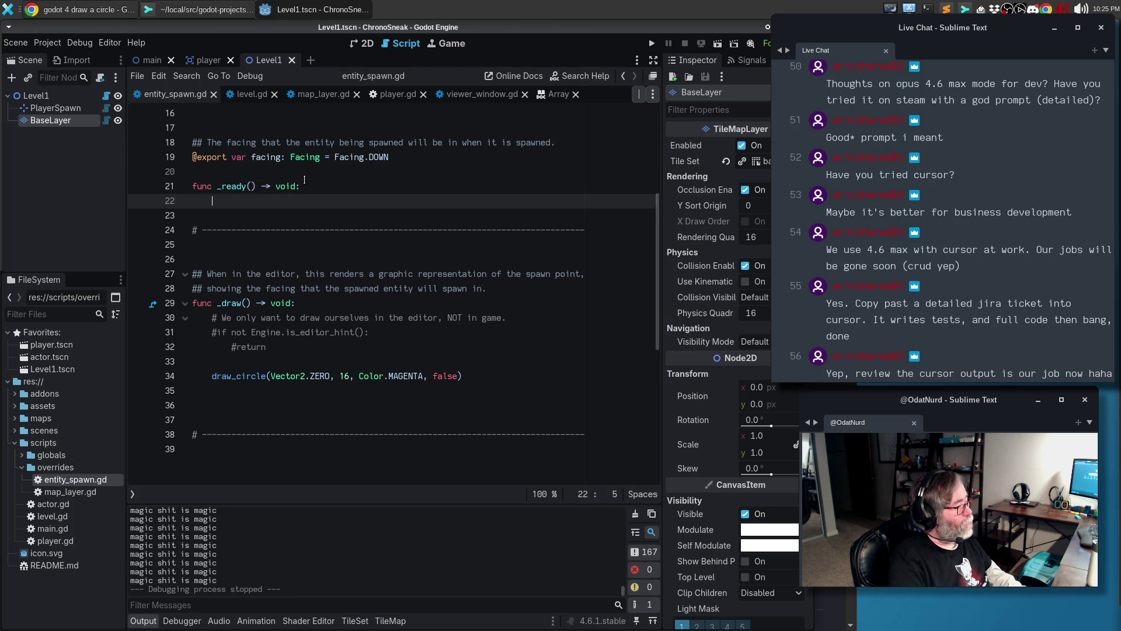
Set z_index = 1000 in _ready, save the script, and run the game
type("z_or")
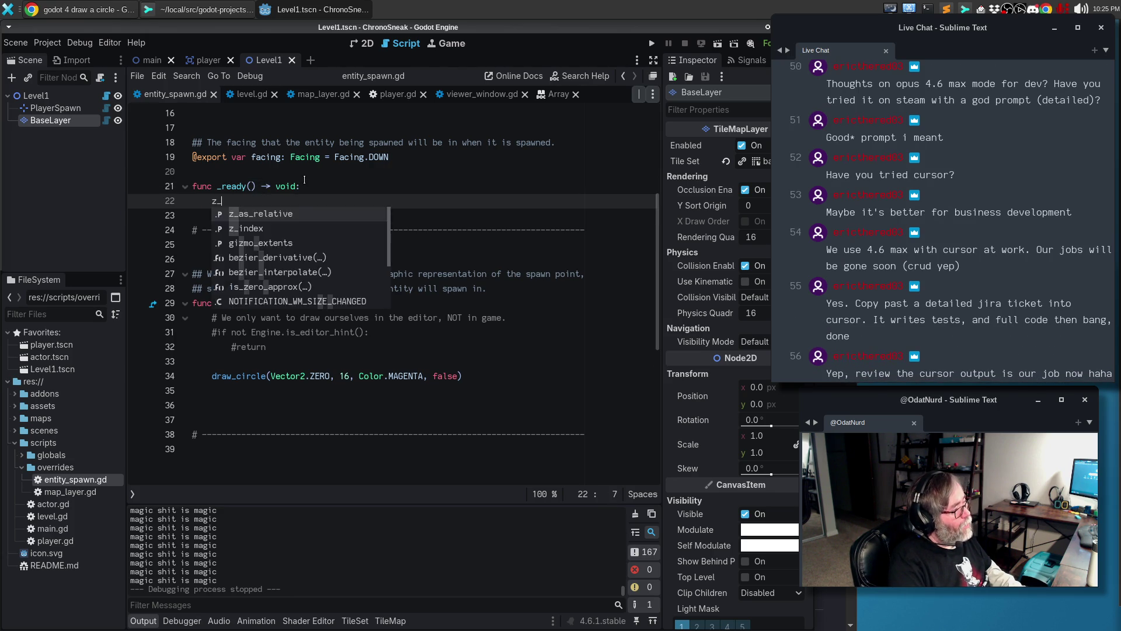
type("dex = 1000")
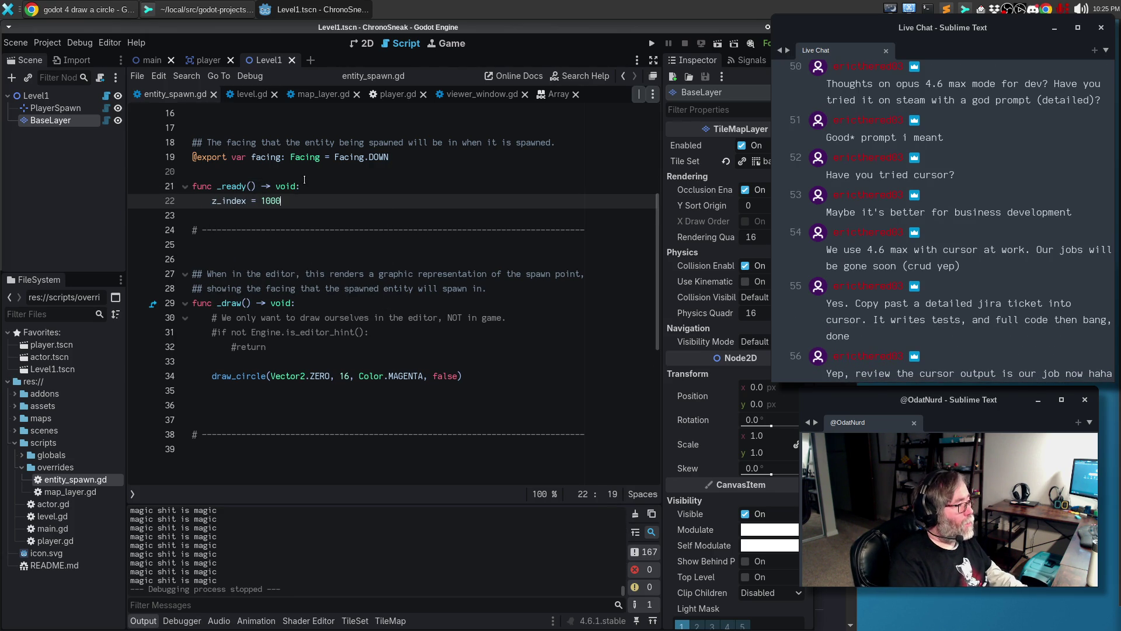
key("Return")
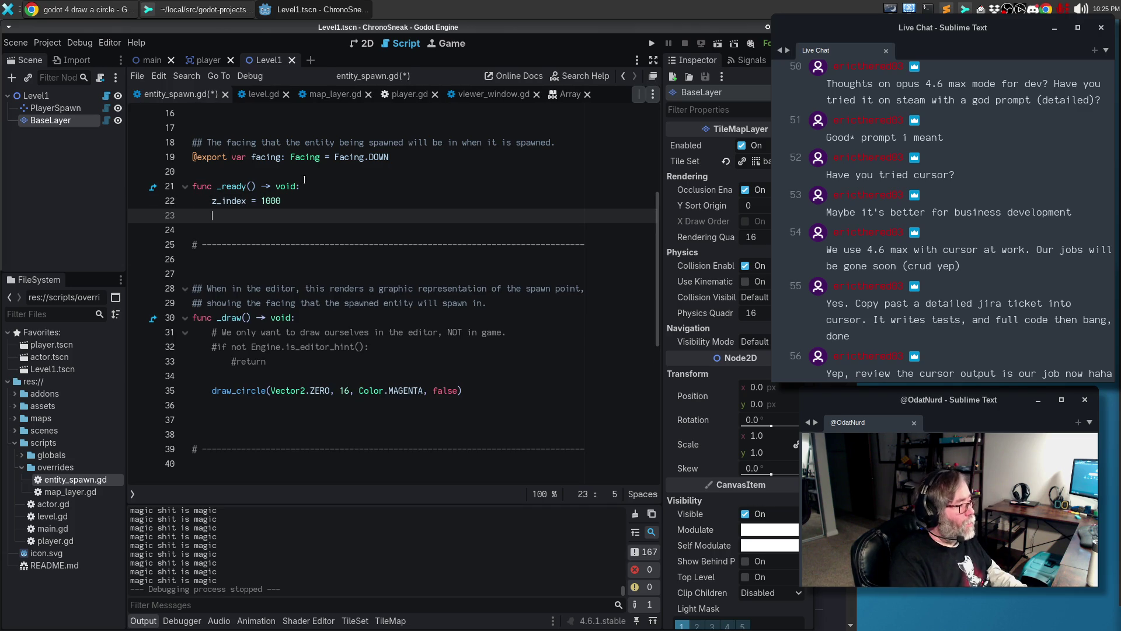
key("ctrl+s")
key("F5")
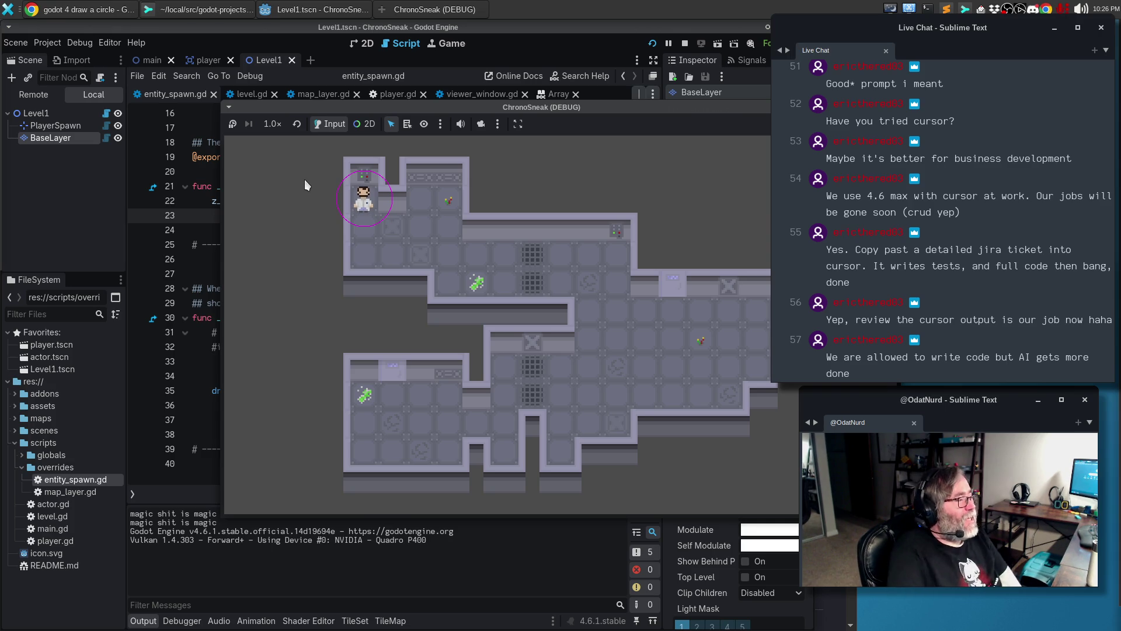
Stop the game and scroll entity_spawn.gd up slightly
key("F8")
scroll(482, 327, "up", 3)
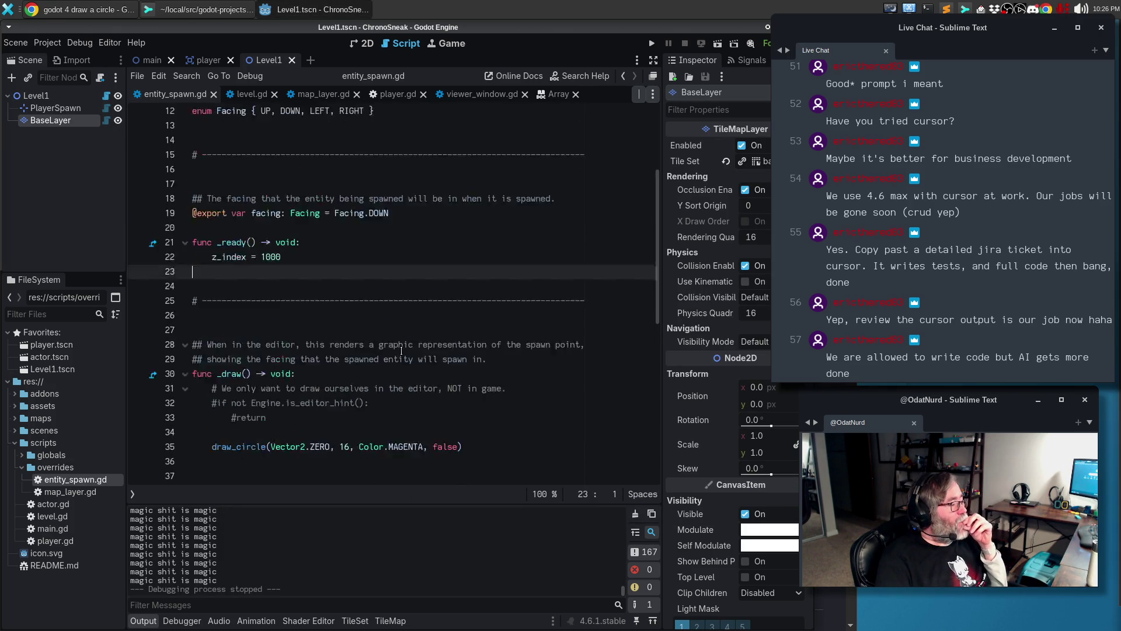
Change the draw_circle radius from 16 to 8 and test-run the game
triple_click(343, 436)
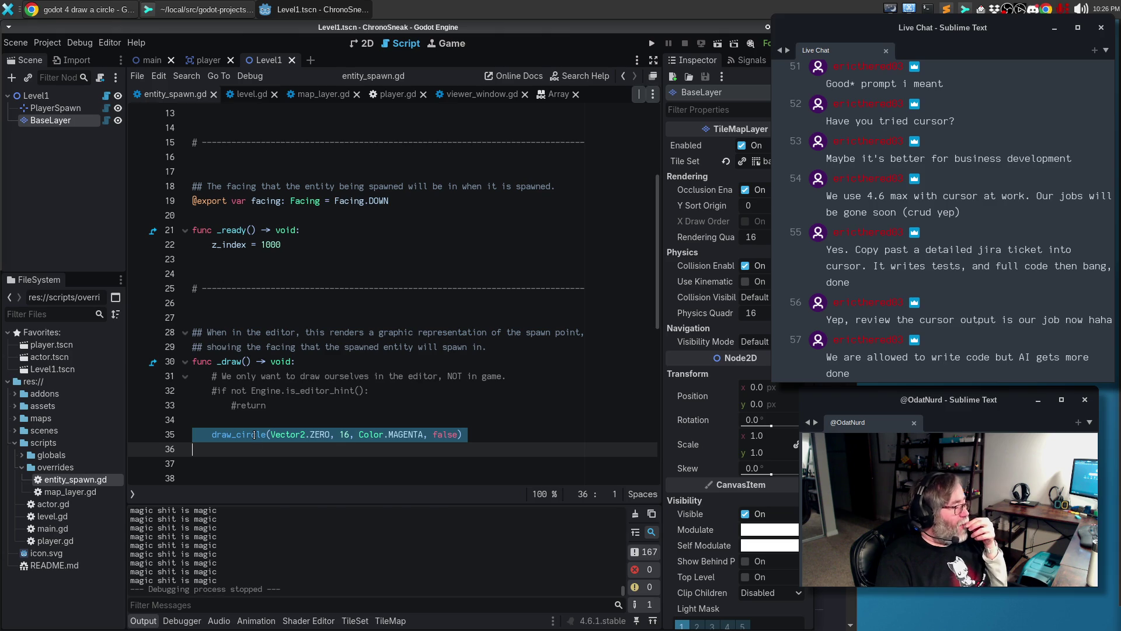
mouse_move(254, 435)
left_click(436, 308)
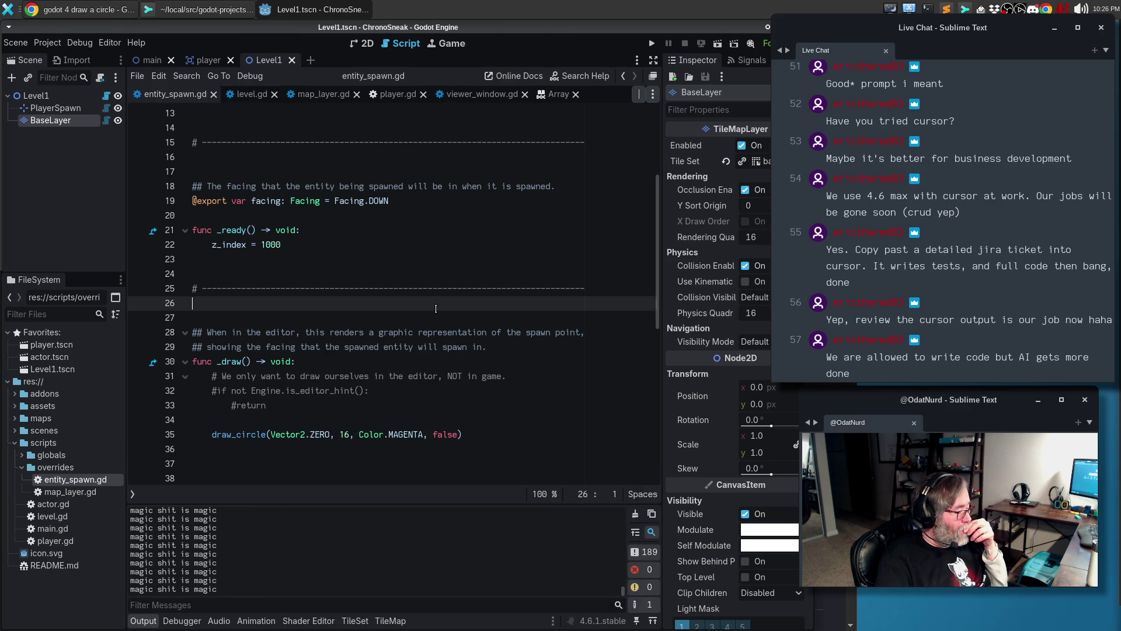
left_click_drag(340, 435, 351, 435)
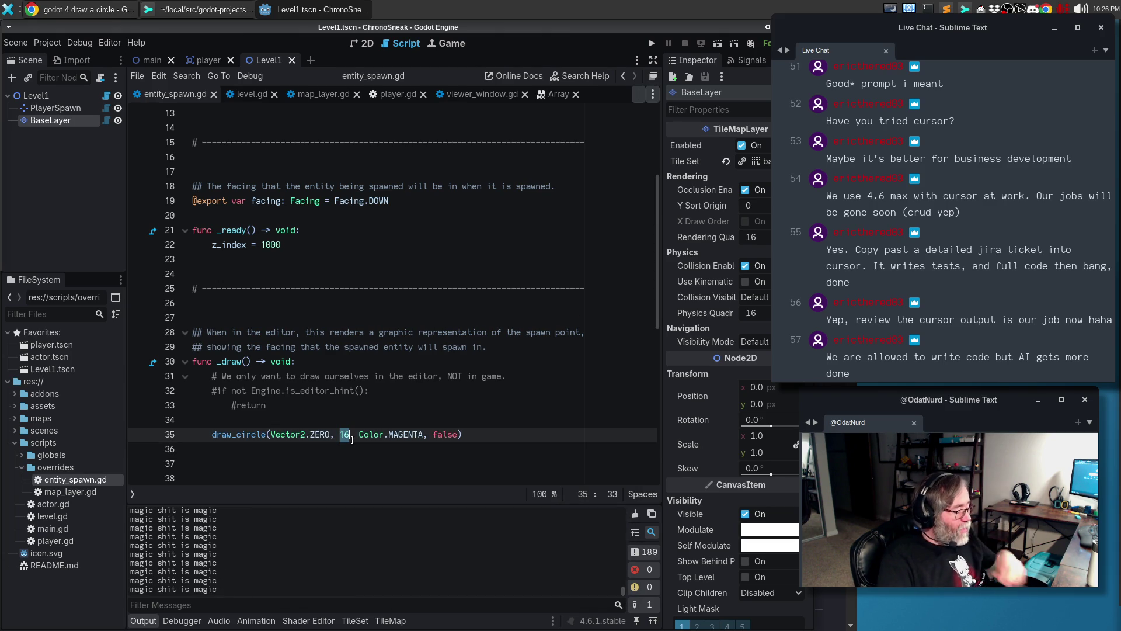
type("8")
key("F5")
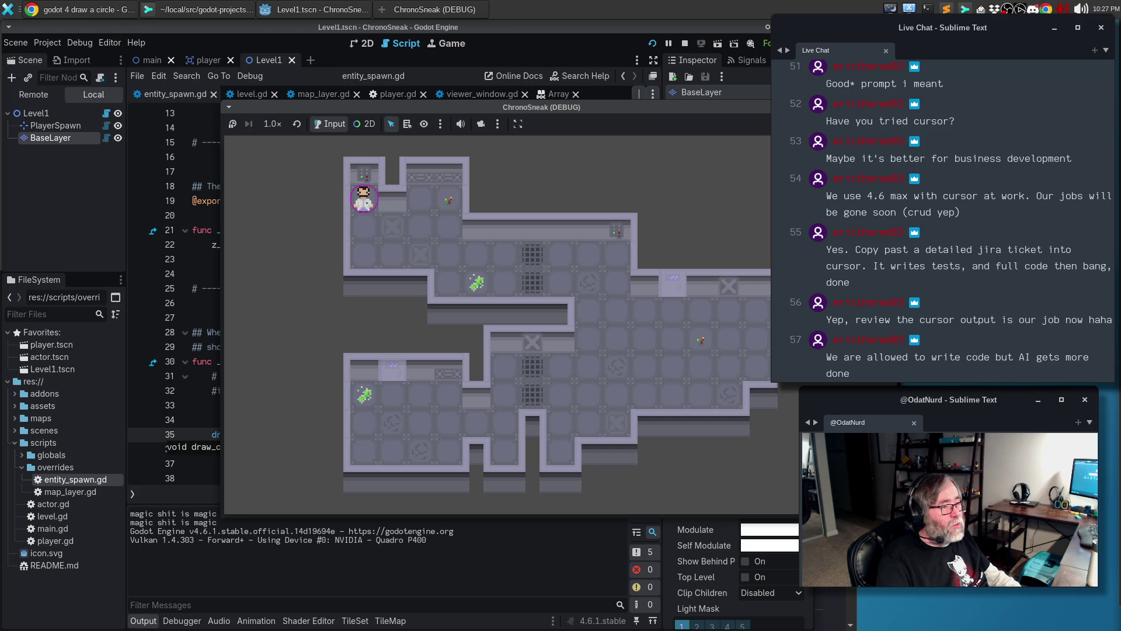
key("F8")
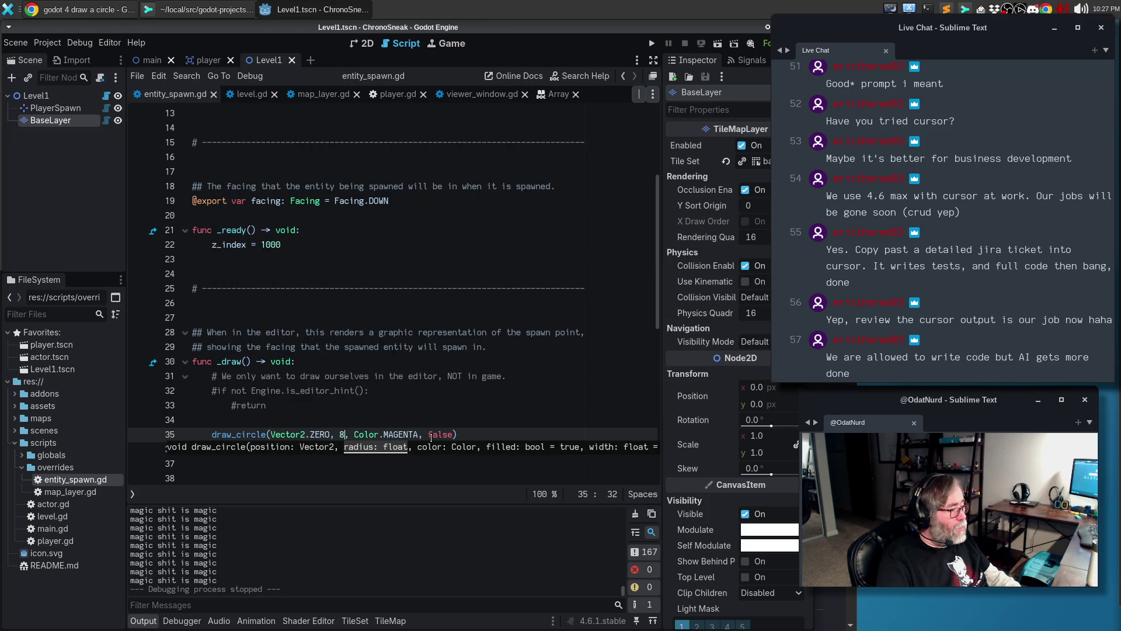
Give draw_circle a width argument of 1, save, and test-run the game again
left_click(453, 434)
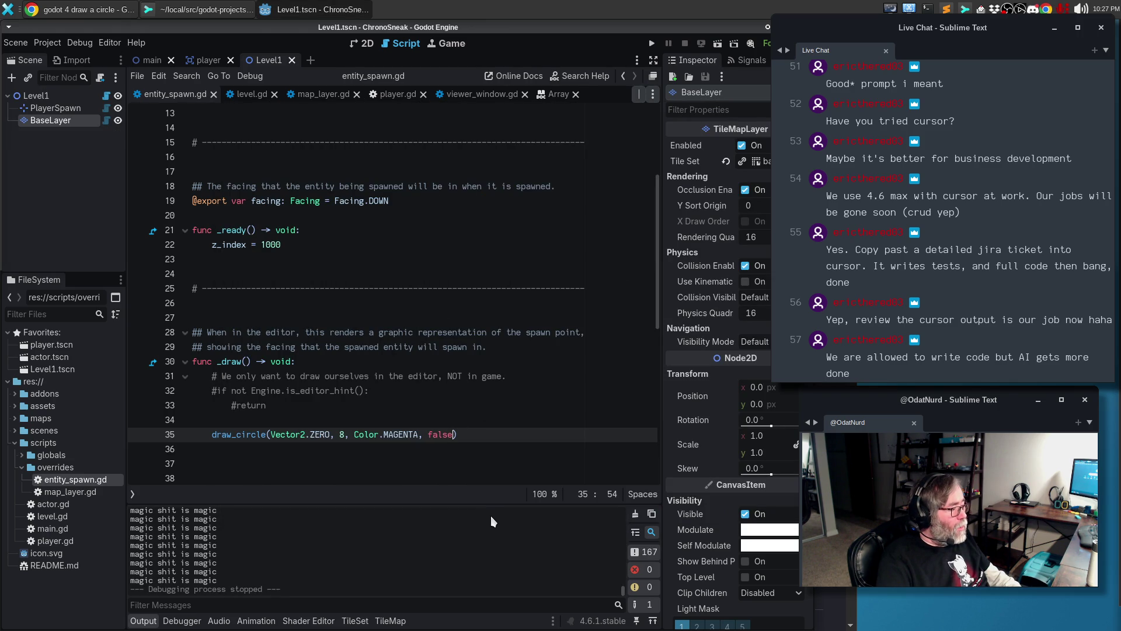
type(", widt")
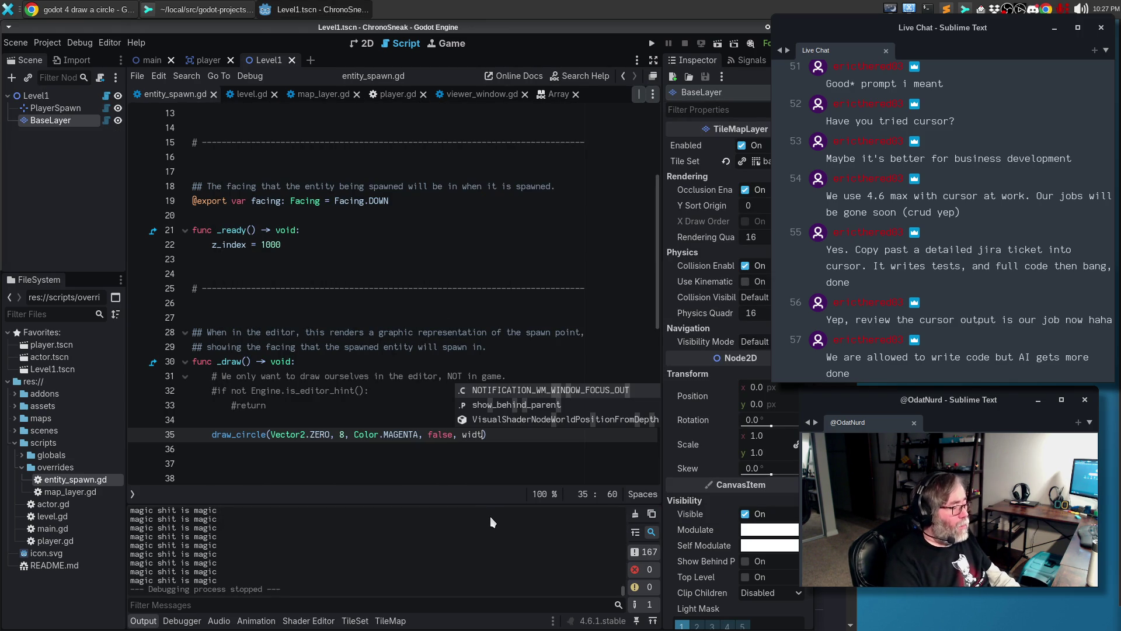
key("BackSpace")
key("BackSpace")
key("BackSpace")
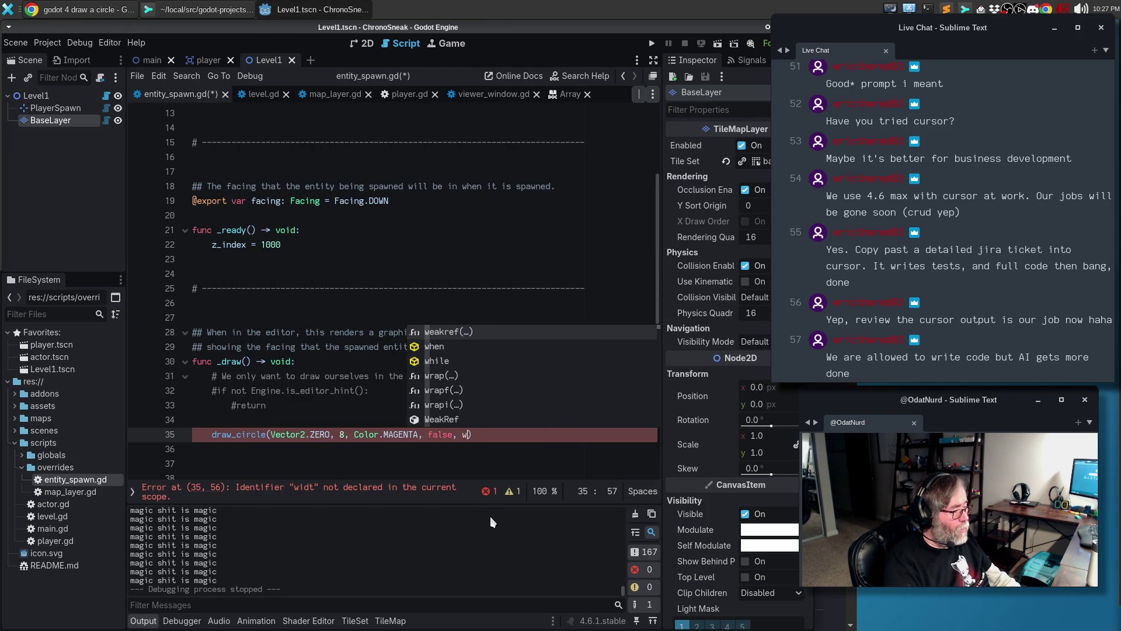
type("2")
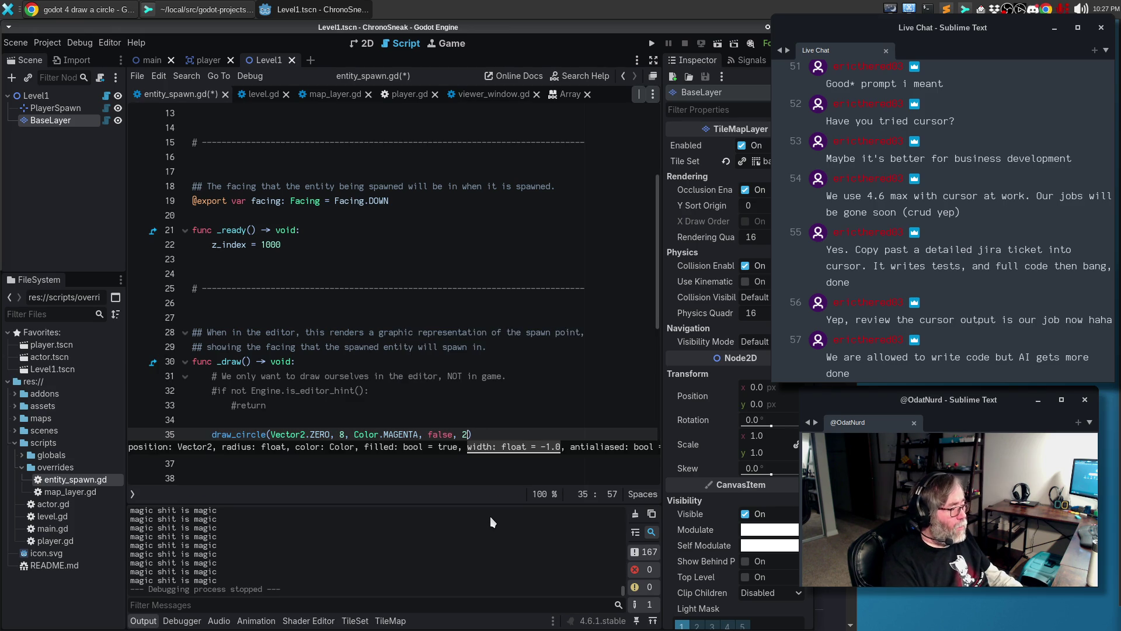
key("BackSpace")
type("1")
key("ctrl+s")
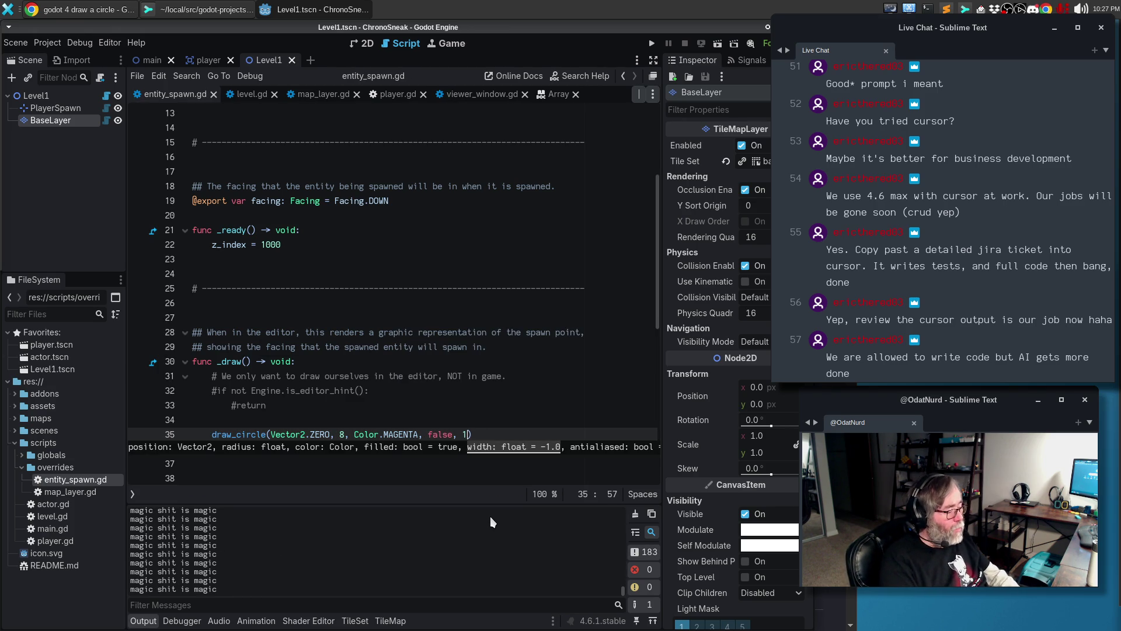
key("F5")
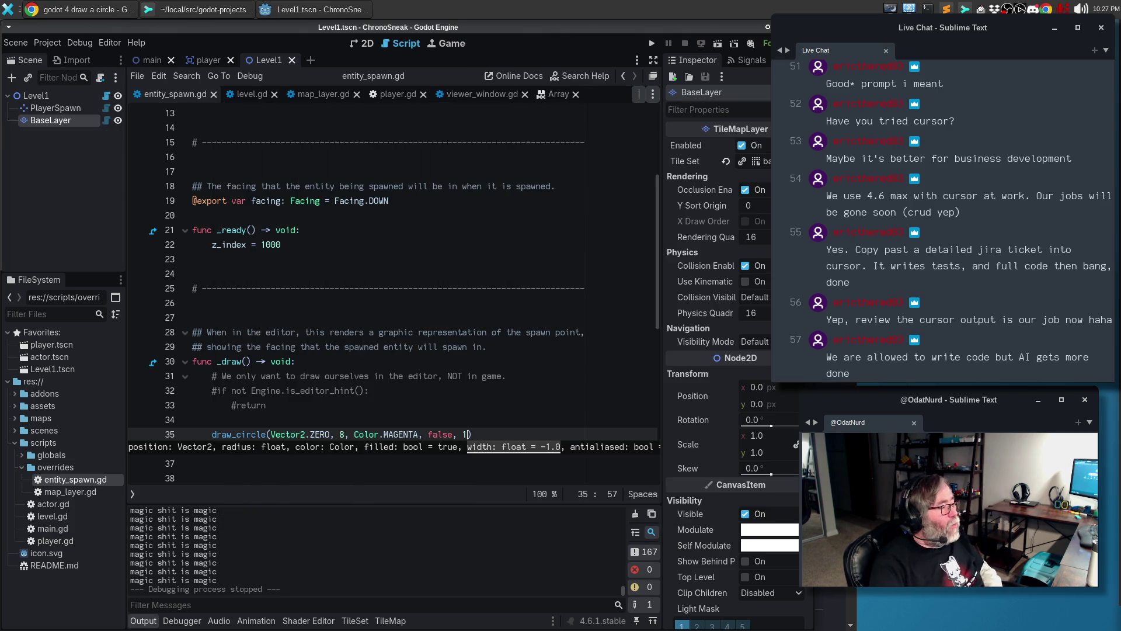
key("F8")
left_click(388, 300)
left_click(359, 47)
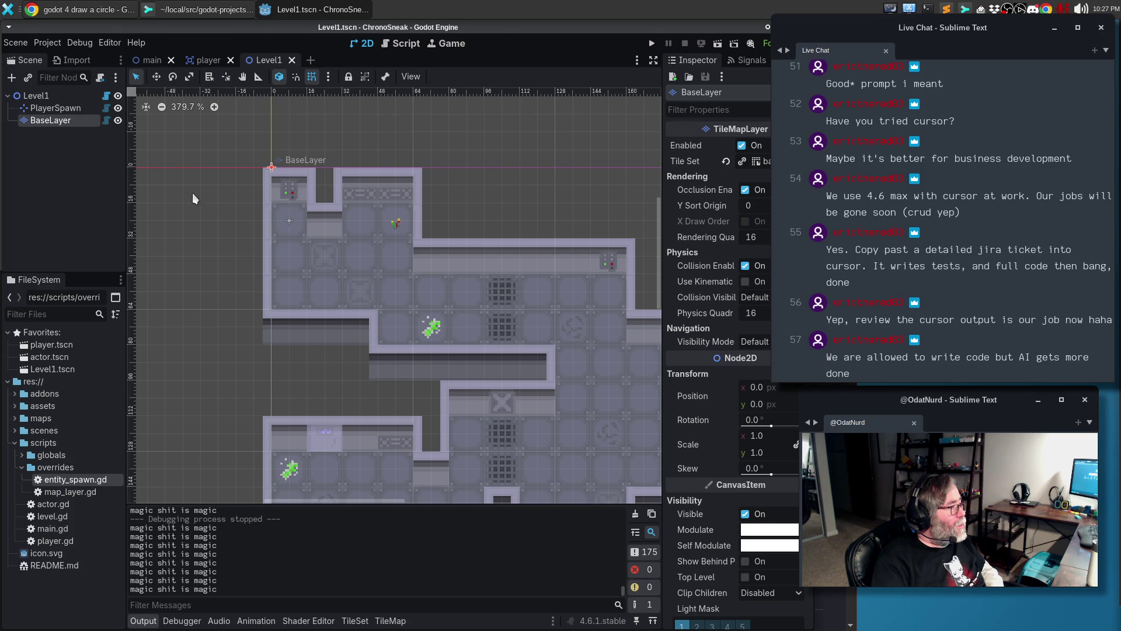
left_click(42, 108)
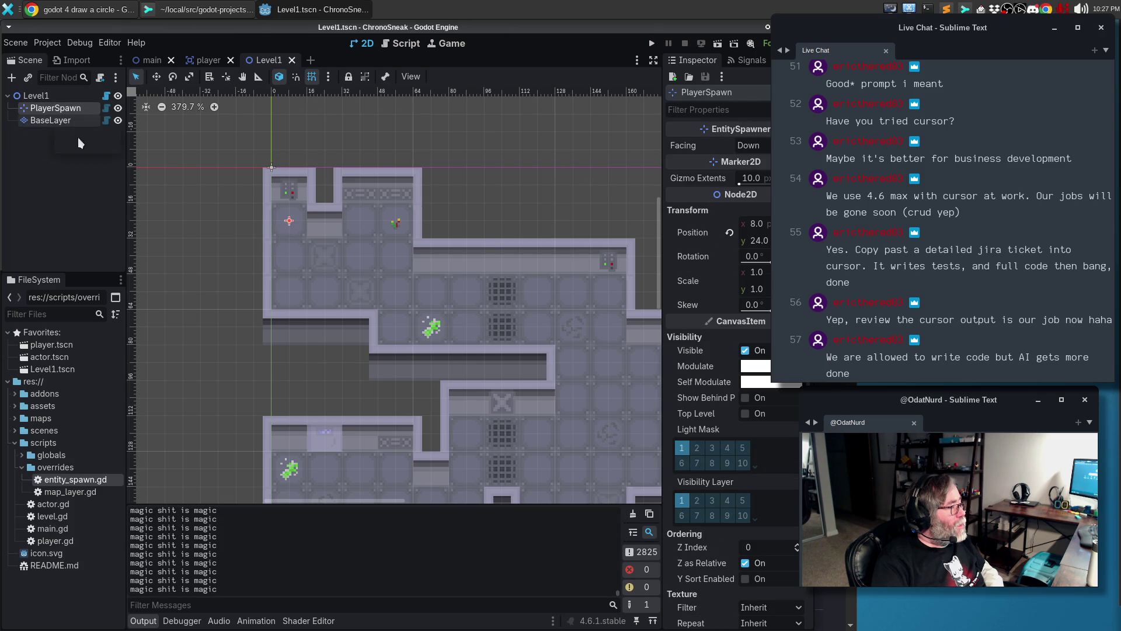
left_click(288, 222)
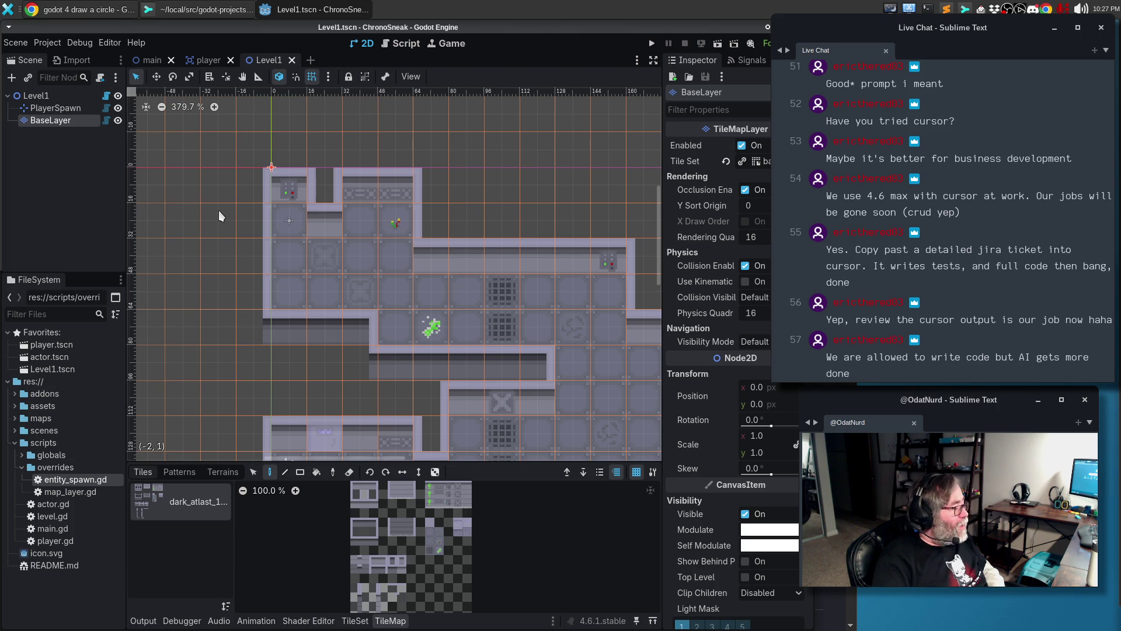
left_click(68, 111)
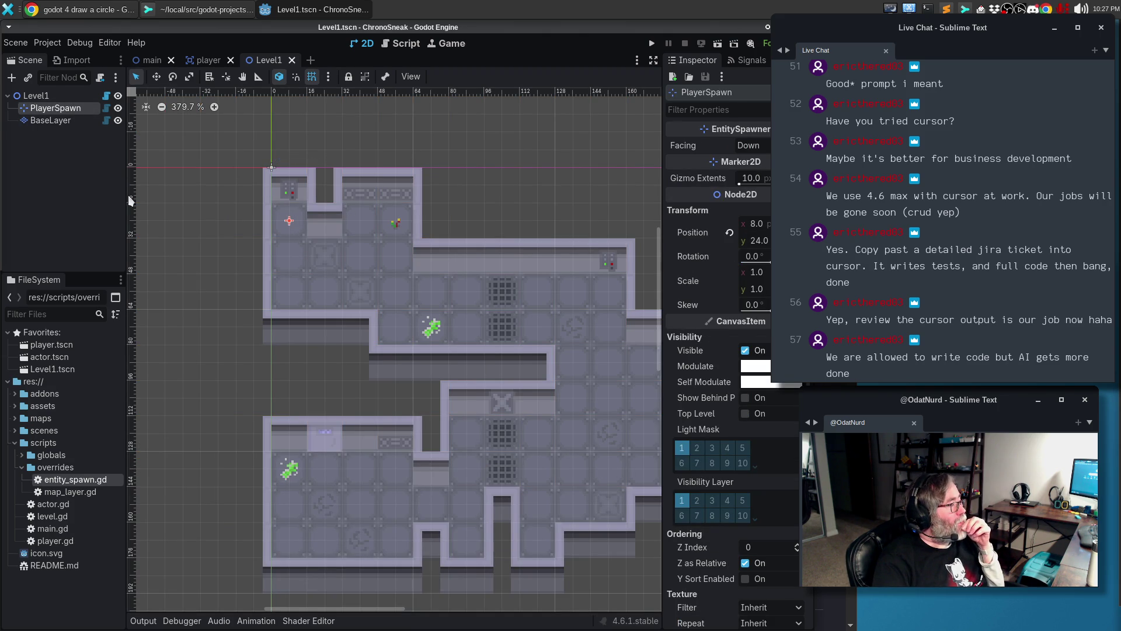
left_click(52, 119)
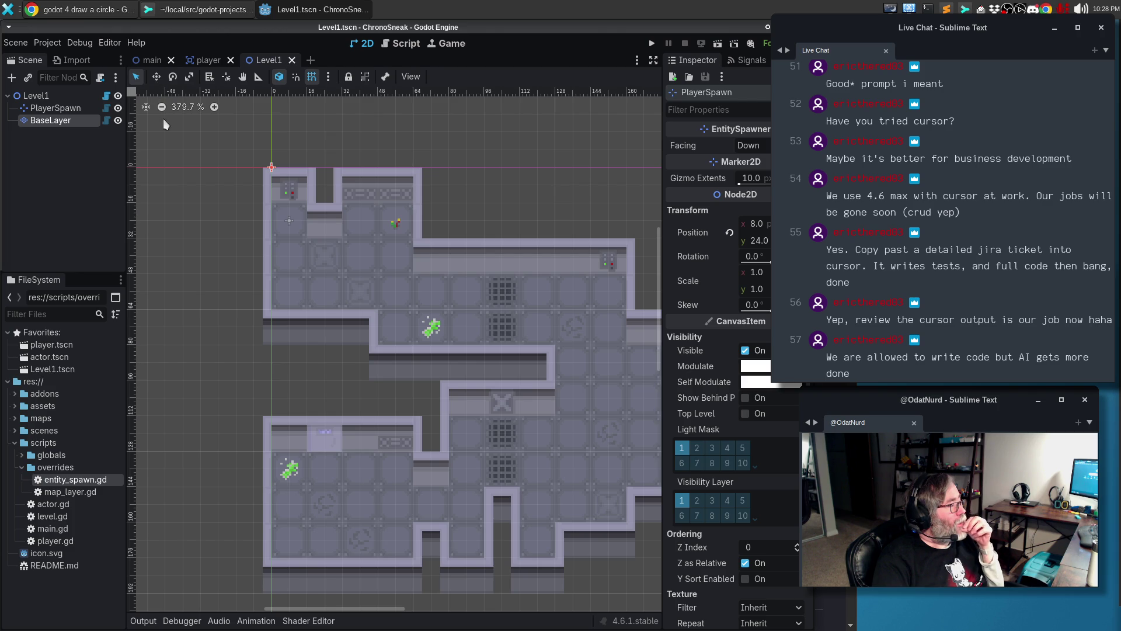
left_click(74, 111)
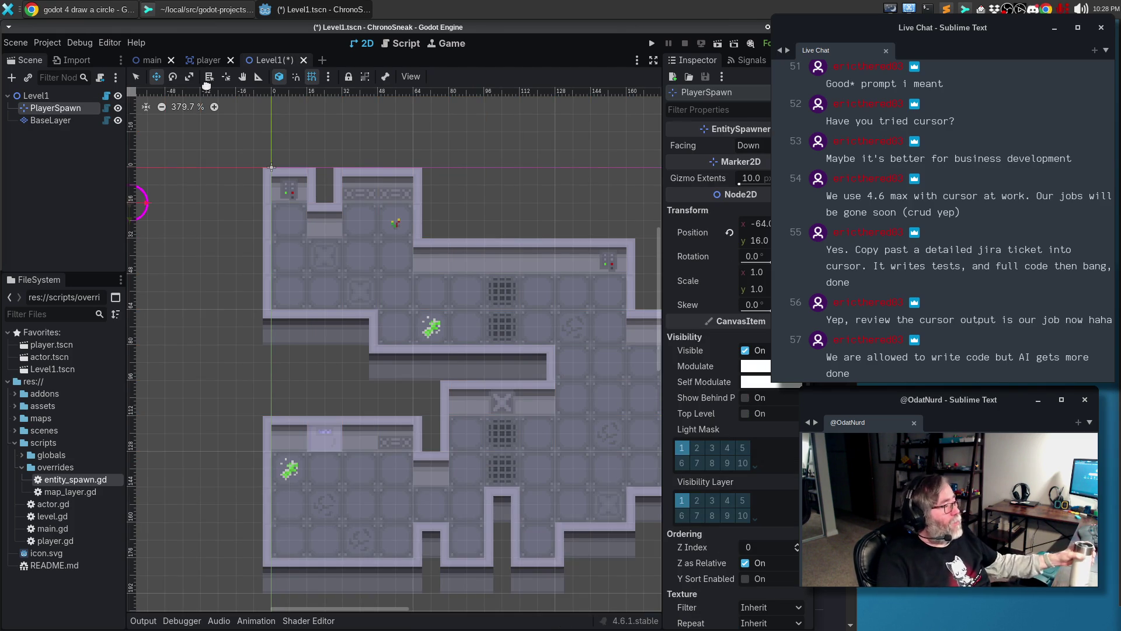
key("ctrl+z")
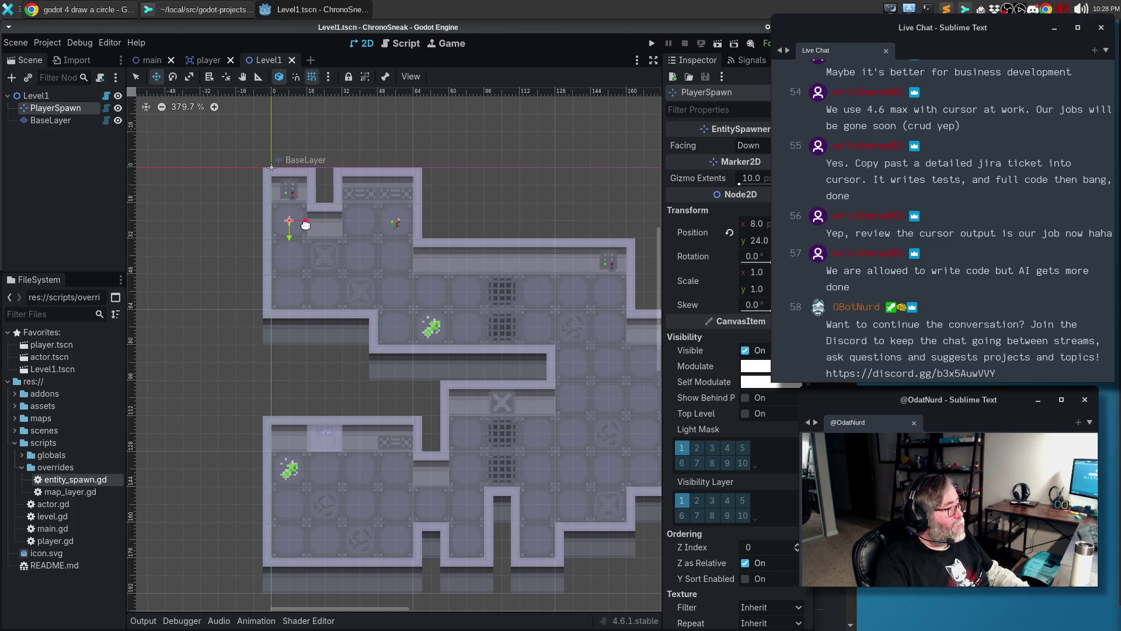
mouse_move(301, 223)
left_mouse_down()
mouse_move(257, 223)
mouse_move(300, 222)
left_mouse_up()
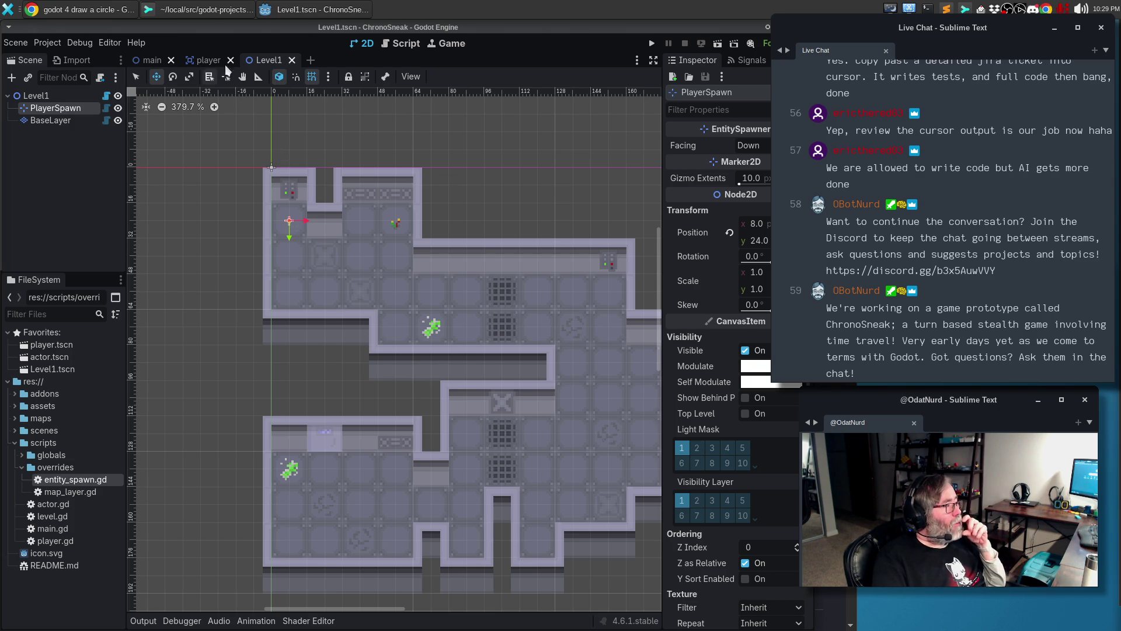
left_click(403, 43)
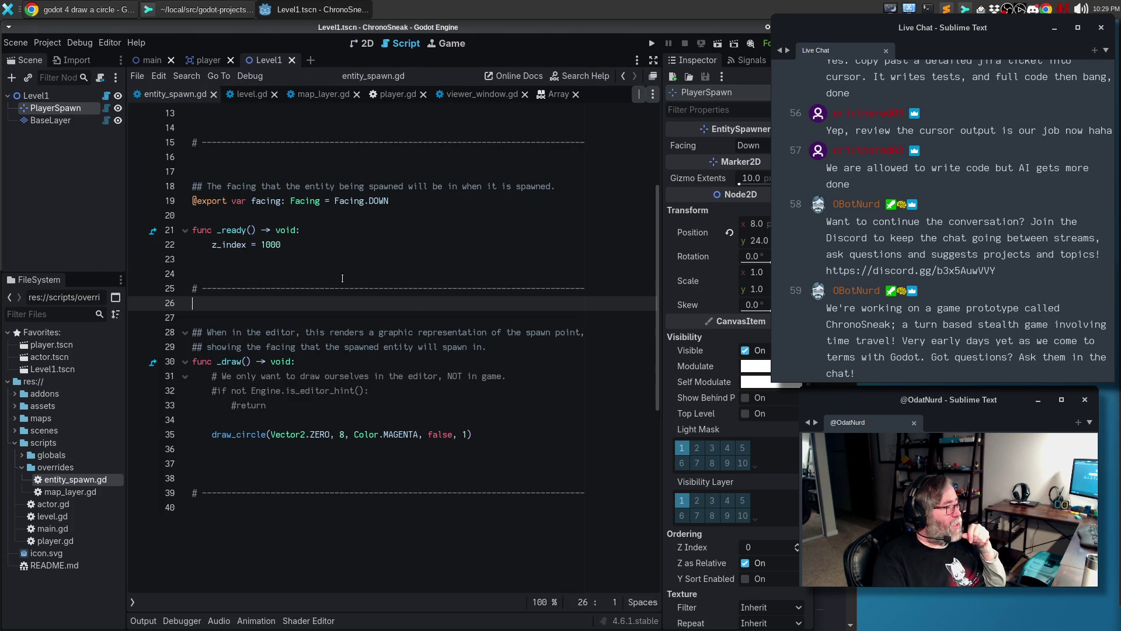
Delete the _ready function from entity_spawn.gd
mouse_move(321, 247)
left_mouse_down()
mouse_move(137, 245)
mouse_move(130, 235)
left_mouse_up()
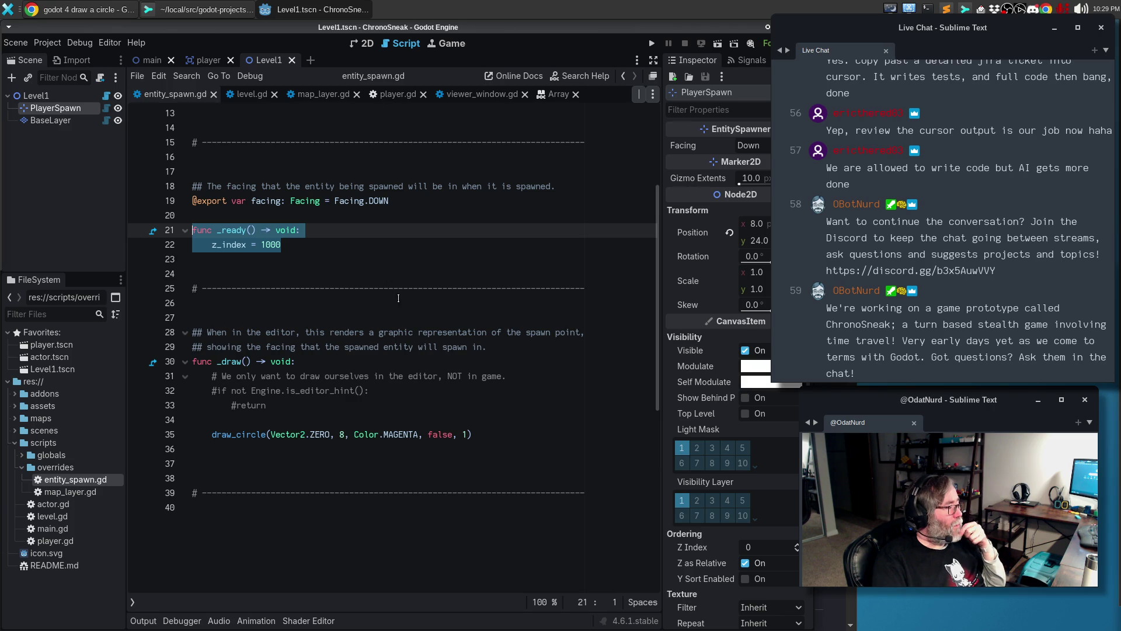
key("Delete")
key("Delete")
key("Delete")
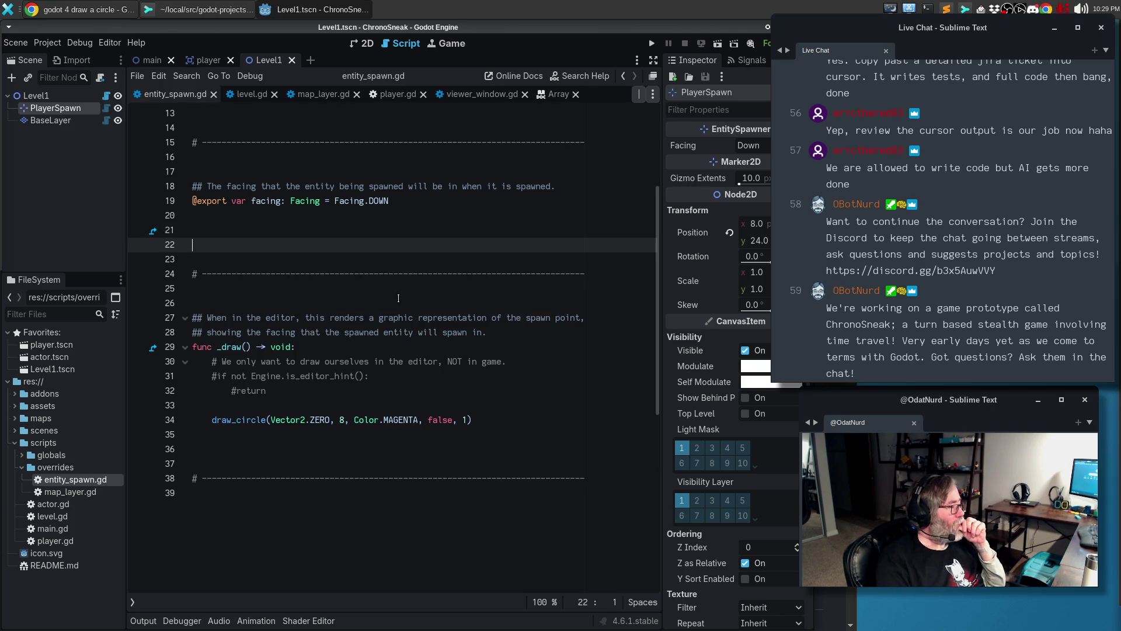
key("BackSpace")
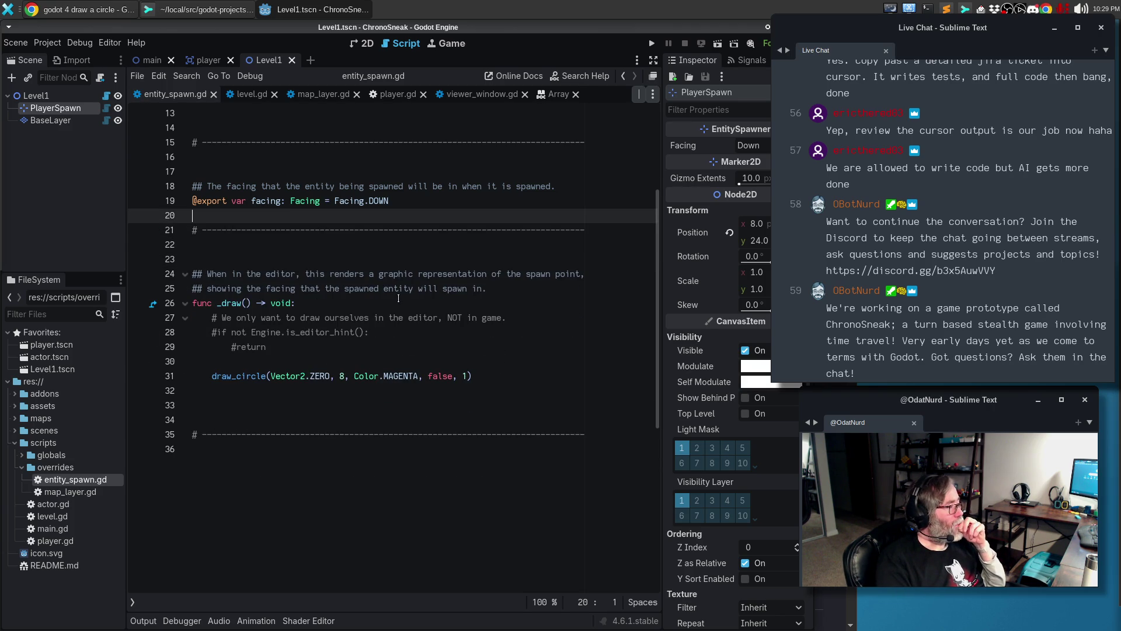
key("Return")
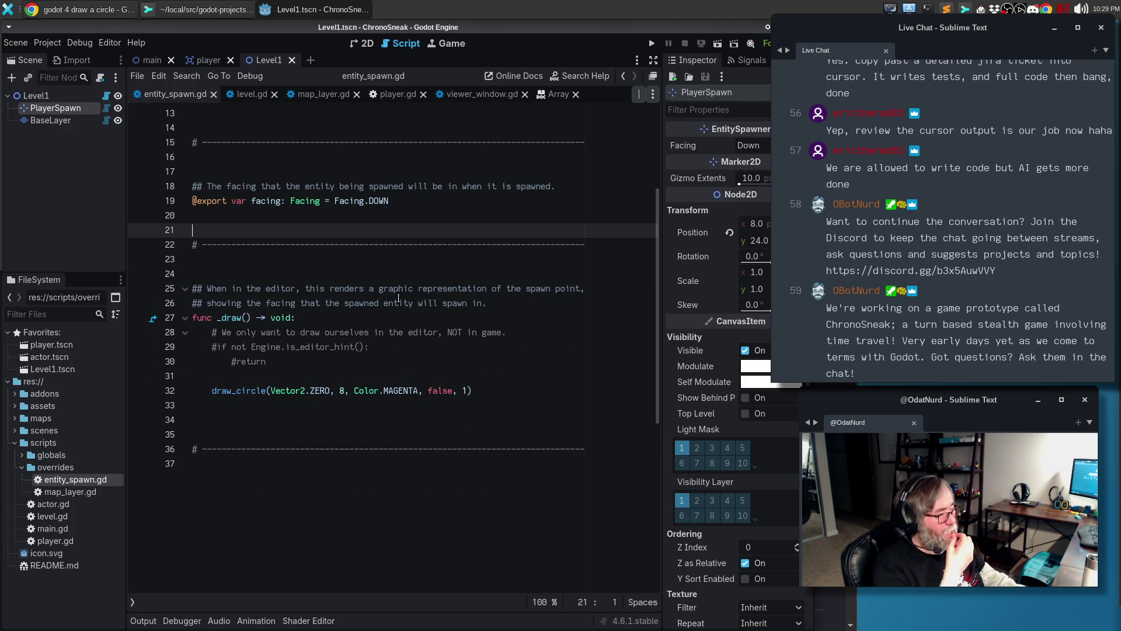
Uncomment the editor-only is_editor_hint check, raise the radius from 8 to 38, and test-run
mouse_move(266, 361)
left_mouse_down()
mouse_move(163, 361)
mouse_move(113, 340)
left_mouse_up()
key("ctrl+k")
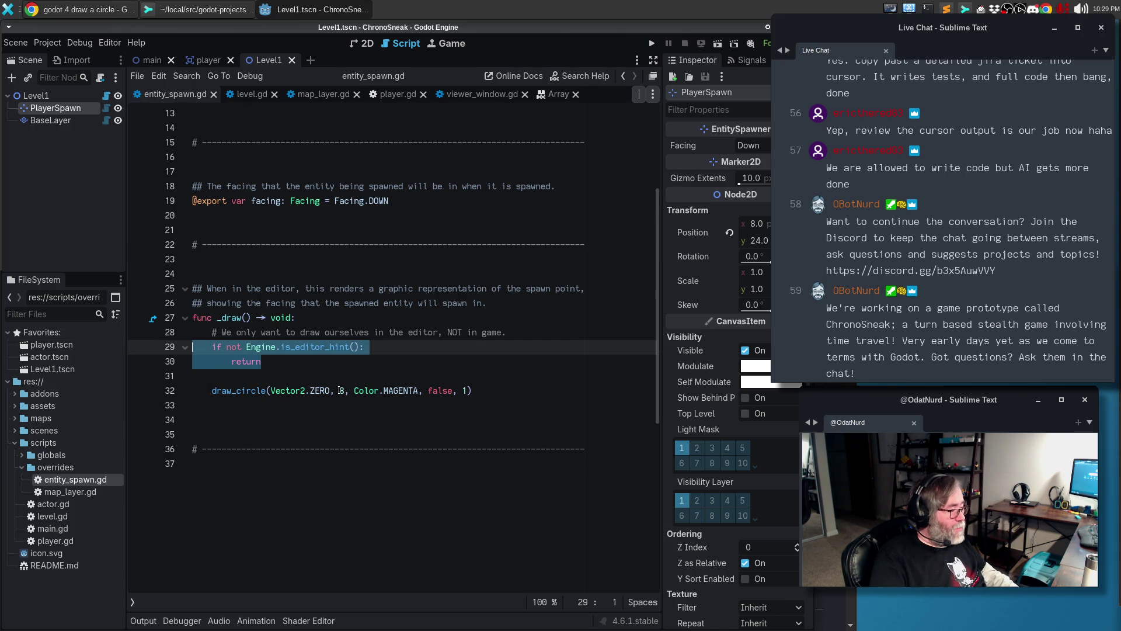
left_click(341, 390)
type("3")
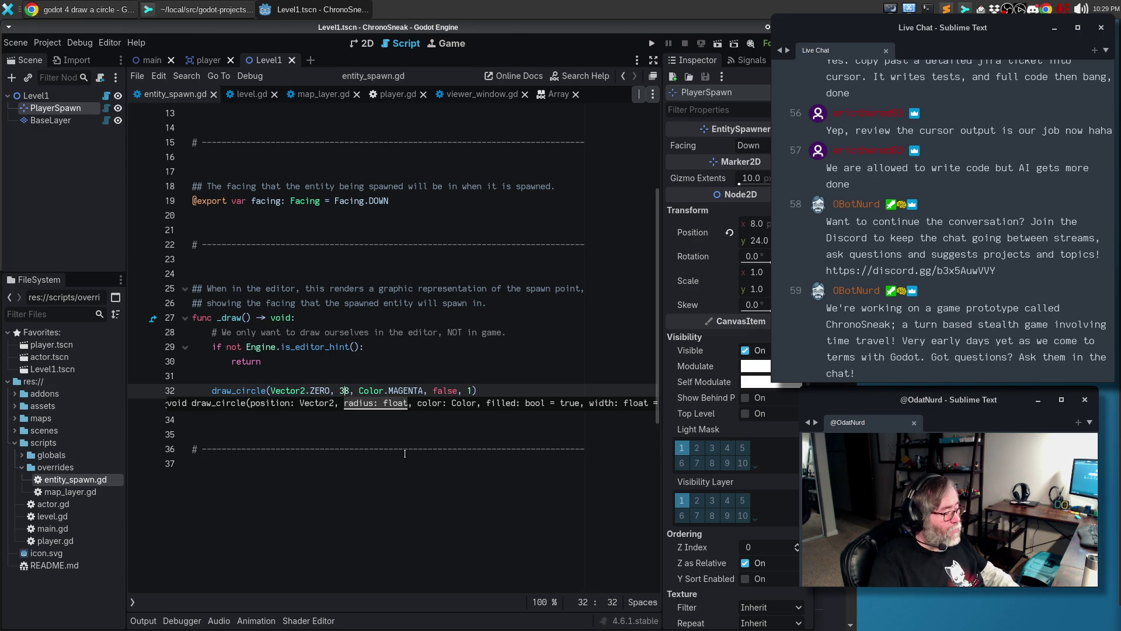
key("F5")
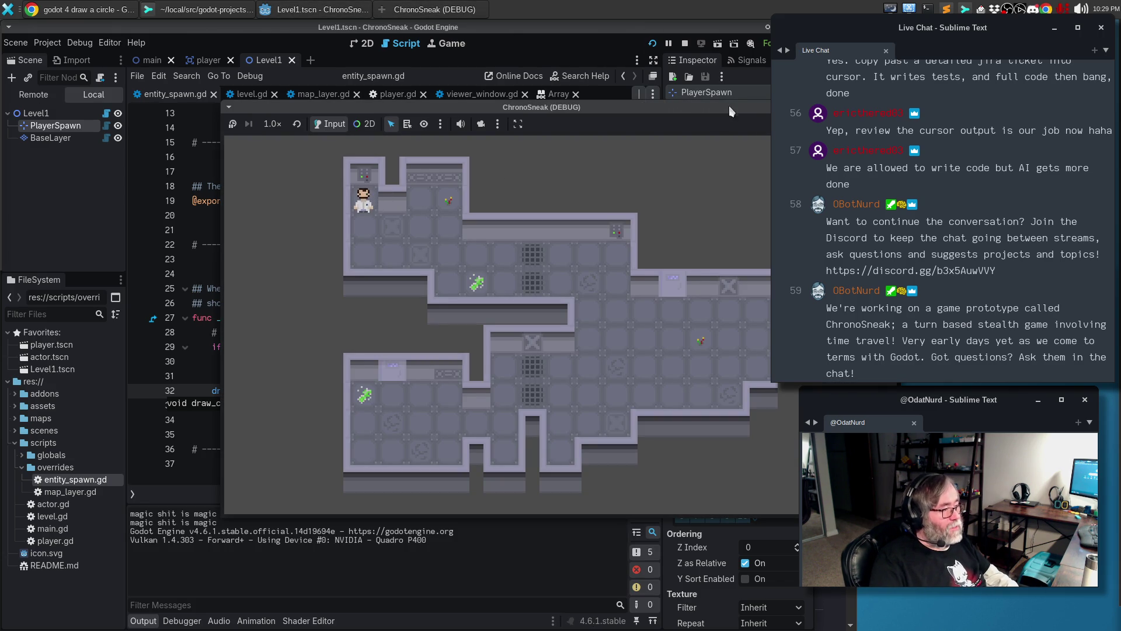
key("F8")
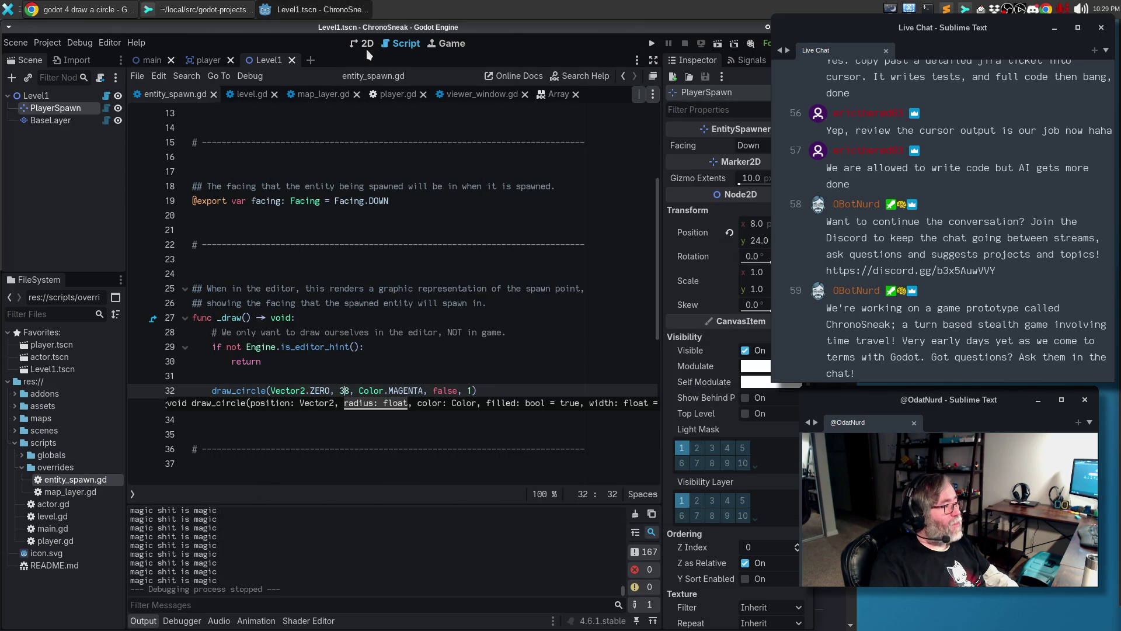
left_click(363, 45)
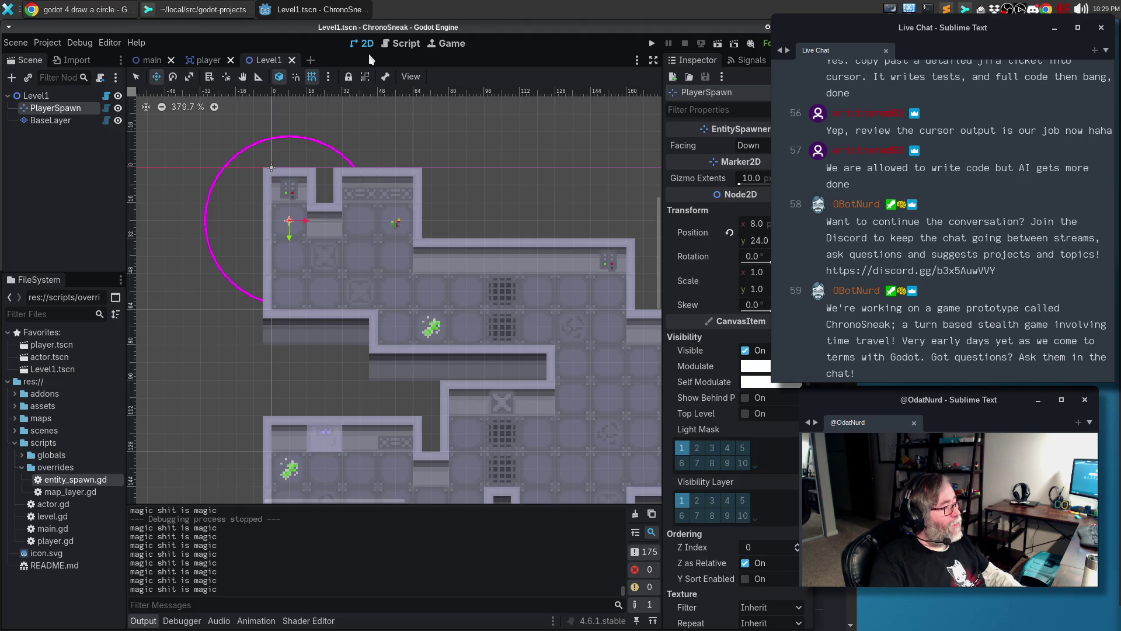
Look over the circle-drawing search results, then return to entity_spawn.gd in the script editor
key("alt+Tab")
key("alt+Tab")
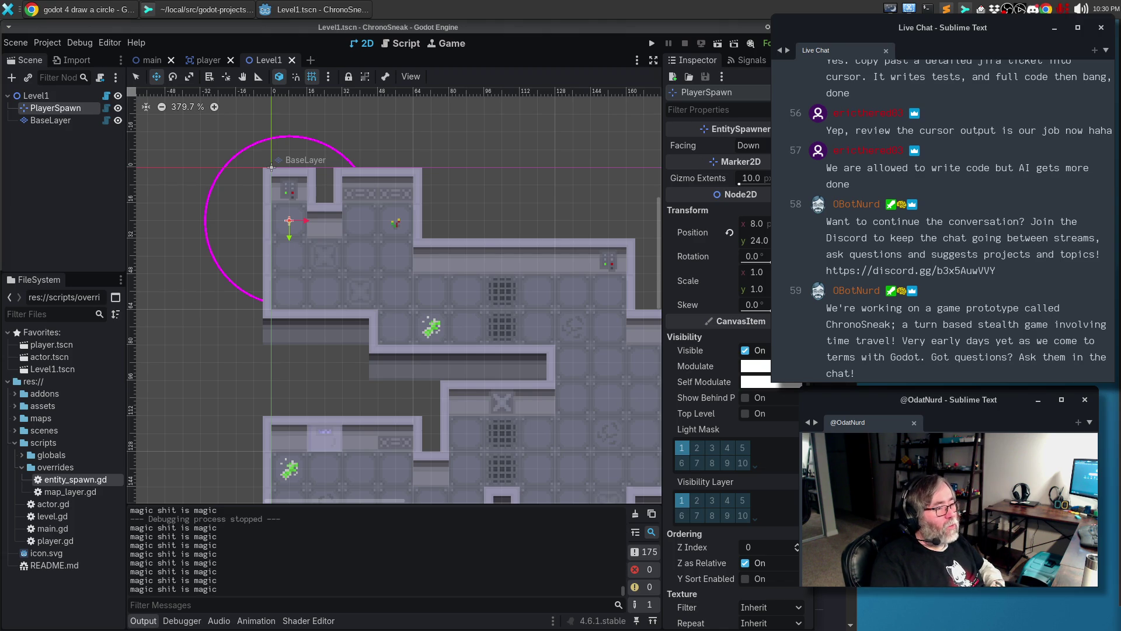
left_click(407, 43)
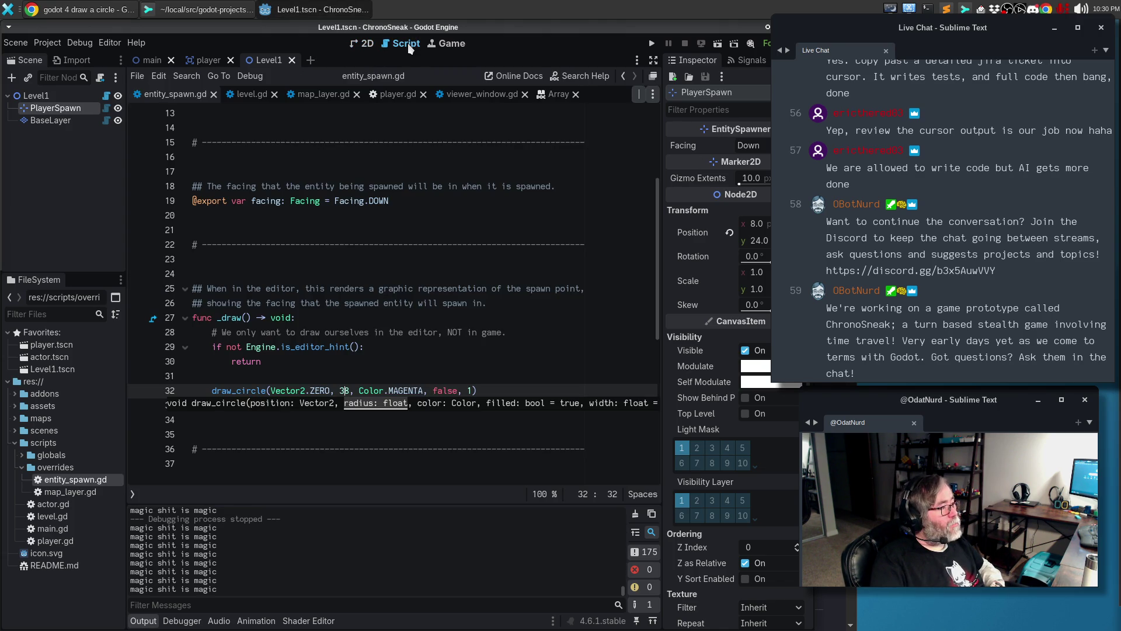
Add an _init() function on a new line after the separator comment
left_click(384, 302)
scroll(318, 234, "up", 2)
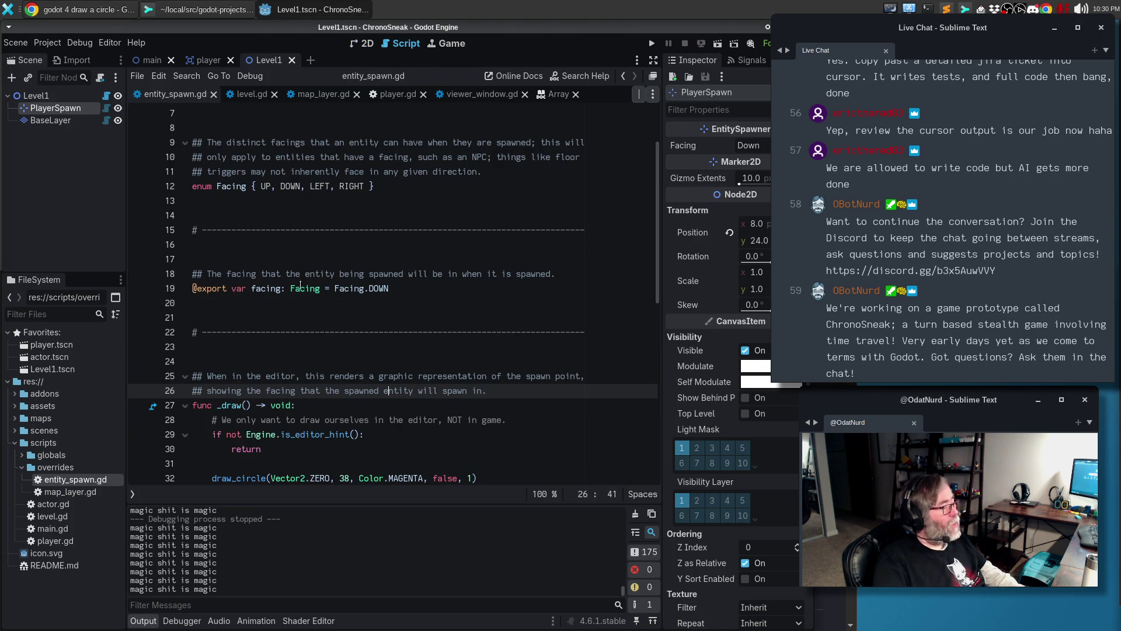
left_click(286, 345)
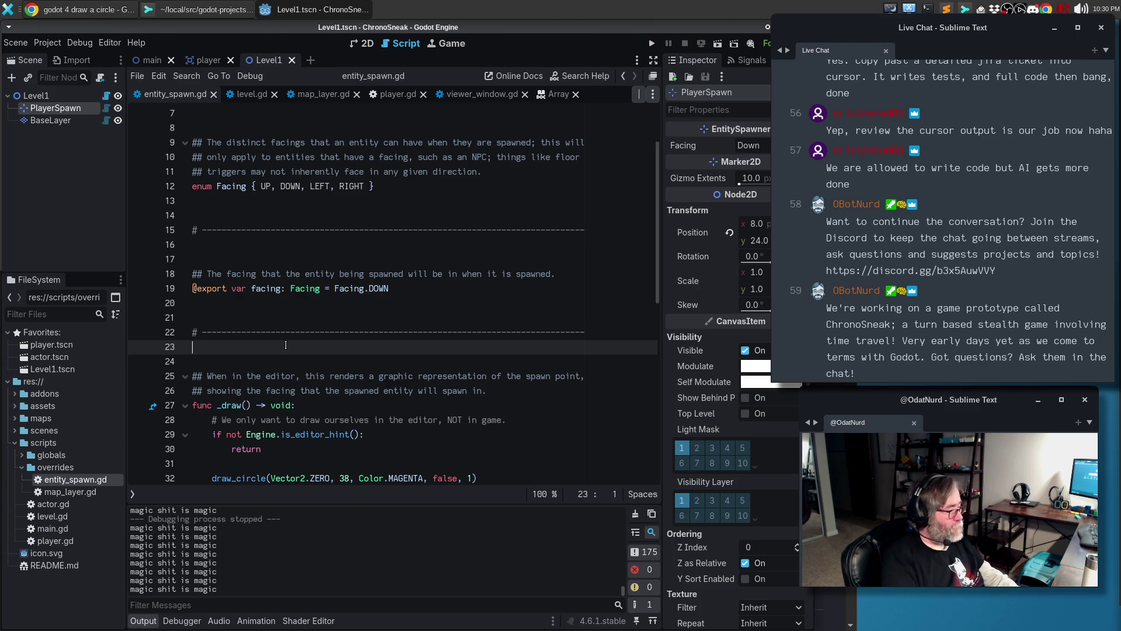
key("Return")
type("func _init")
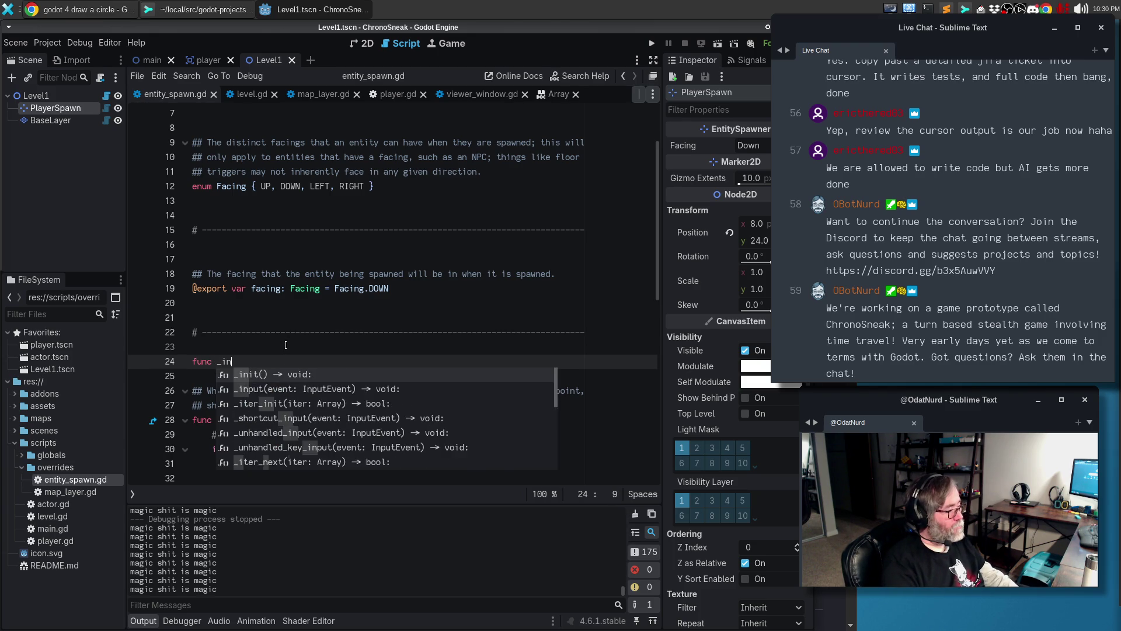
key("Return")
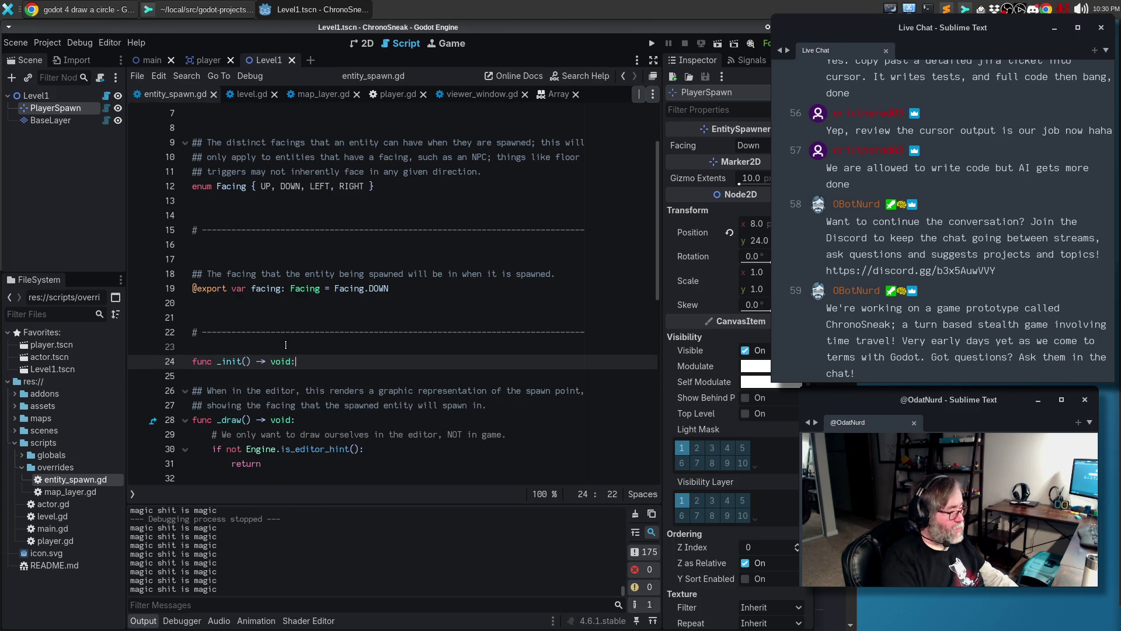
key("Return")
Put a blank line above _init and set z_index = 10000 in its body
key("Up")
key("Up")
key("Return")
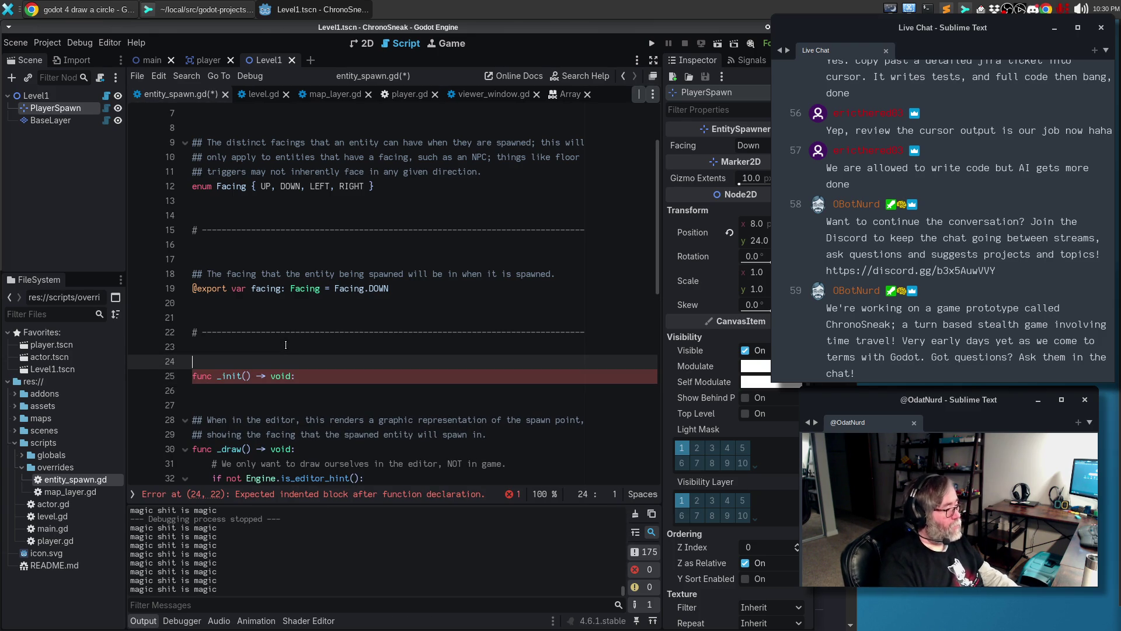
key("Down")
key("Down")
type("z_or")
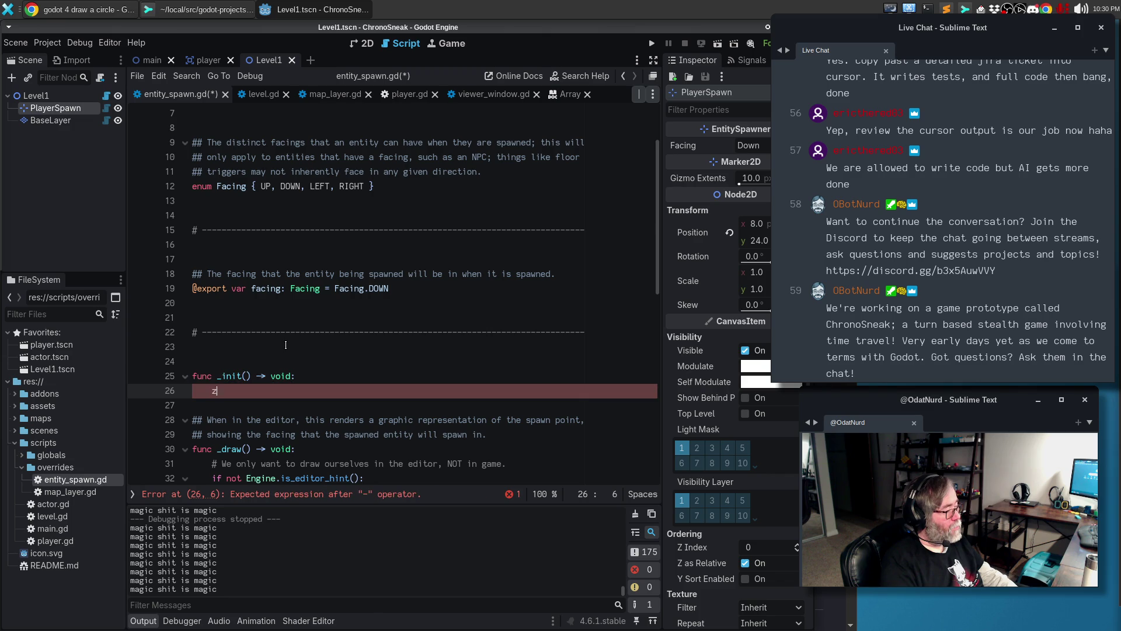
key("BackSpace")
key("BackSpace")
type("dex = 10000")
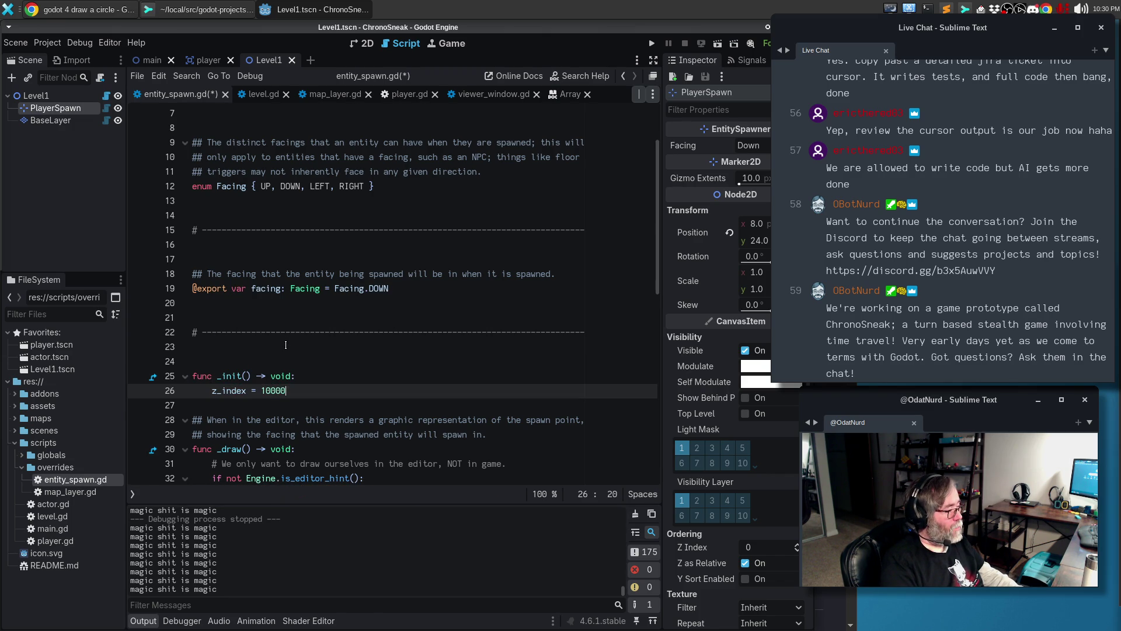
key("Return")
Paste a separator comment for _init, save the script, and run the game
key("Up")
key("Up")
key("Up")
key("Down")
key("Down")
key("Down")
key("Down")
key("Down")
key("ctrl+v")
key("Up")
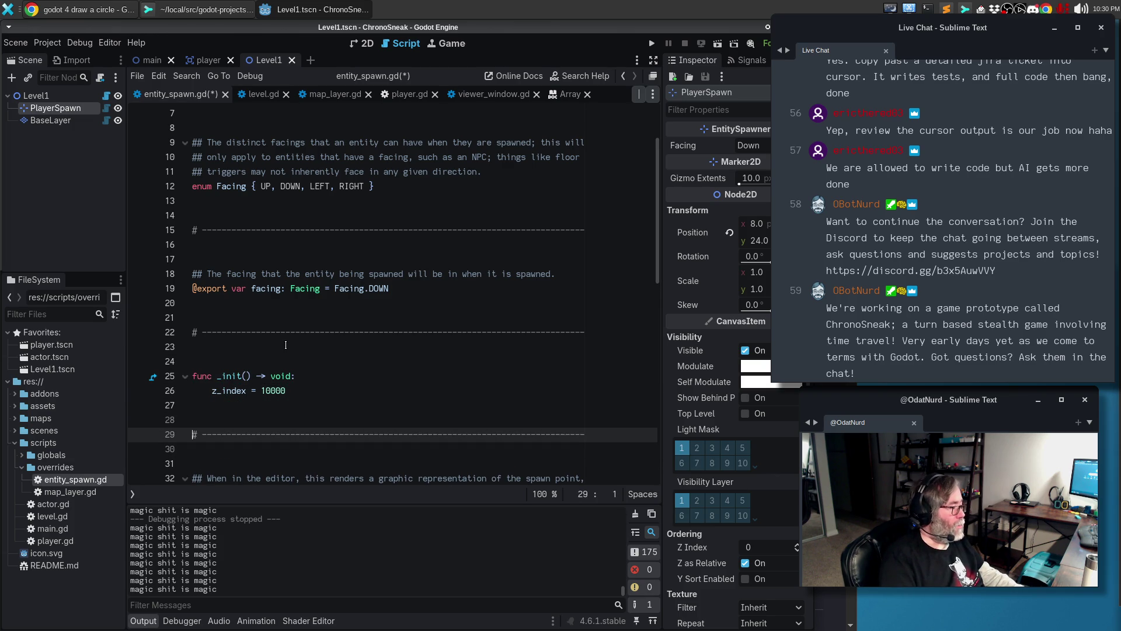
key("ctrl+s")
scroll(386, 338, "down", 3)
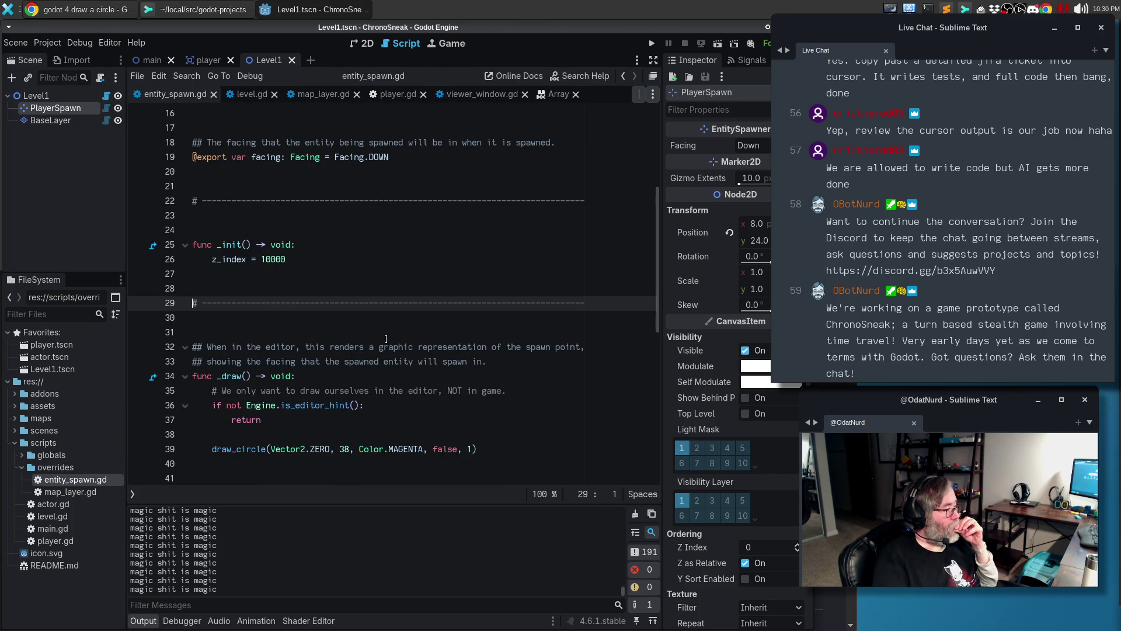
key("F5")
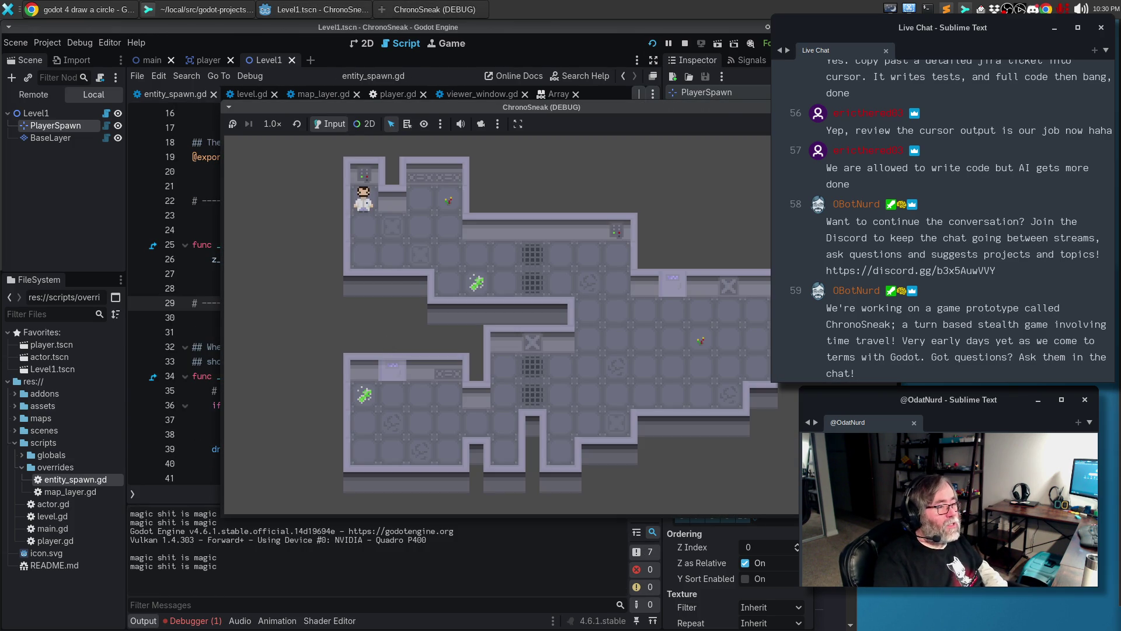
Stop the game, return to Level1's 2D view, and toggle PlayerSpawn's visibility off and on
key("F8")
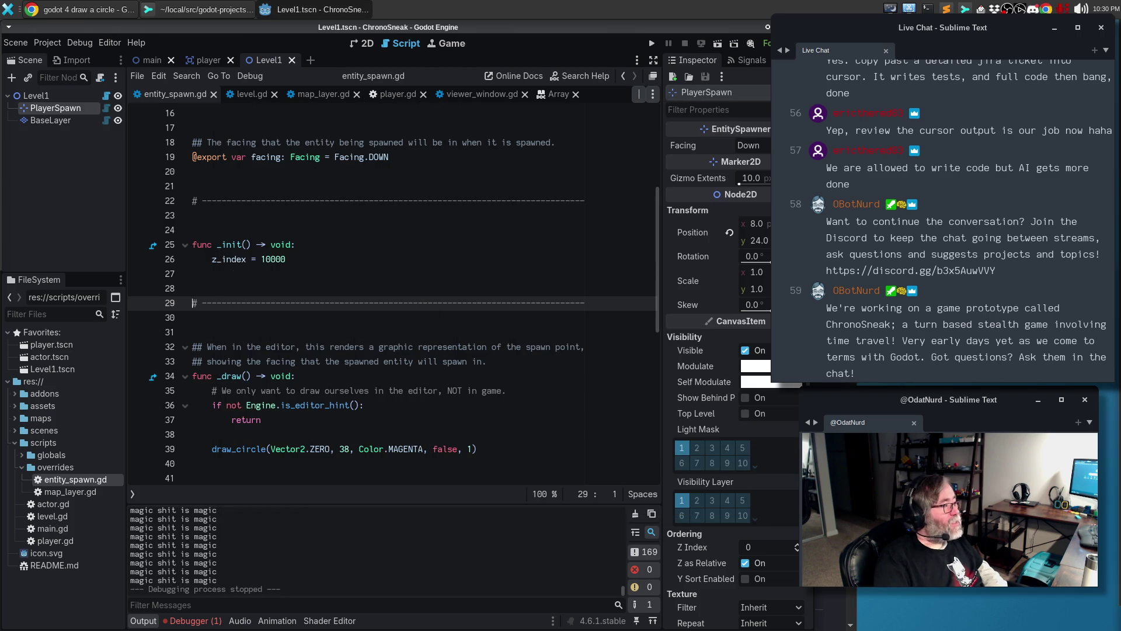
left_click(363, 43)
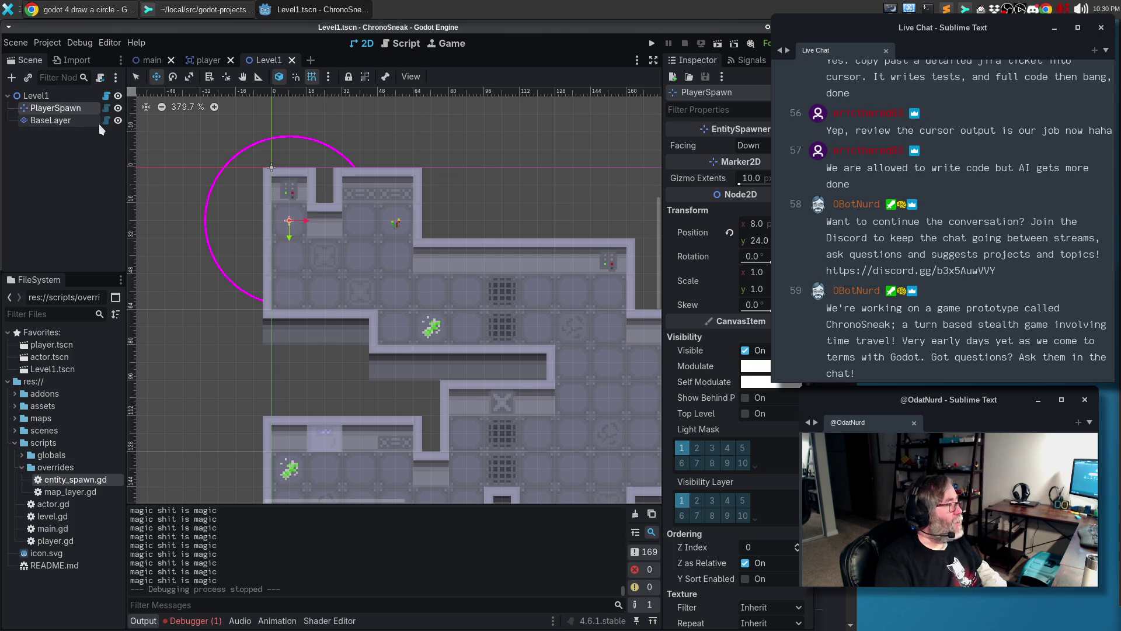
left_click(118, 108)
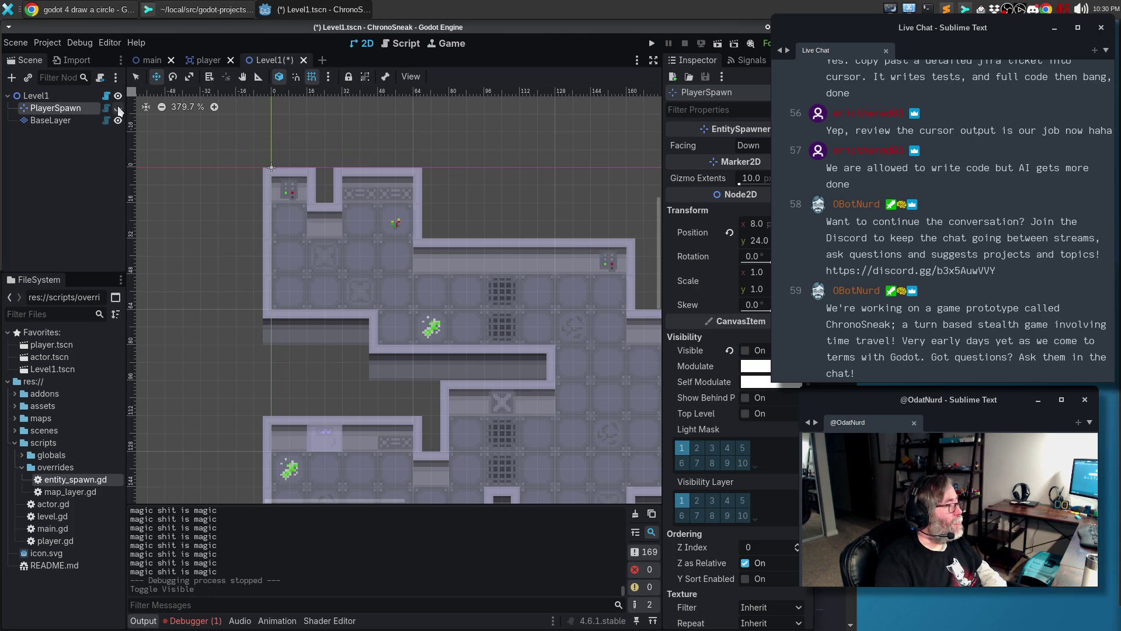
left_click(118, 108)
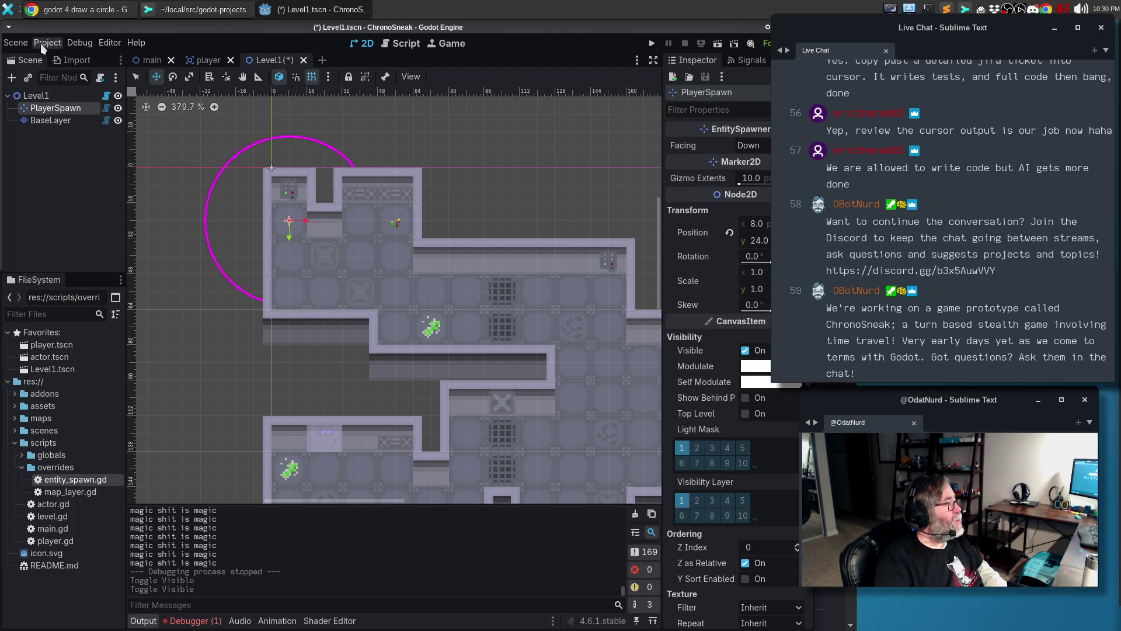
left_click(17, 43)
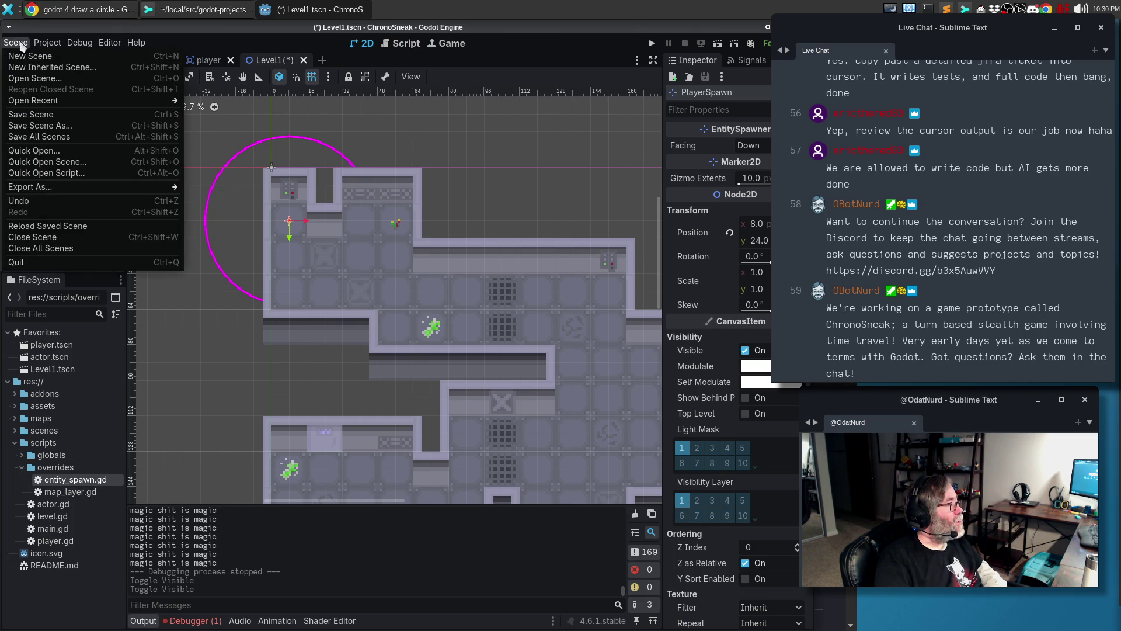
Save and reload Level1, then inspect the entity_spawn.gd:26 z_index exceeds CANVAS_ITEM_Z_MAX error
left_click(222, 242)
key("ctrl+s")
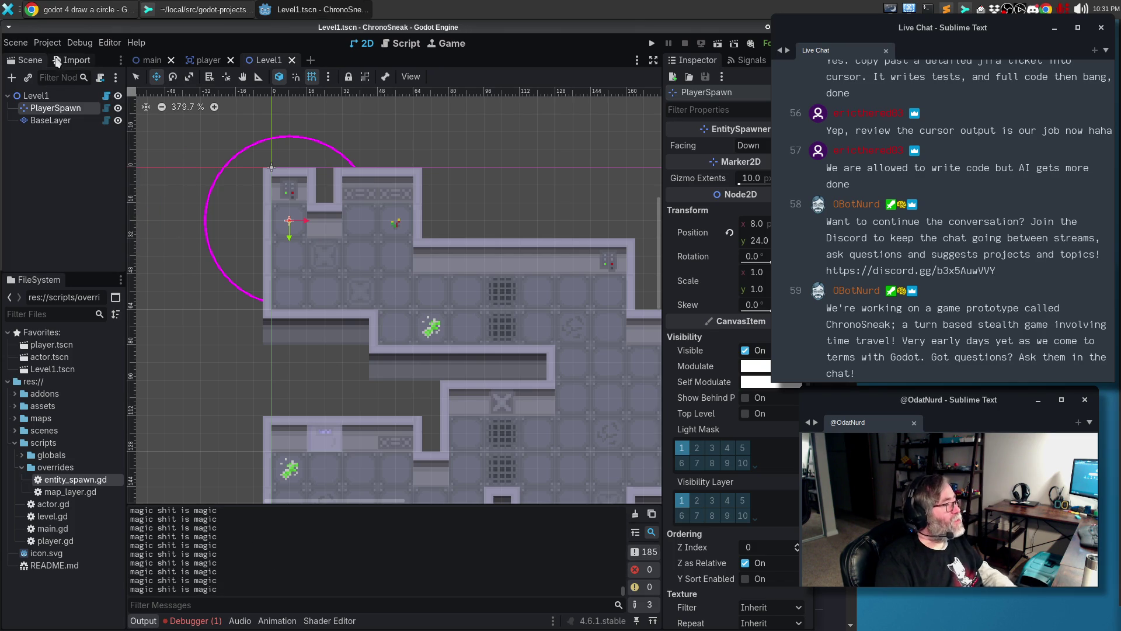
left_click(16, 43)
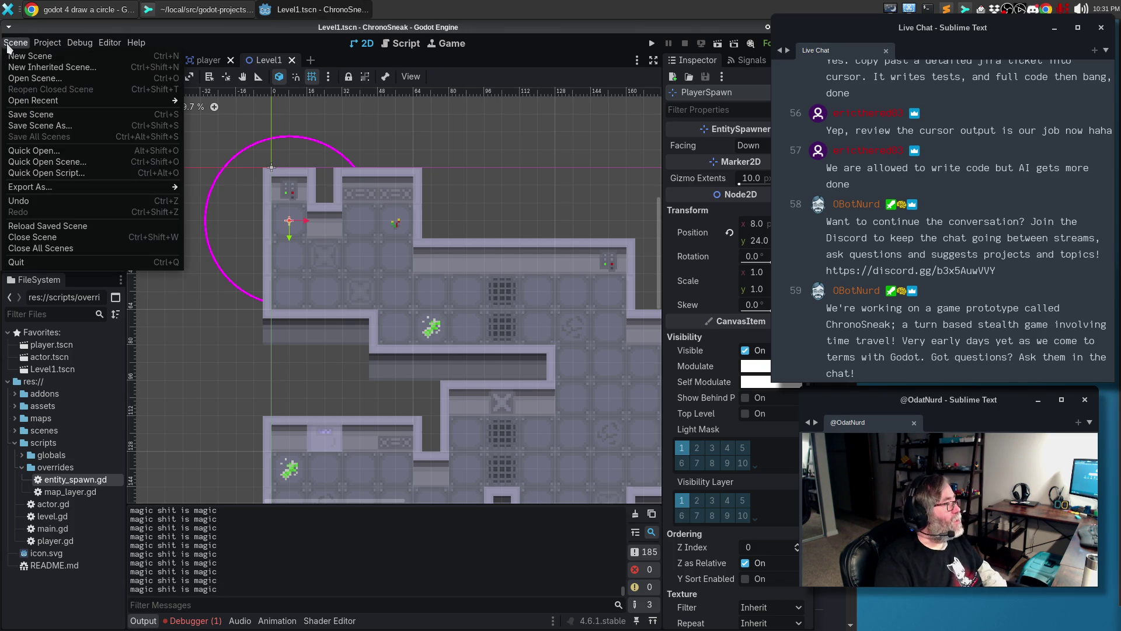
left_click(34, 226)
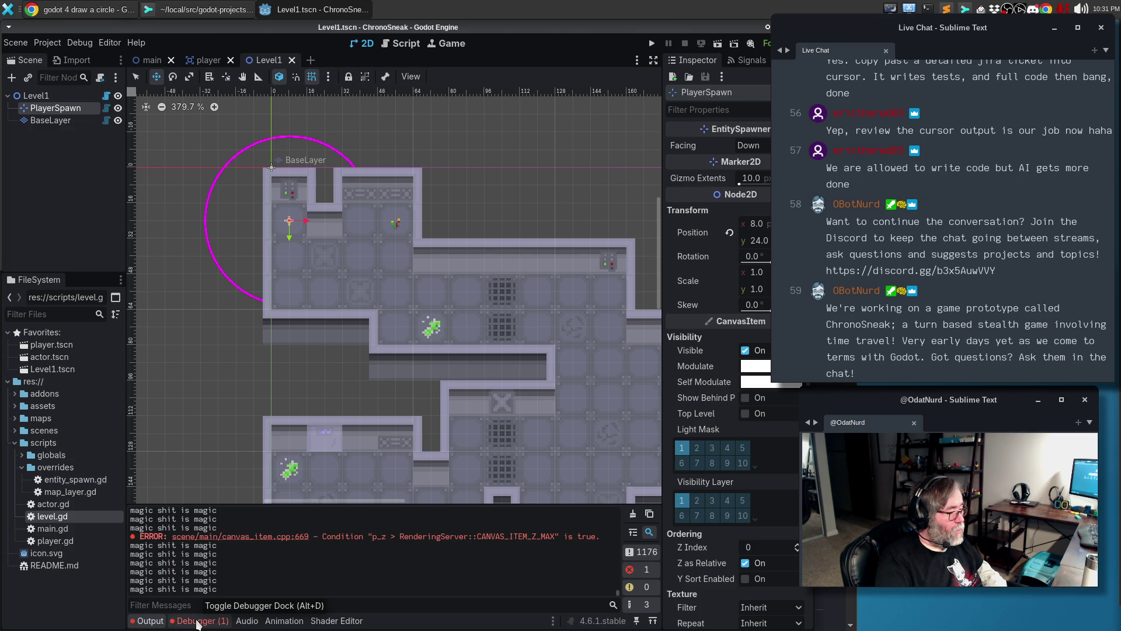
left_click(197, 623)
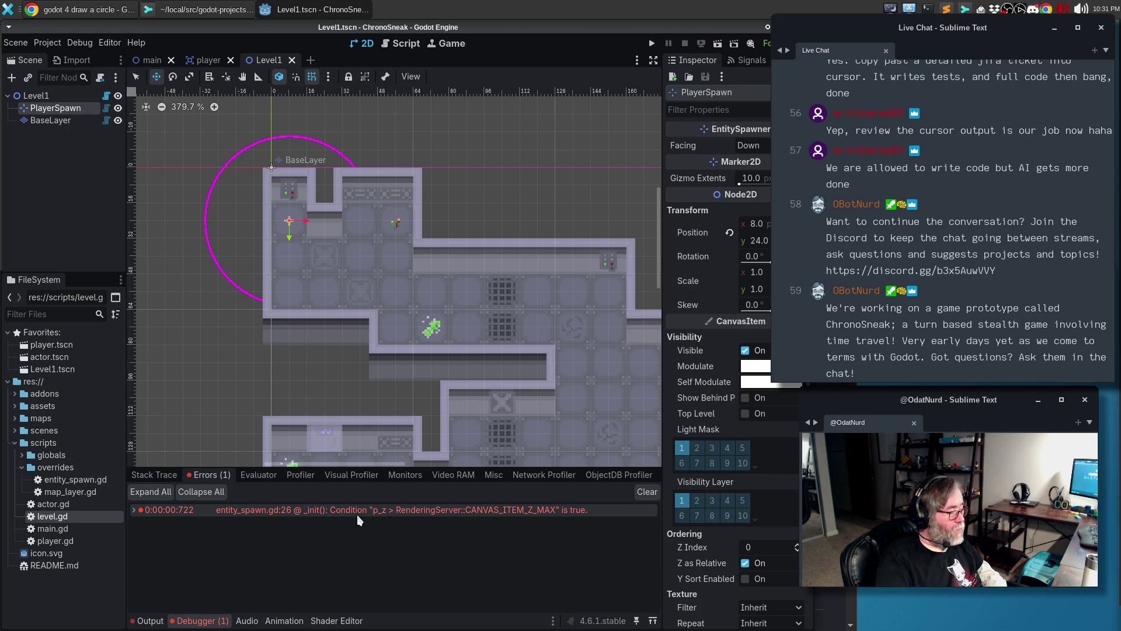
mouse_move(358, 512)
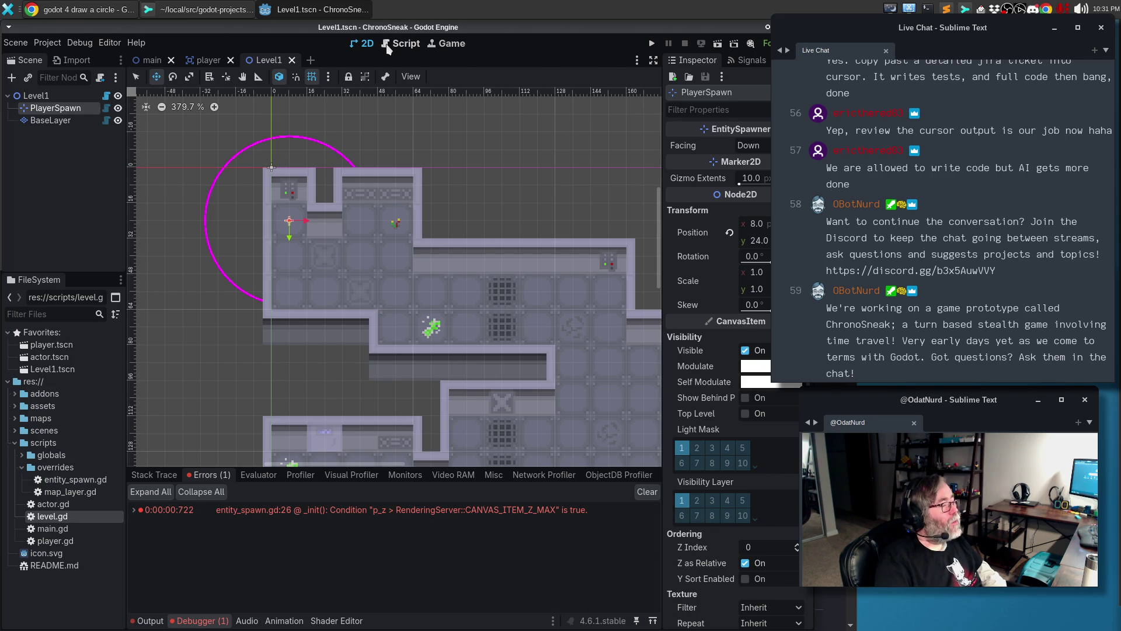
Reduce the z_index in entity_spawn.gd to 1000 and reload the saved Level1 scene
left_click(402, 43)
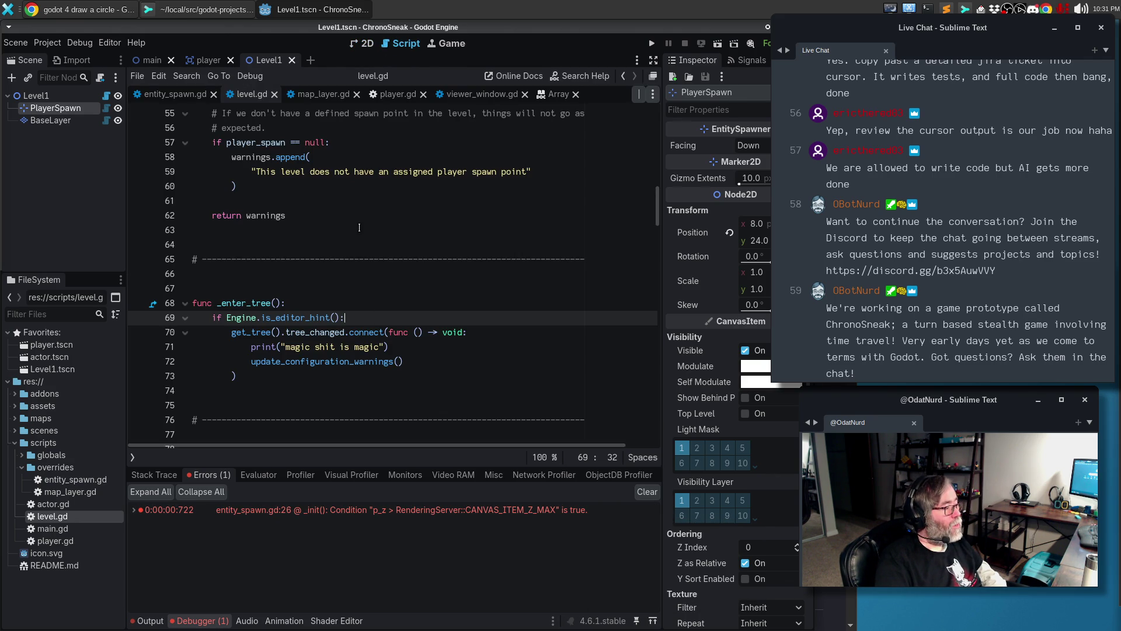
left_click(175, 94)
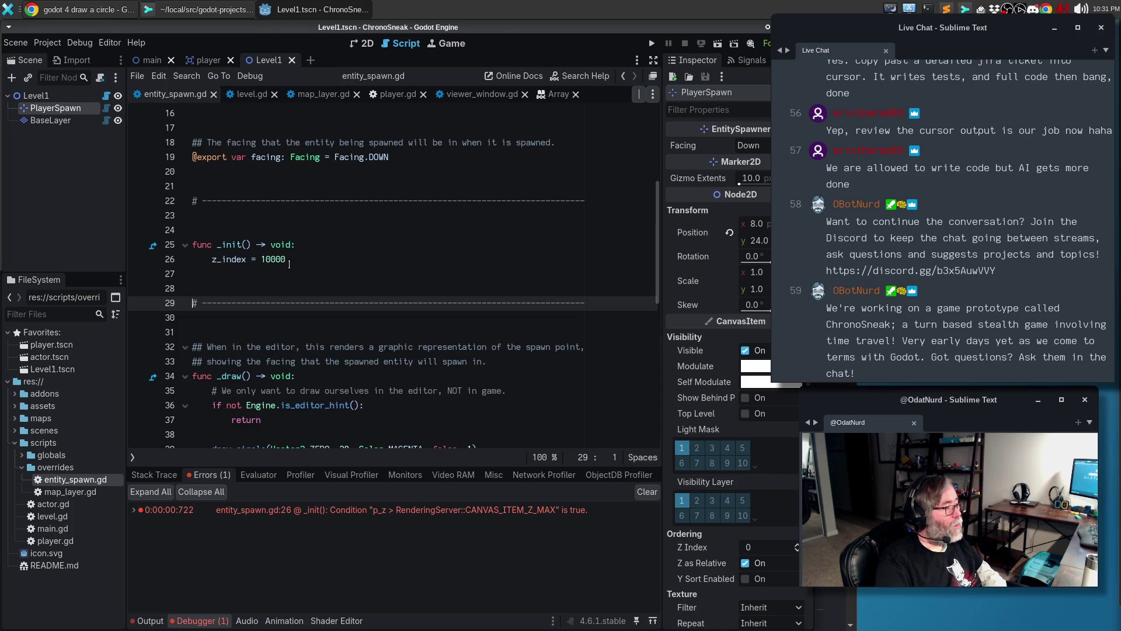
left_click(289, 260)
key("BackSpace")
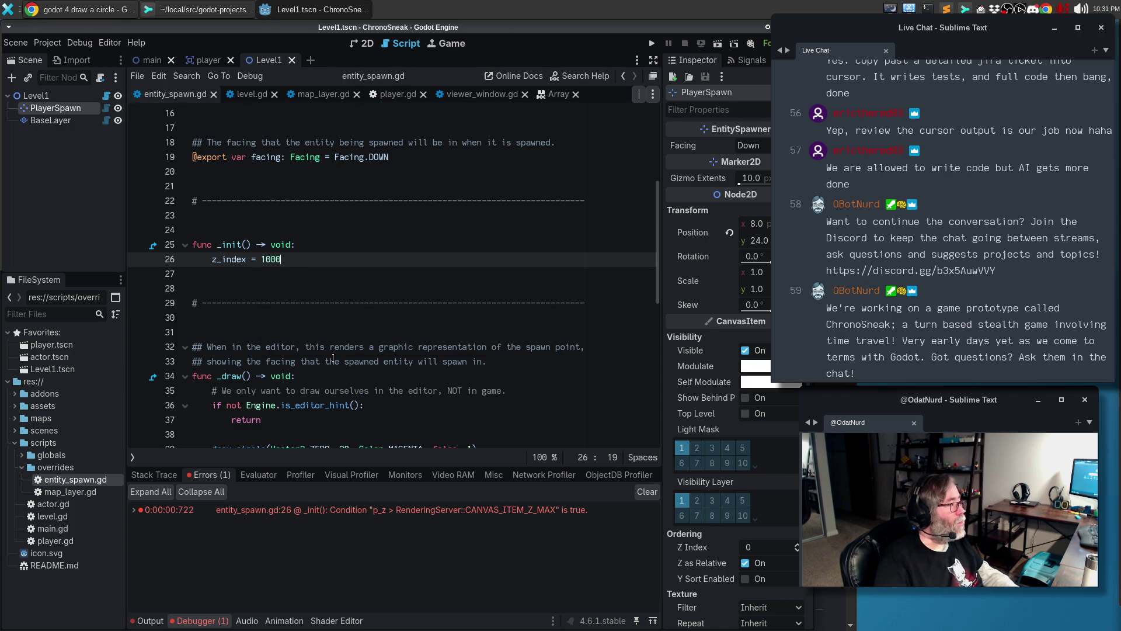
left_click(364, 44)
left_click(16, 46)
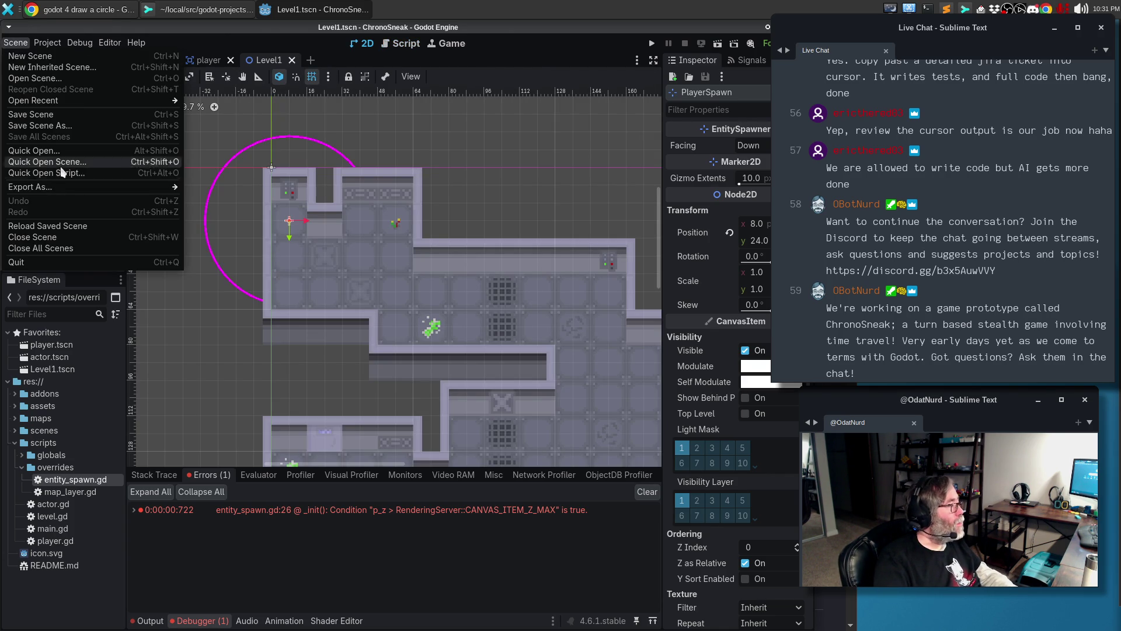
left_click(64, 226)
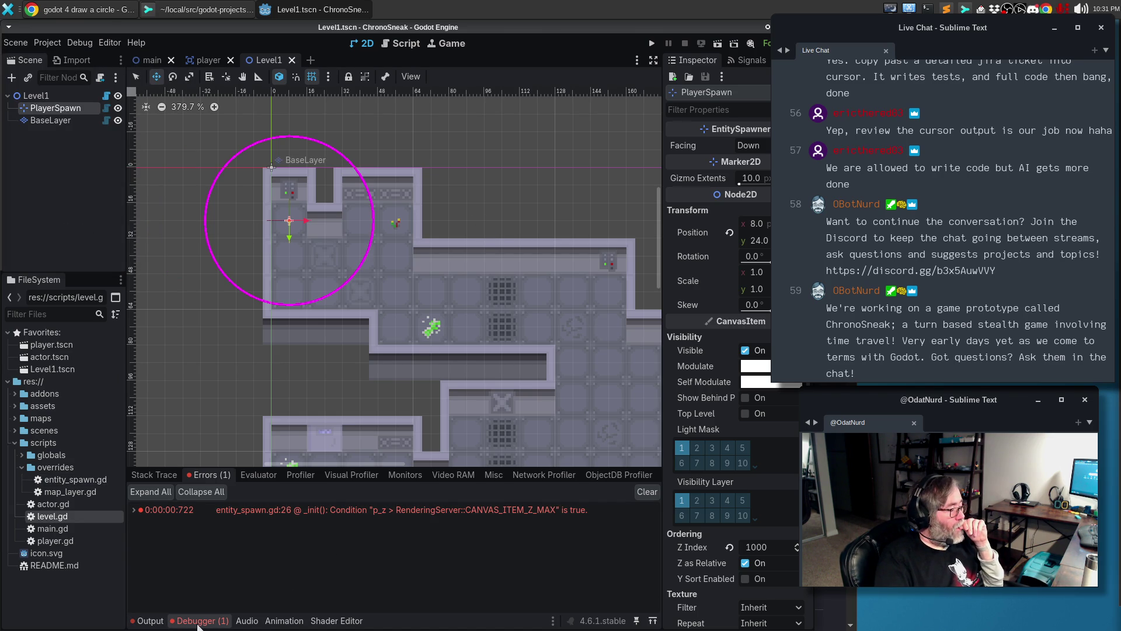
Clear the debugger errors and the output log, then reload the saved scene again
left_click(646, 495)
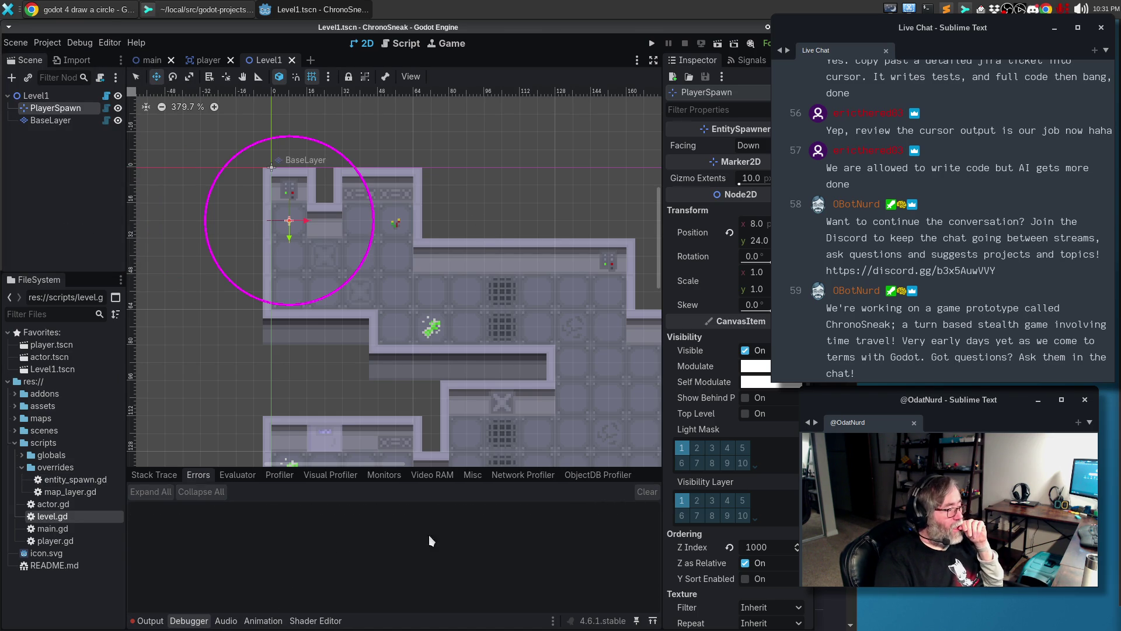
left_click(148, 621)
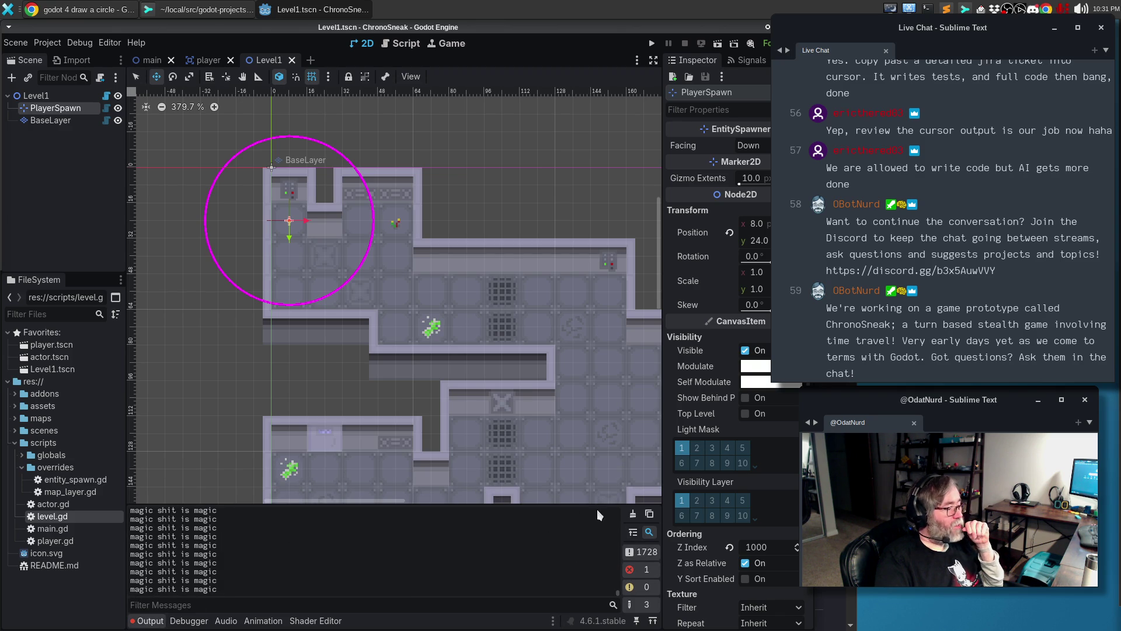
left_click(633, 514)
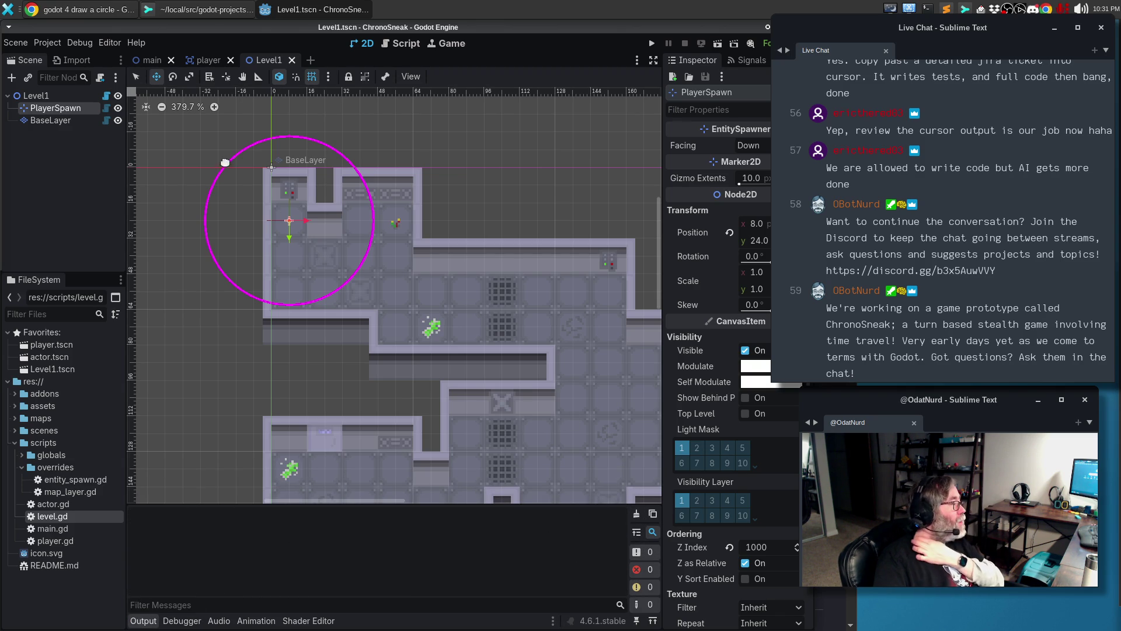
left_click(20, 43)
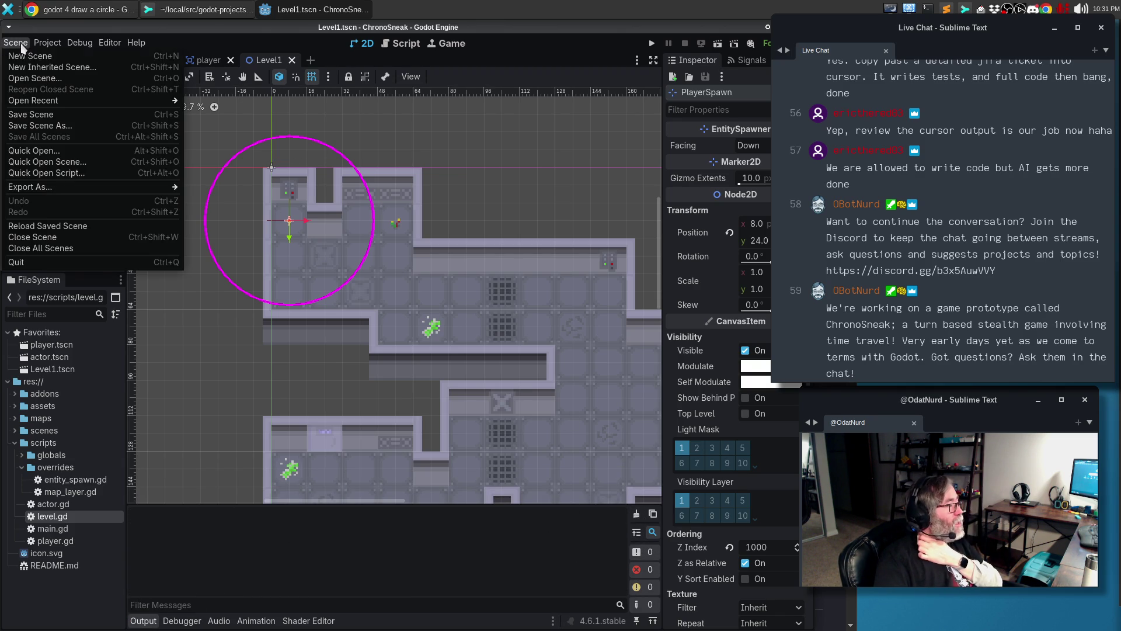
left_click(44, 227)
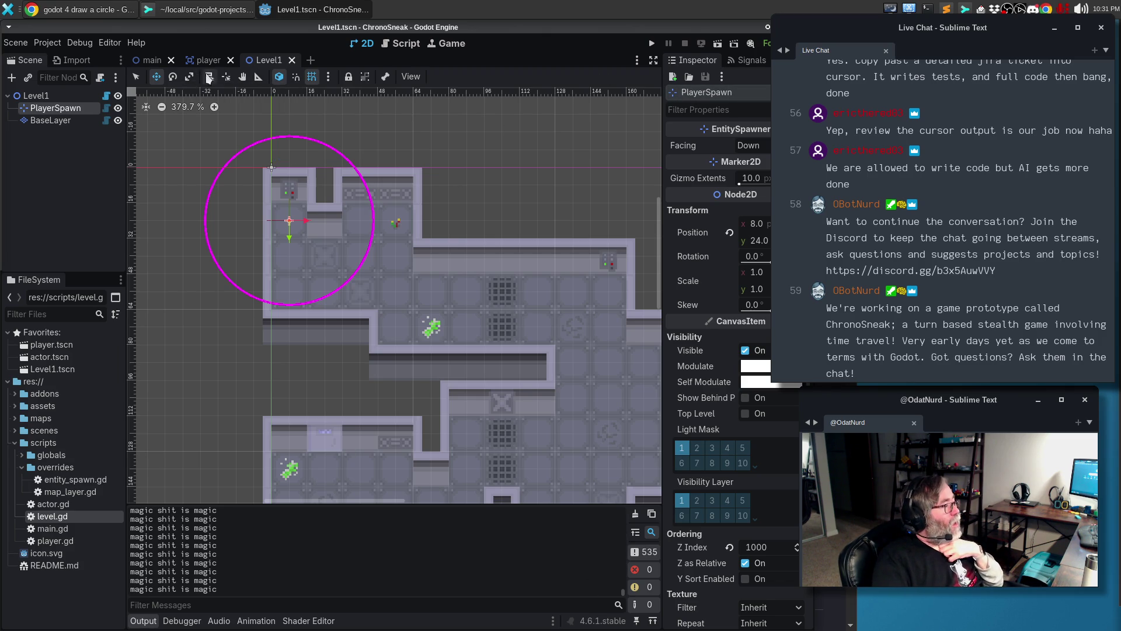
Open the entity_spawn.gd script in the script editor, briefly checking the 2D level
mouse_move(208, 61)
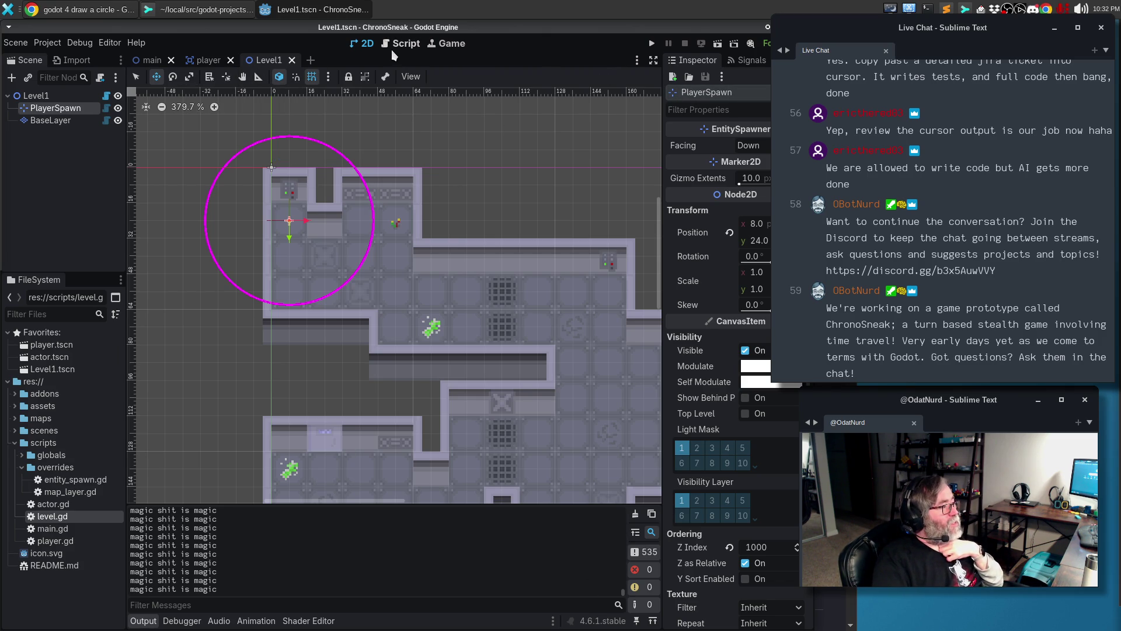
left_click(397, 51)
scroll(320, 384, "down", 20)
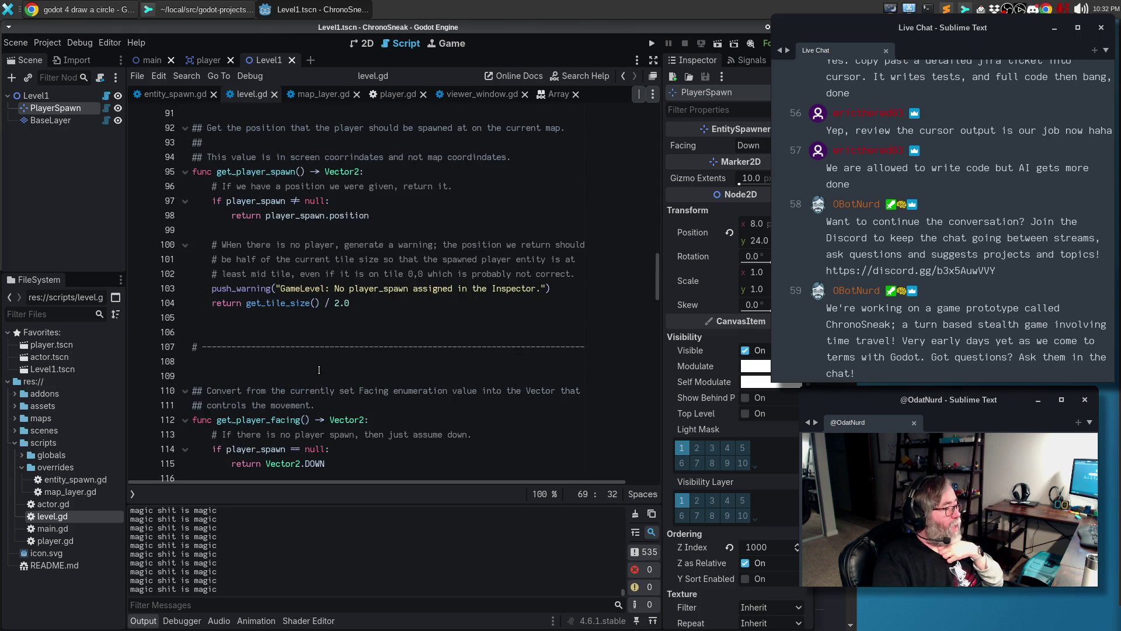
scroll(320, 369, "down", 17)
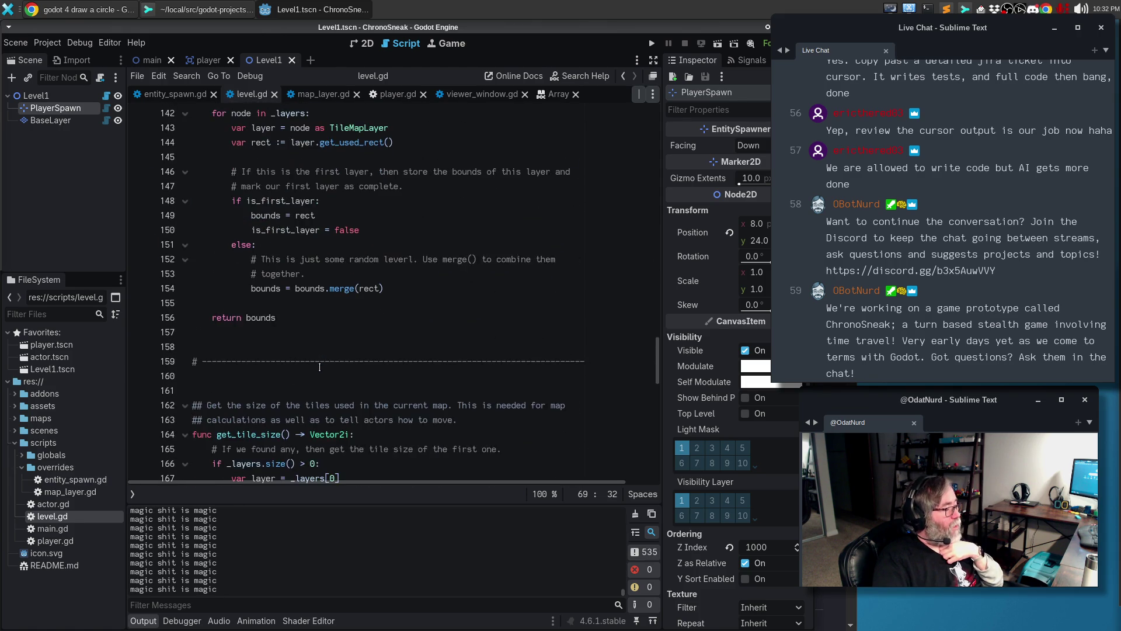
scroll(320, 368, "down", 9)
scroll(319, 367, "up", 7)
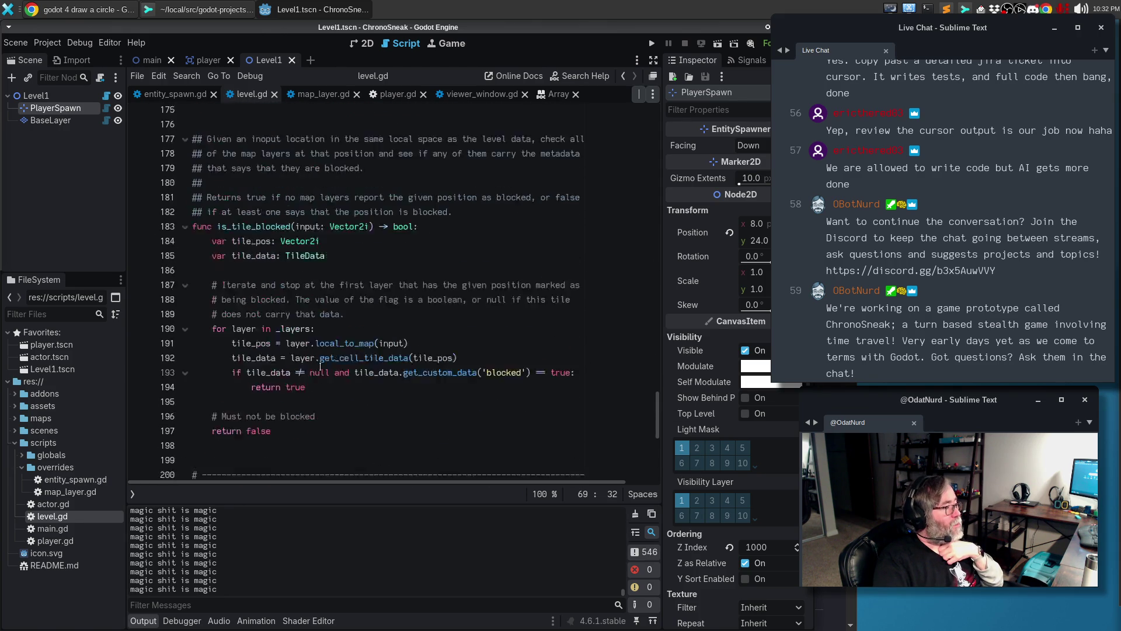
left_click(172, 95)
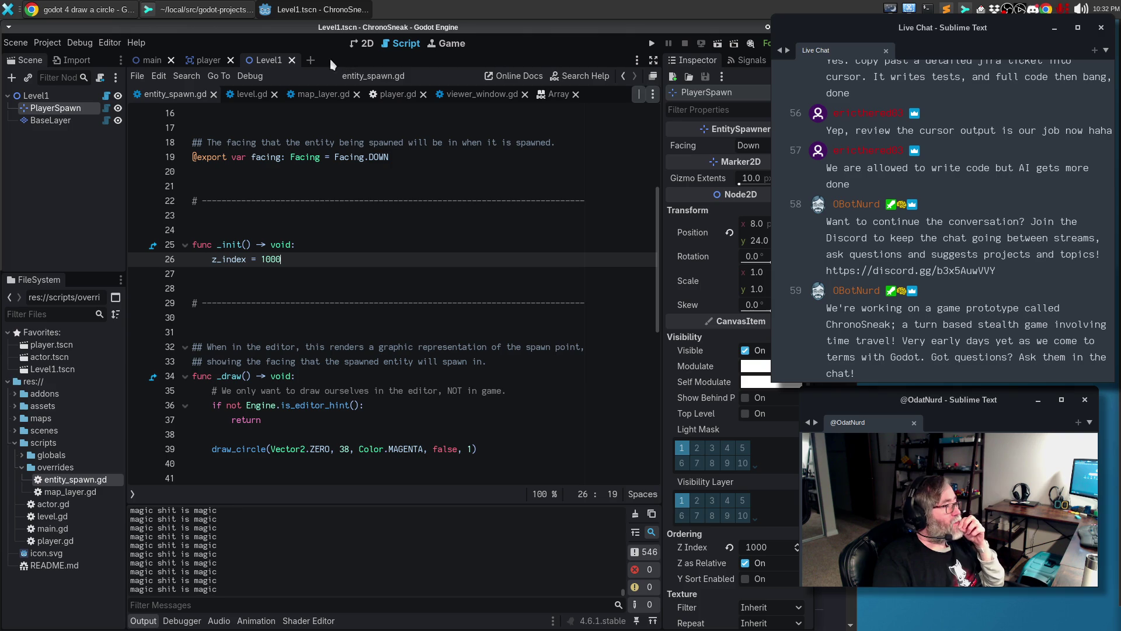
left_click(360, 44)
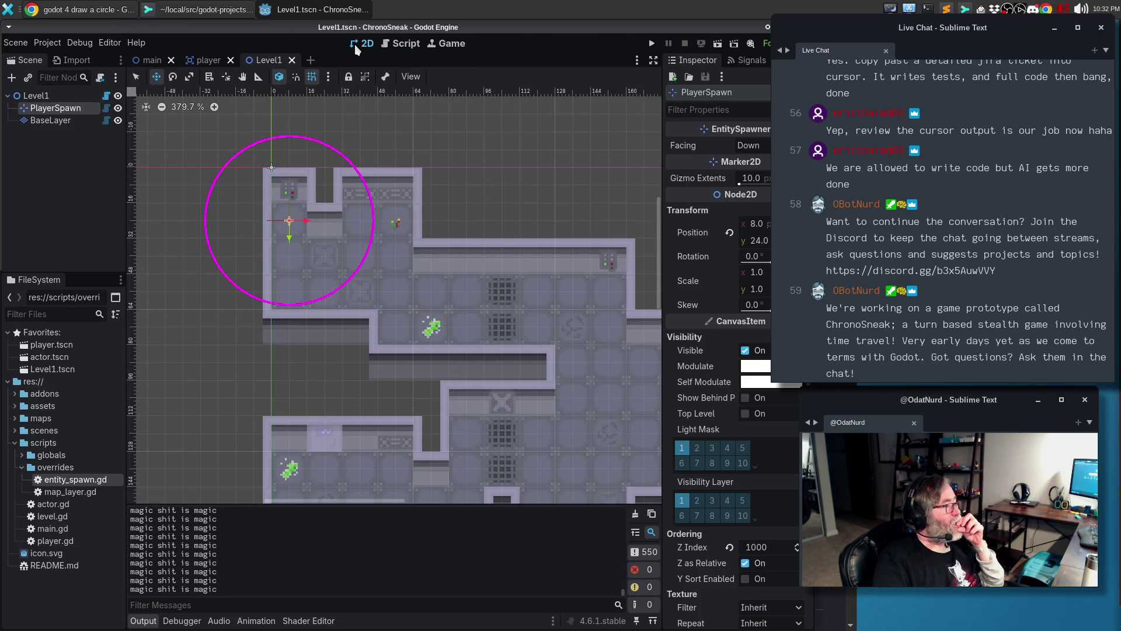
left_click(392, 47)
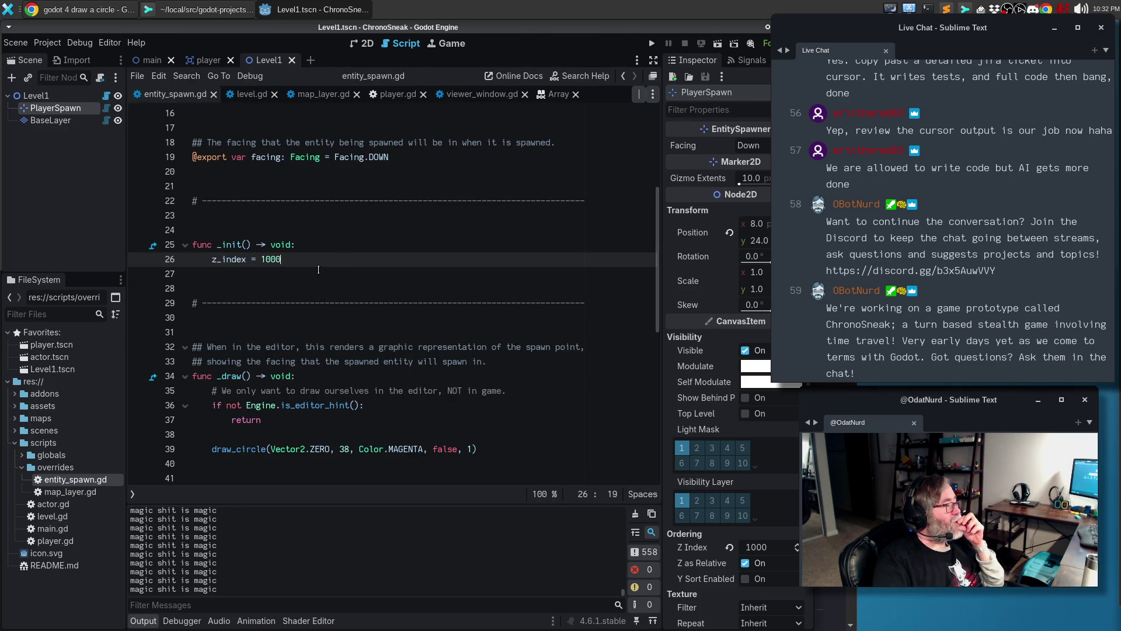
Begin a doc comment above _init: markers never visualized at runtime need a high z-index
left_click(289, 226)
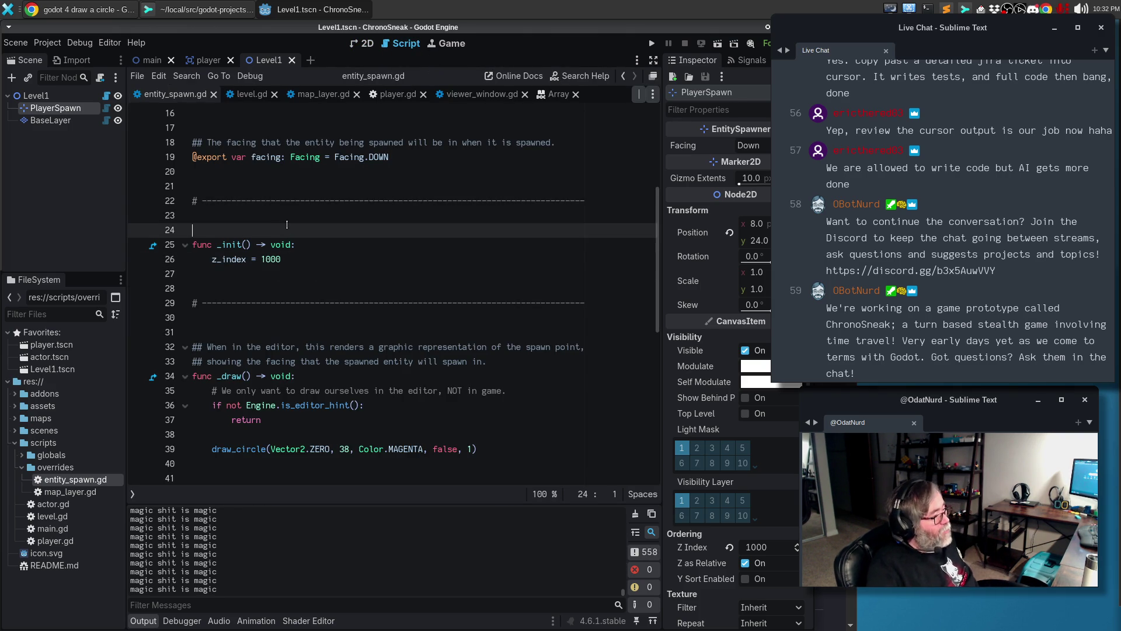
key("Return")
type("$$")
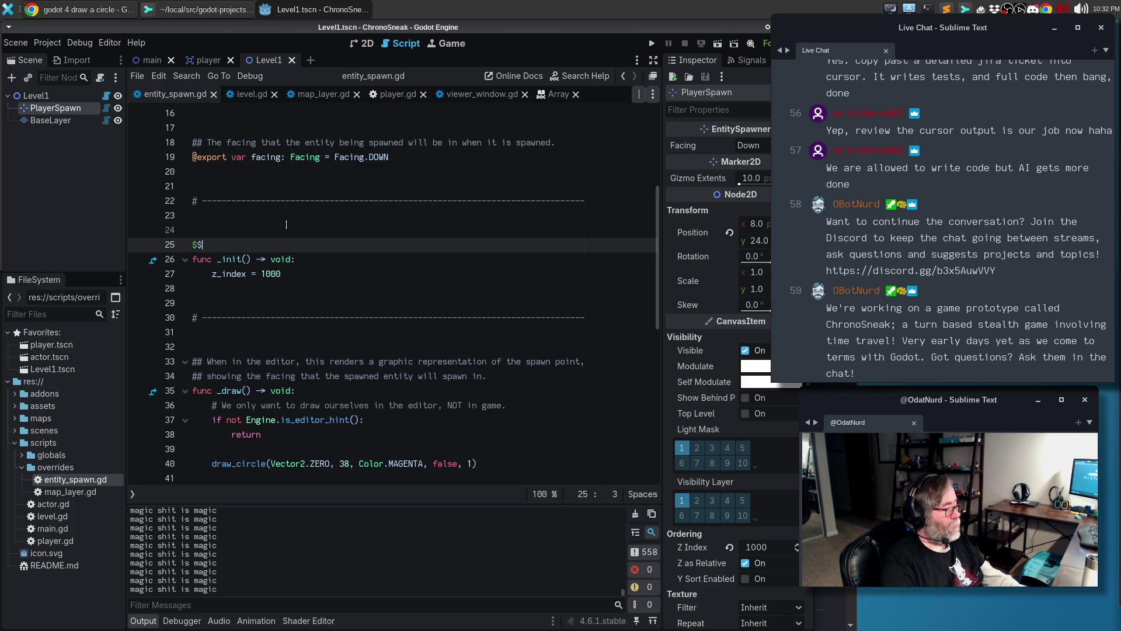
key("BackSpace")
key("BackSpace")
type("#")
type(" Th")
key("BackSpace")
type("Since ")
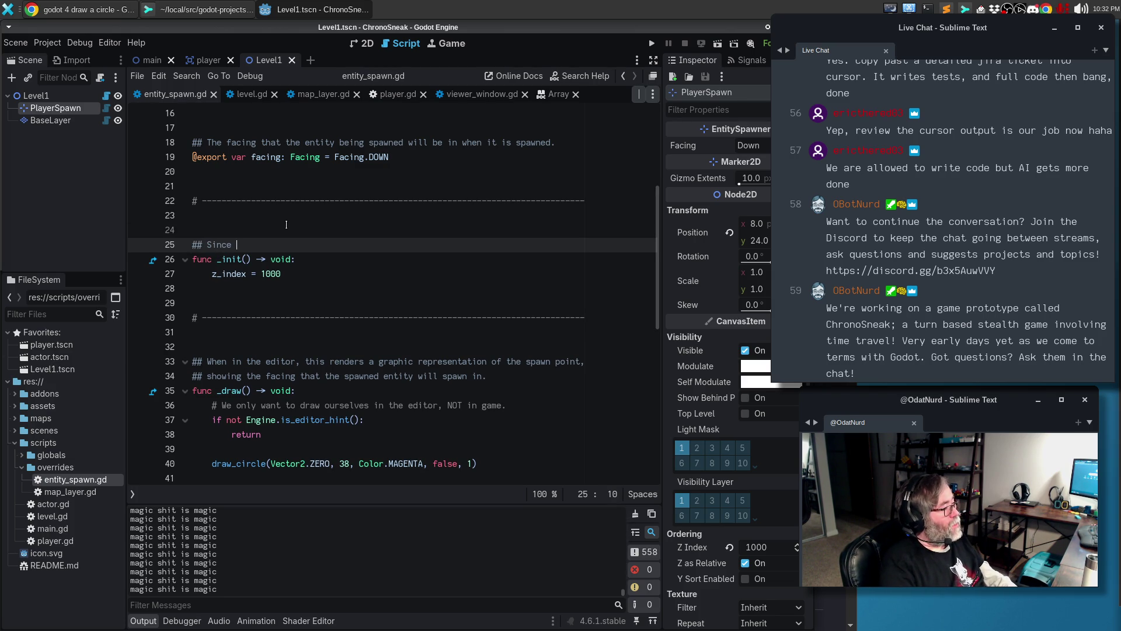
type("nodes of this type are")
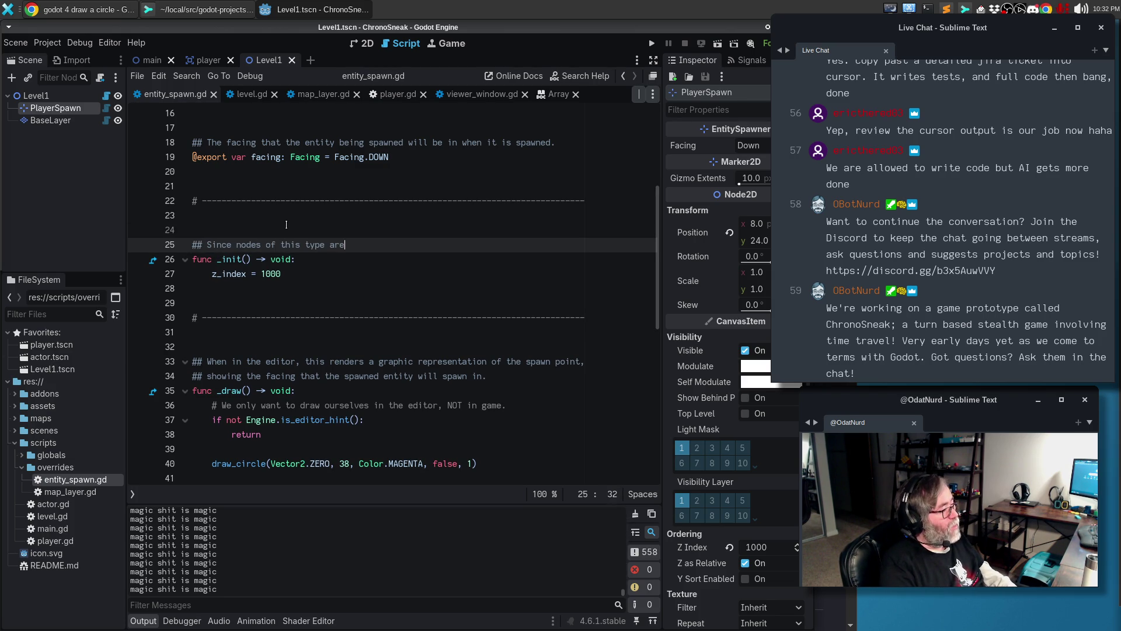
type(" only ever used as markers in t")
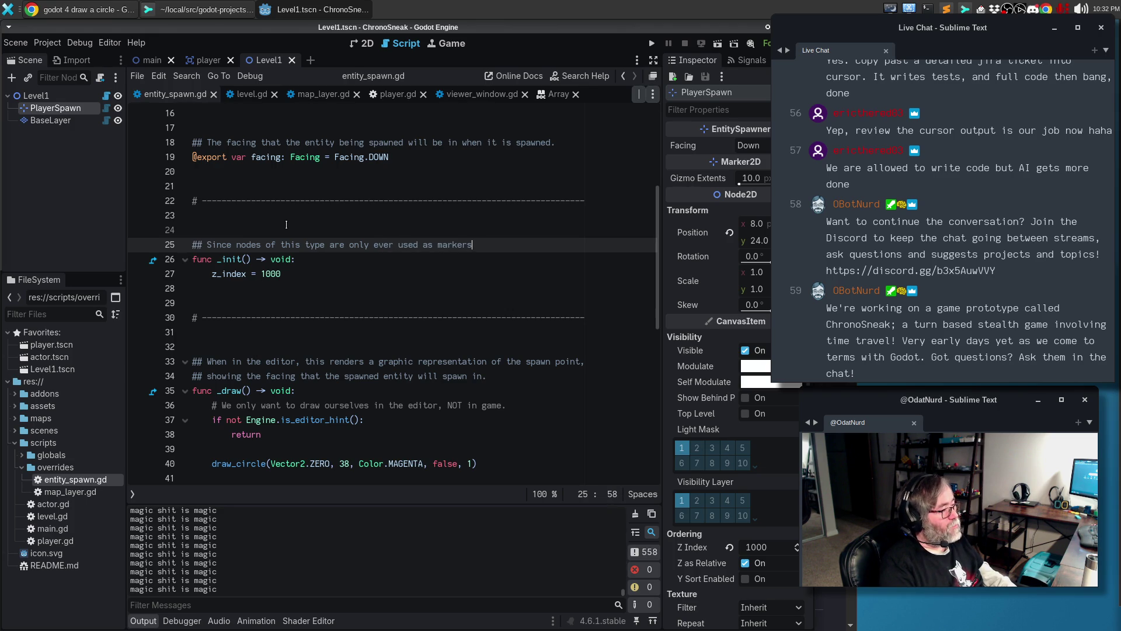
type("he scene and never")
key("Return")
type("visualized ")
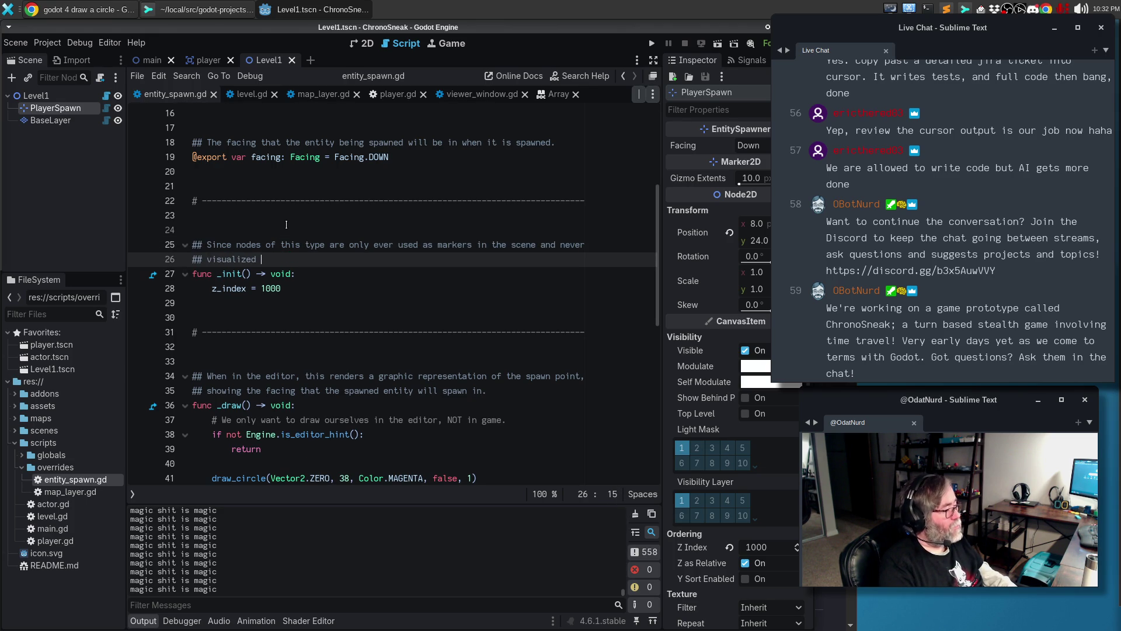
type("at runtime")
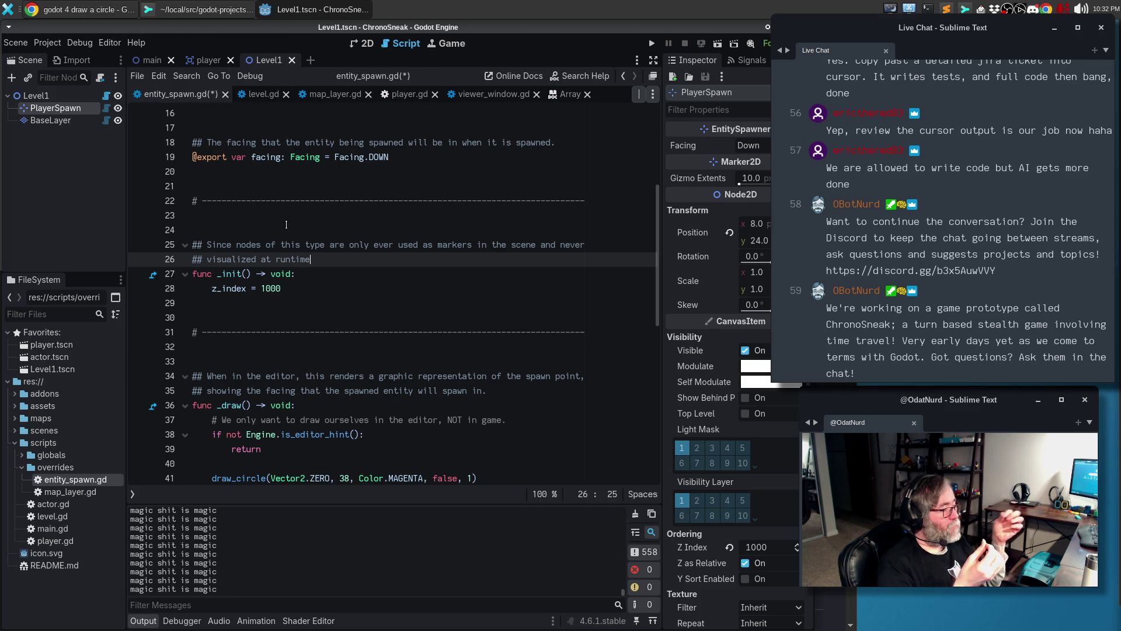
type(", ensure tgat te")
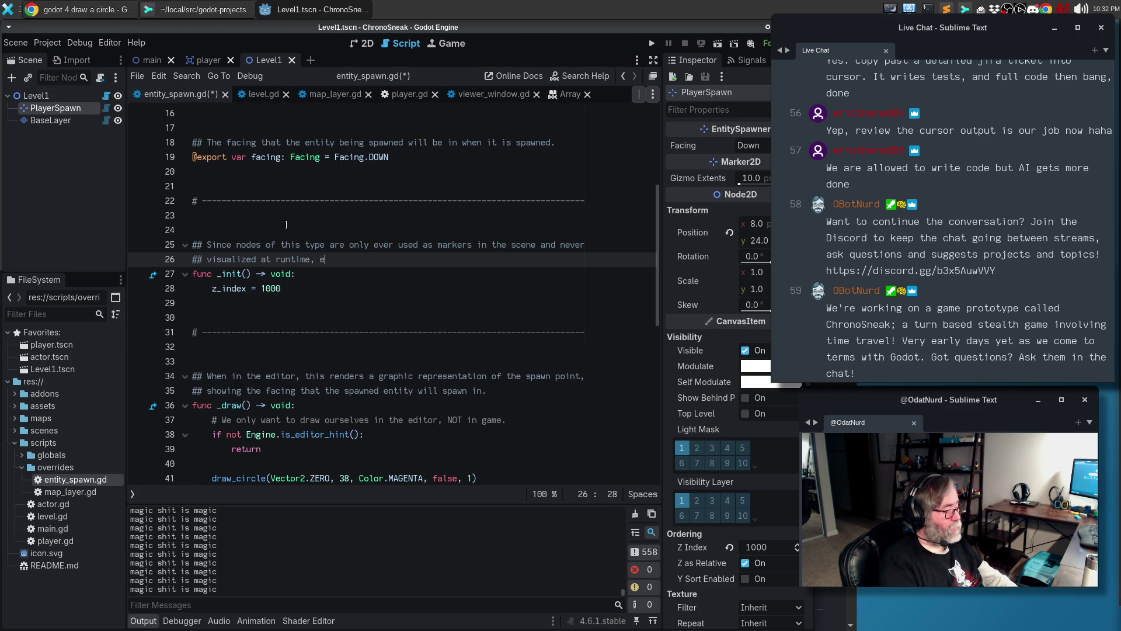
key("BackSpace")
key("BackSpace")
key("BackSpace")
type("hat their z-index ")
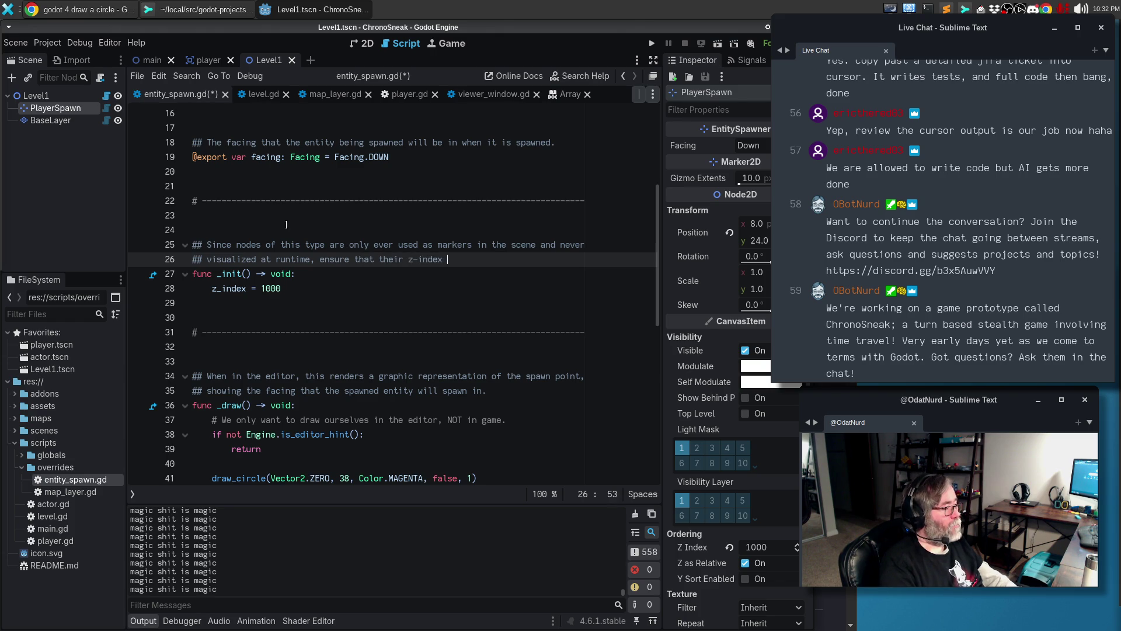
type("is high when they are")
Finish the comment with 'so that they are visible in the editor.' and save the script
key("Return")
type("## created, ignoring")
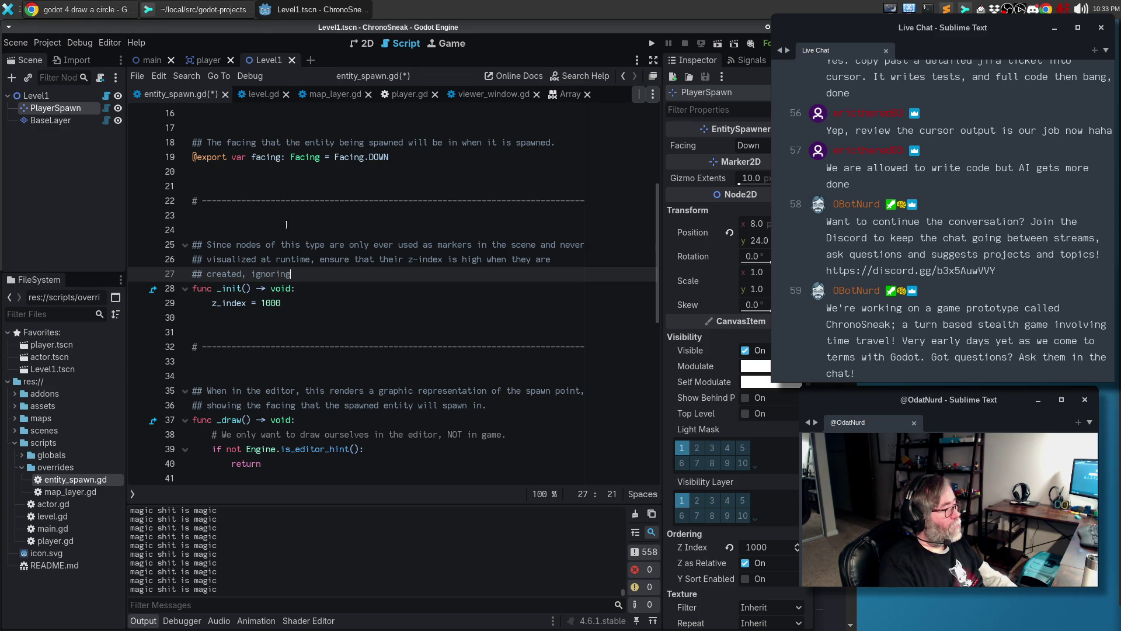
key("ctrl+BackSpace")
type("so tha")
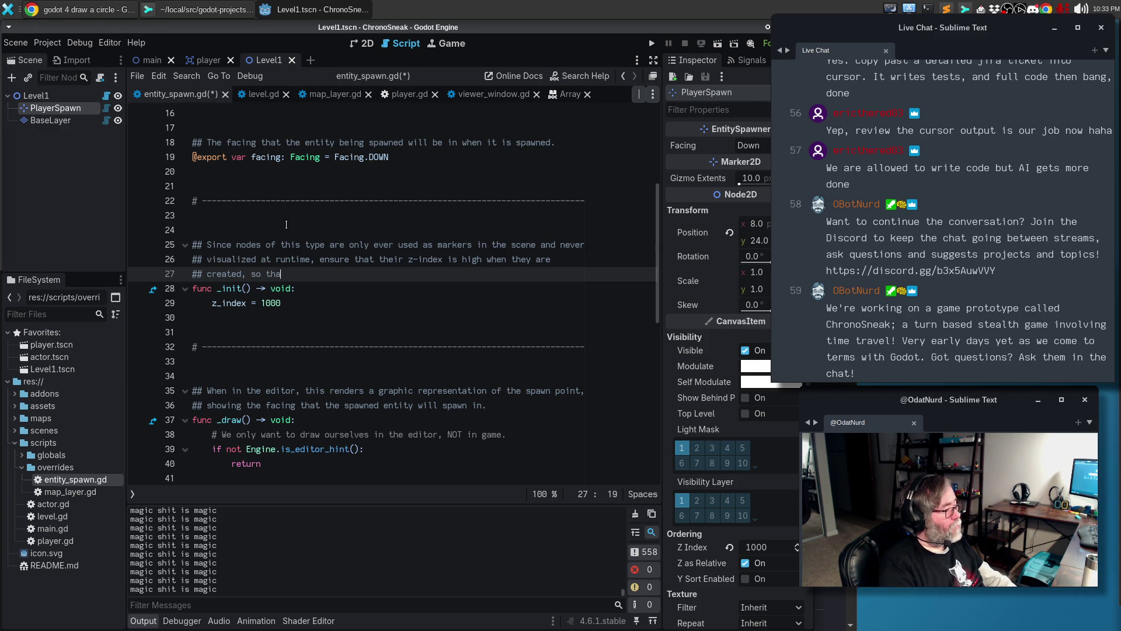
type("t they are visible")
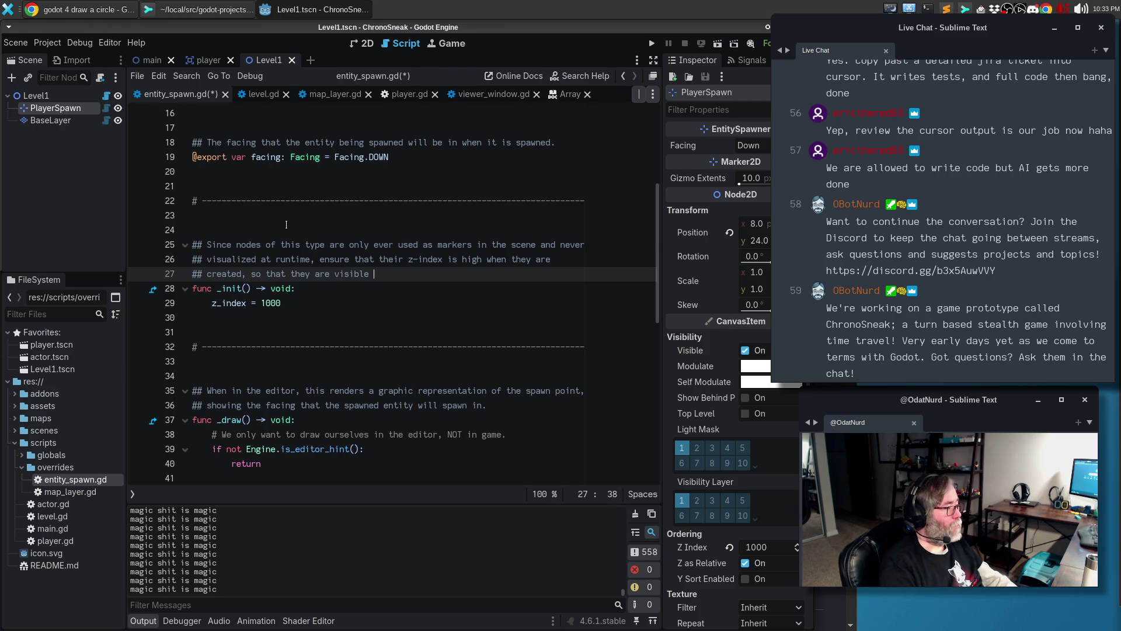
type(" on the map")
key("BackSpace")
key("BackSpace")
key("BackSpace")
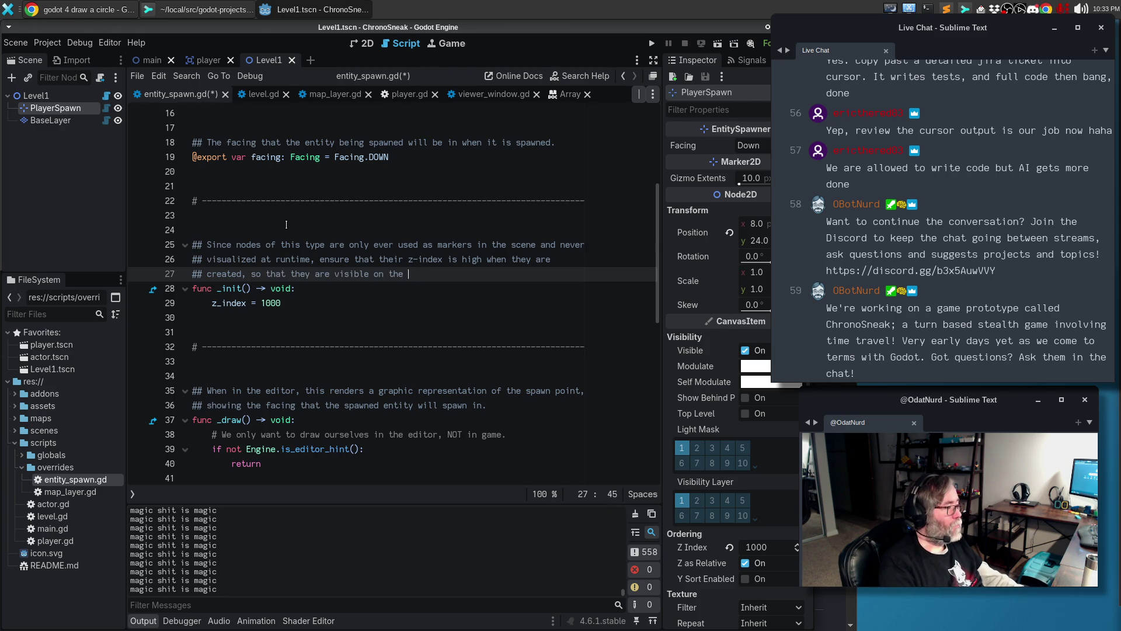
type("in the editor.")
key("ctrl+s")
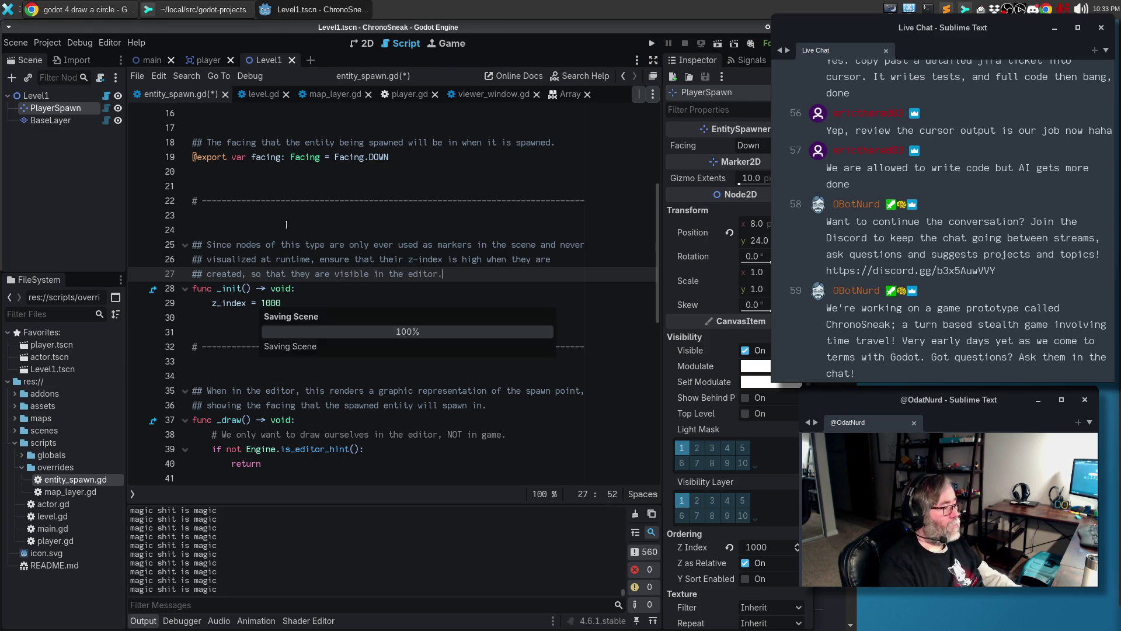
Change the draw_circle radius to 8 and reload the saved scene to view the smaller ring
scroll(289, 279, "down", 2)
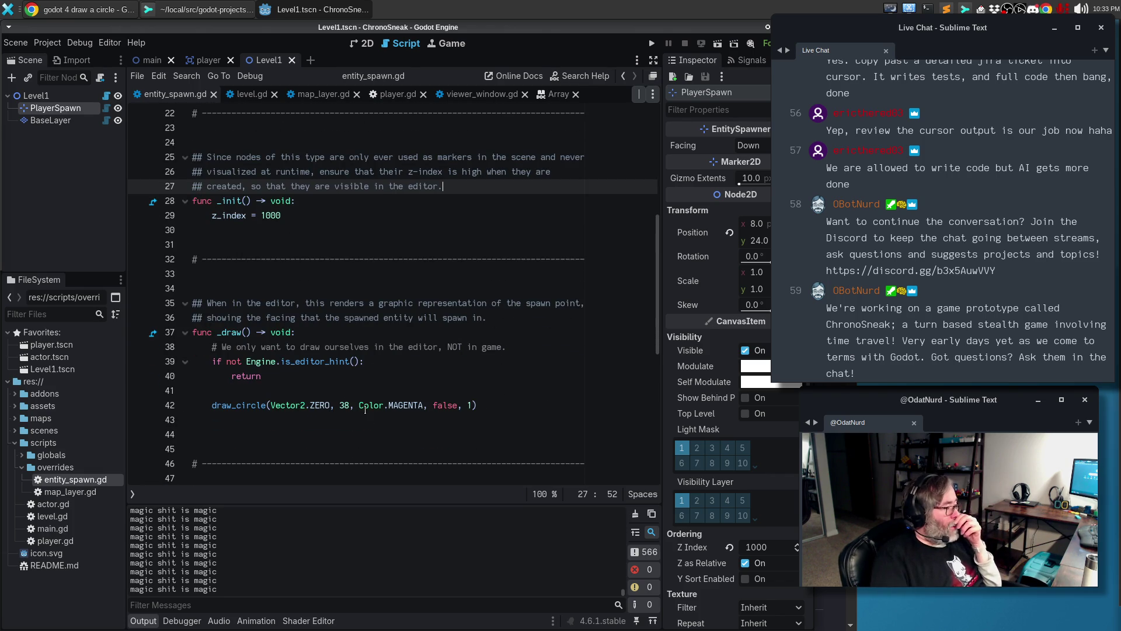
double_click(348, 405)
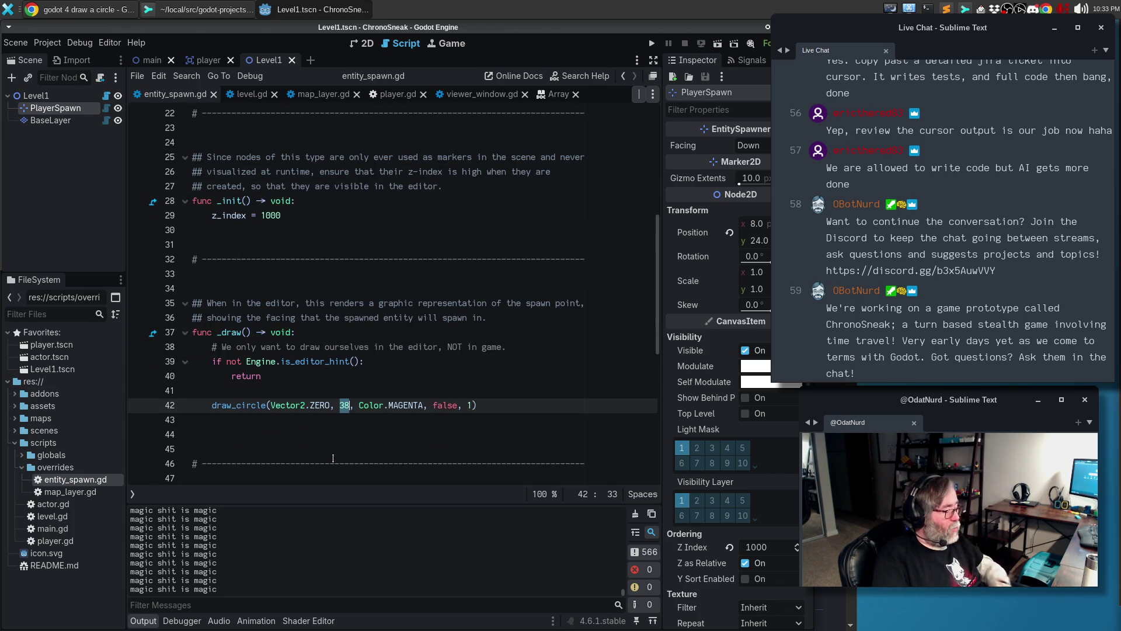
type("8")
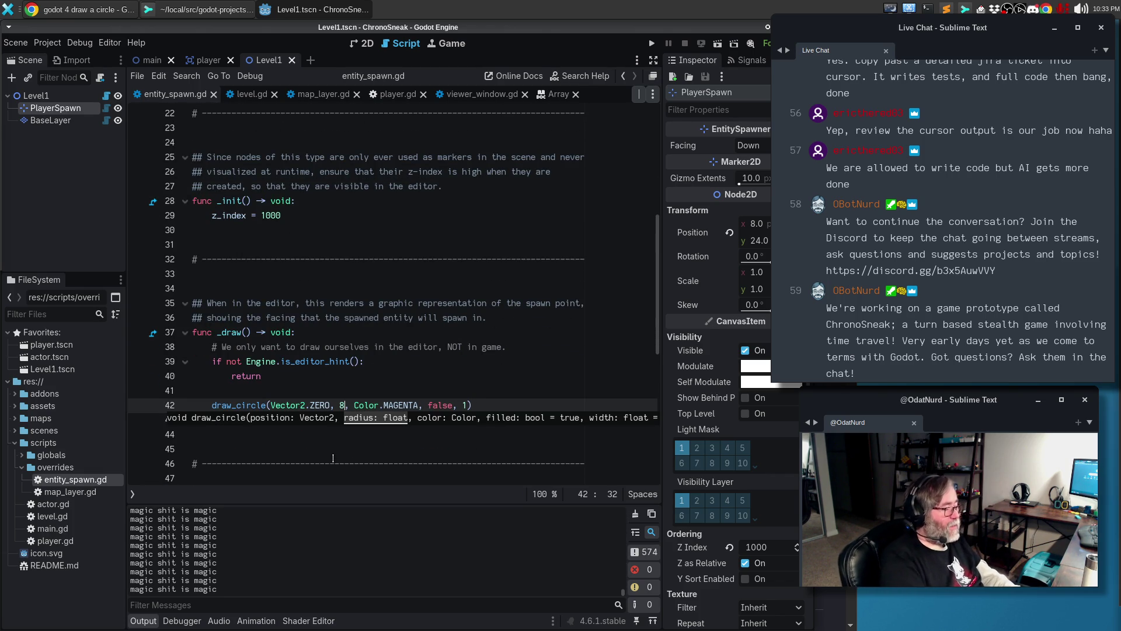
left_click(358, 43)
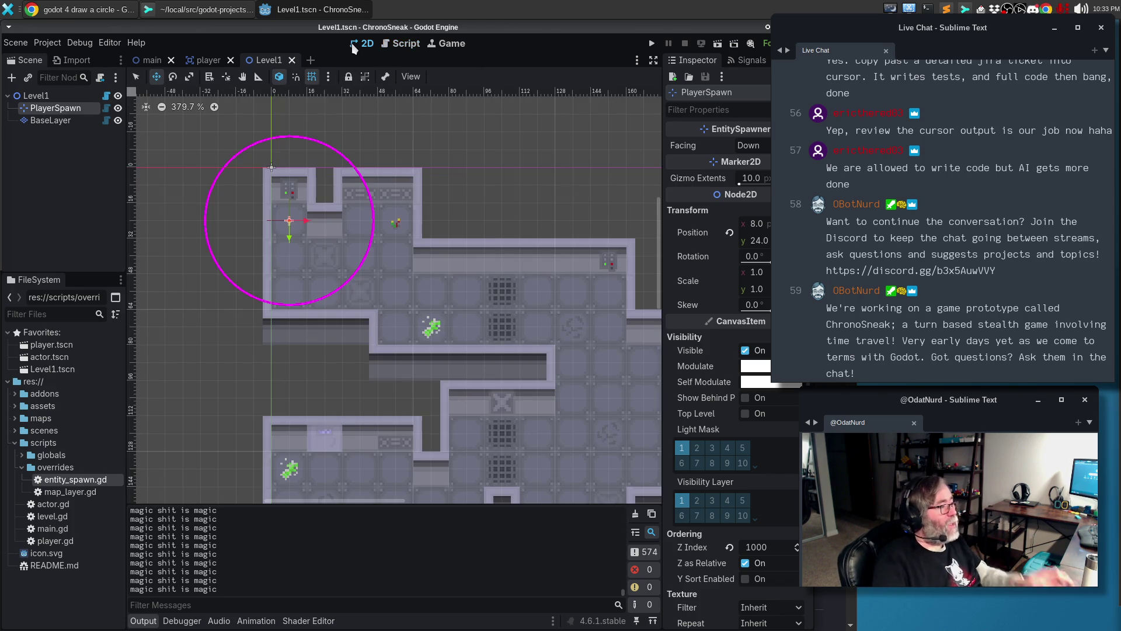
left_click(16, 42)
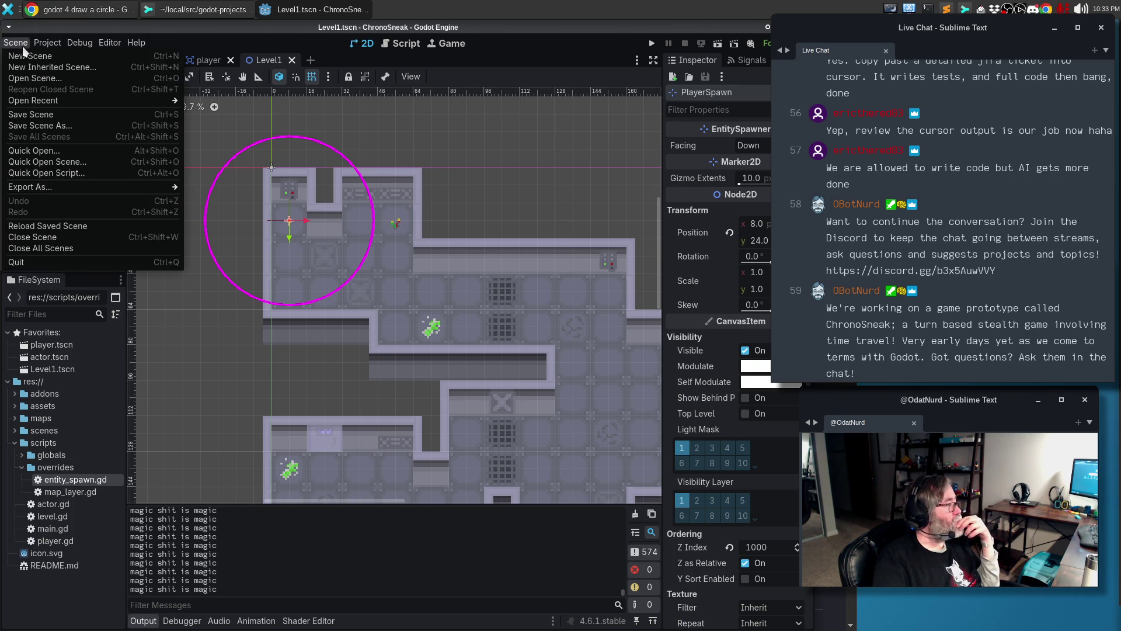
left_click(34, 225)
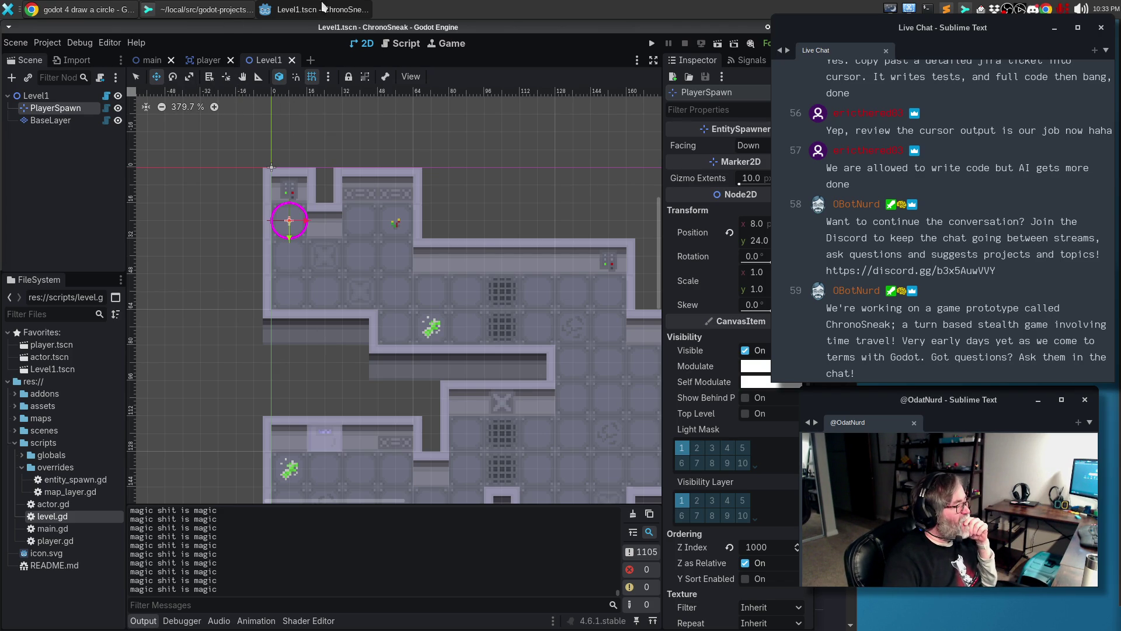
In Chrome, rearrange the word 'circle' in the 'godot 4 draw a circle' search query
left_click(111, 10)
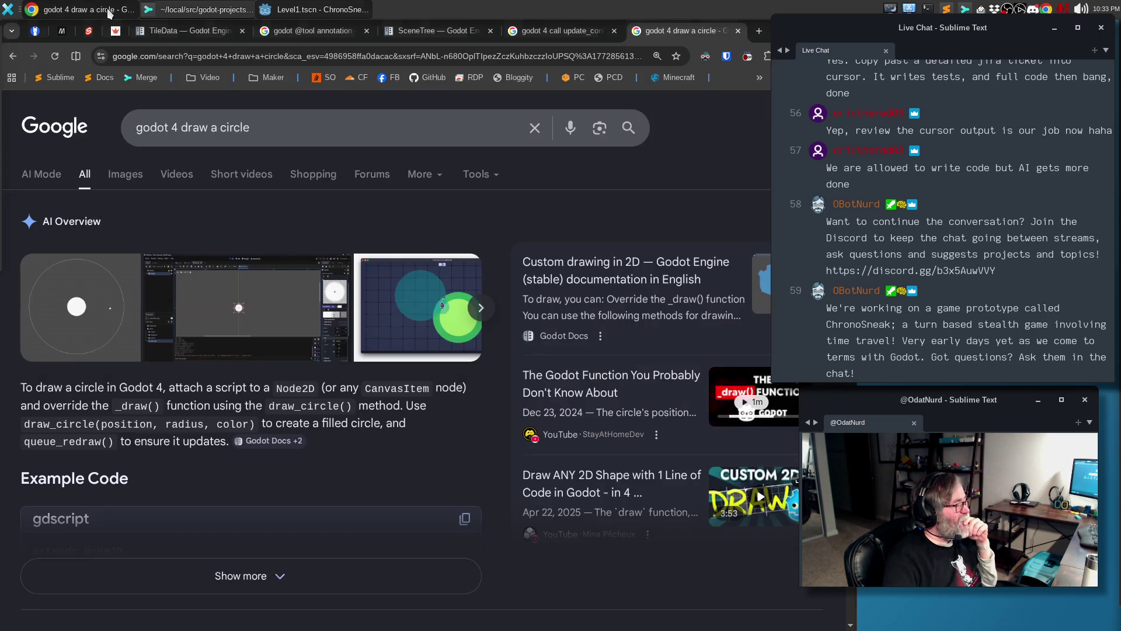
double_click(303, 135)
mouse_move(234, 132)
left_mouse_down()
mouse_move(196, 132)
mouse_move(260, 129)
left_mouse_up()
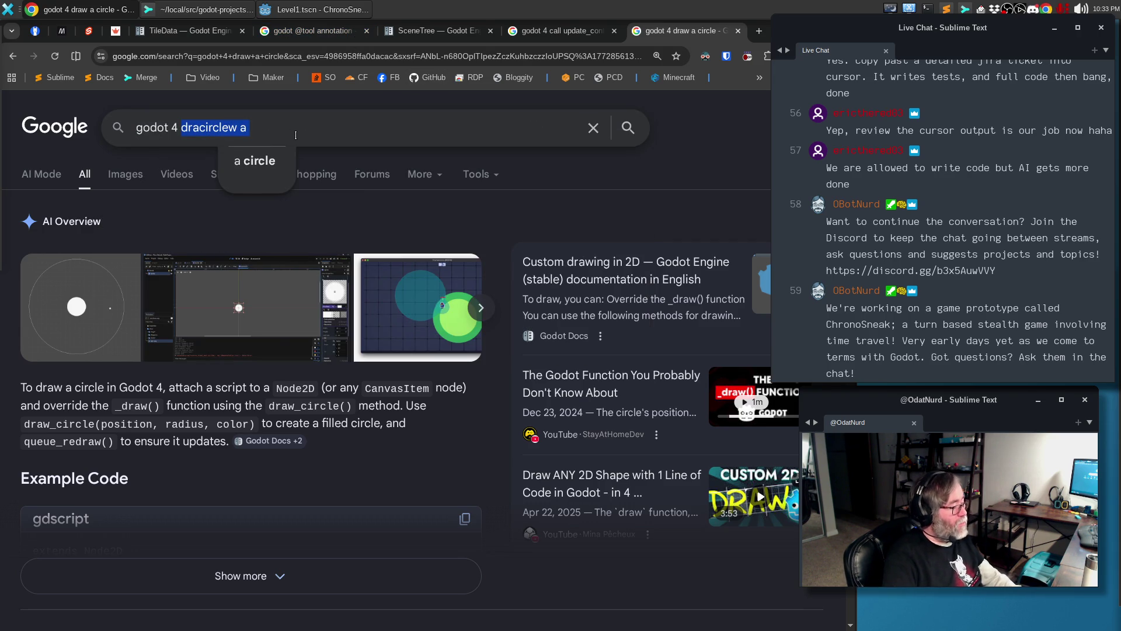